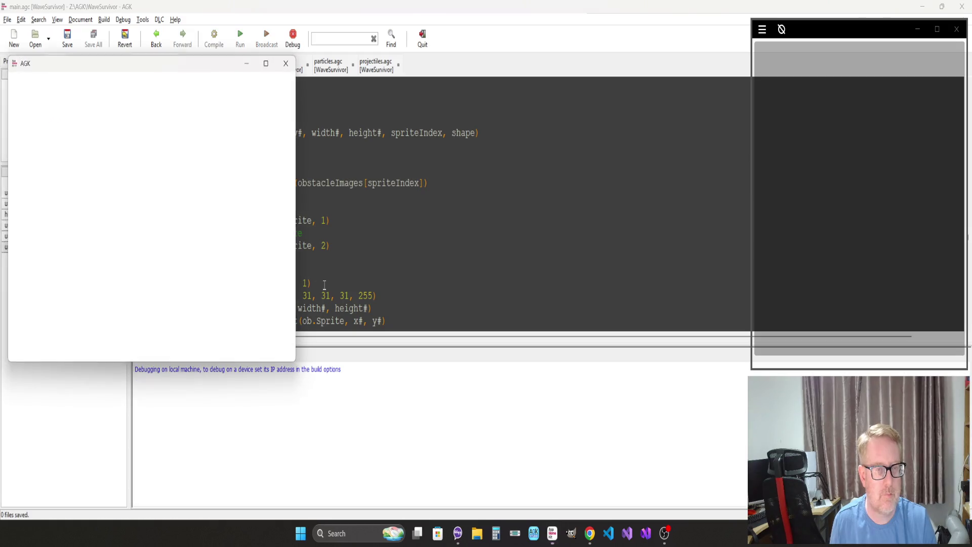
Step: Start a debug run and add spriteIndex to the Variables watch list at the breakpoint
click(514, 221)
click(278, 196)
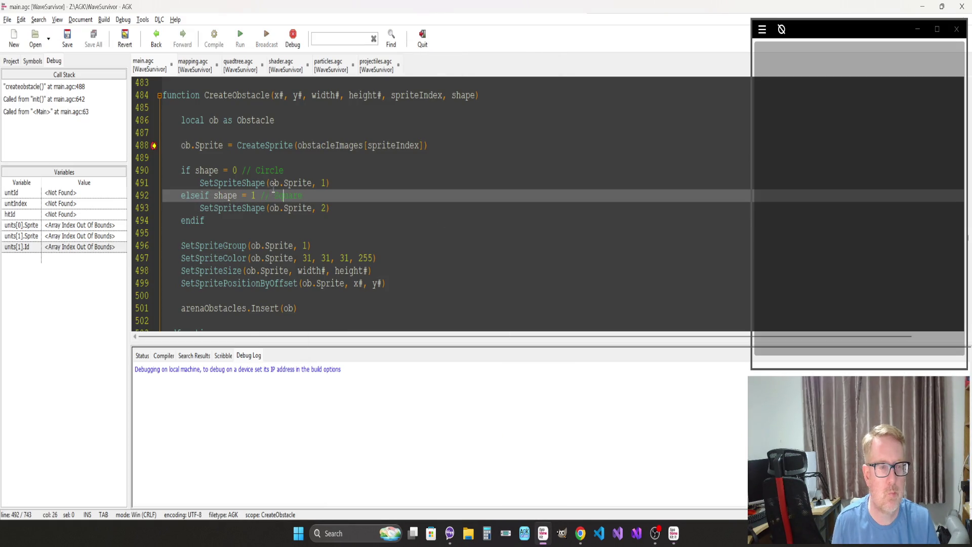
double_click(382, 144)
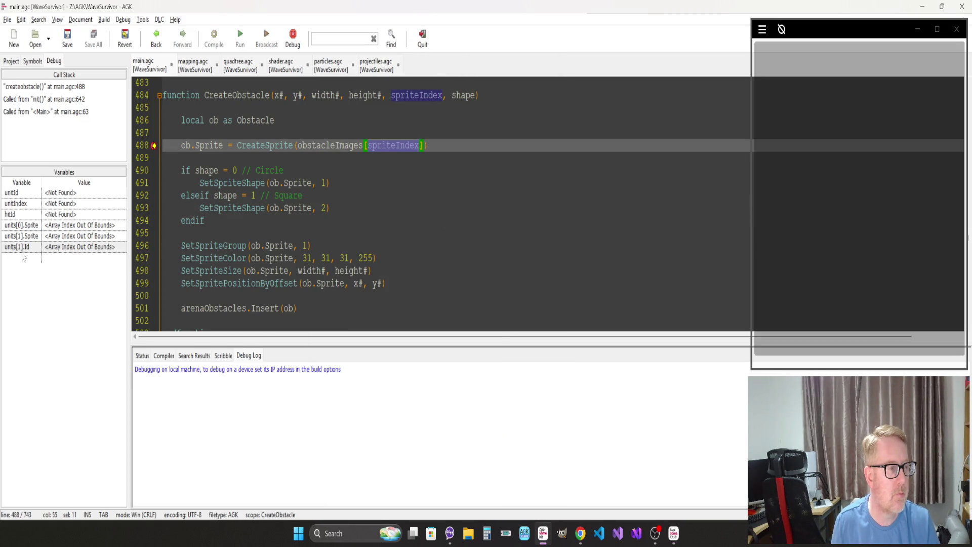
click(21, 259)
text(spriteIndex)
key(Return)
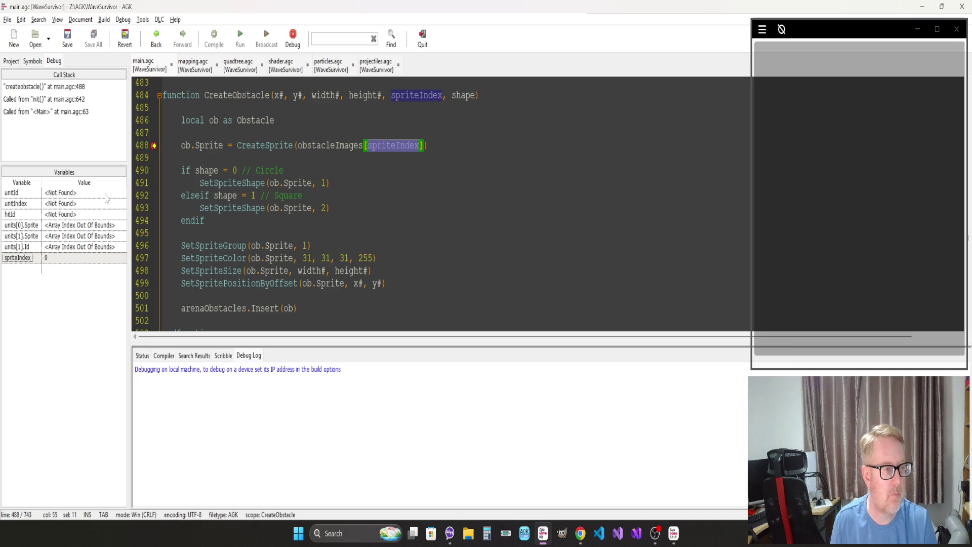
Step: Inspect the obstacleImages array, then resume until the line 488 out-of-bounds error appears and dismiss it
click(342, 170)
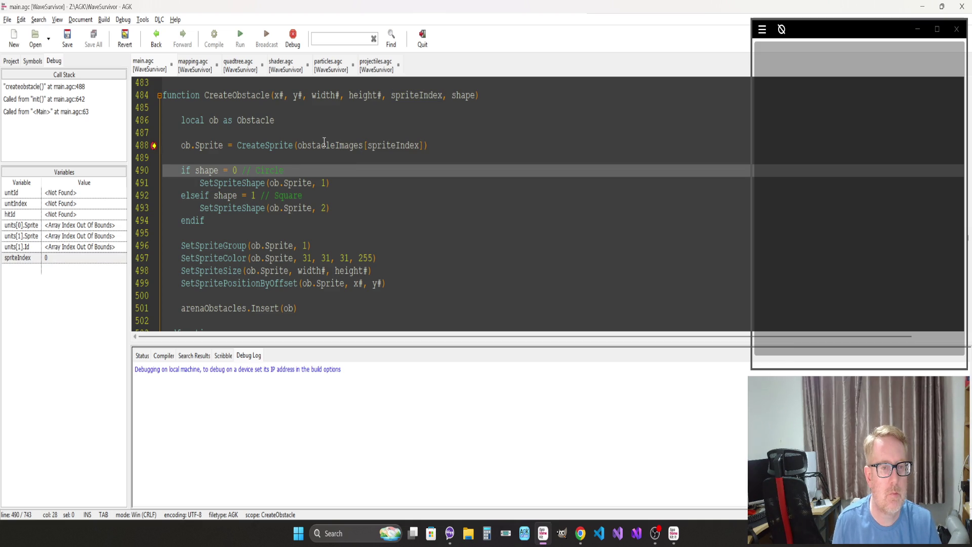
double_click(322, 144)
click(290, 183)
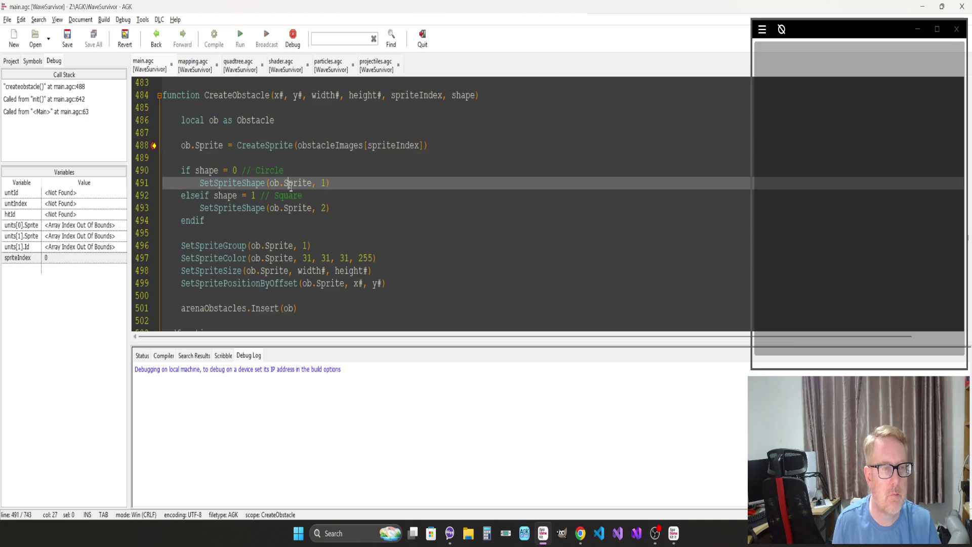
key(F5)
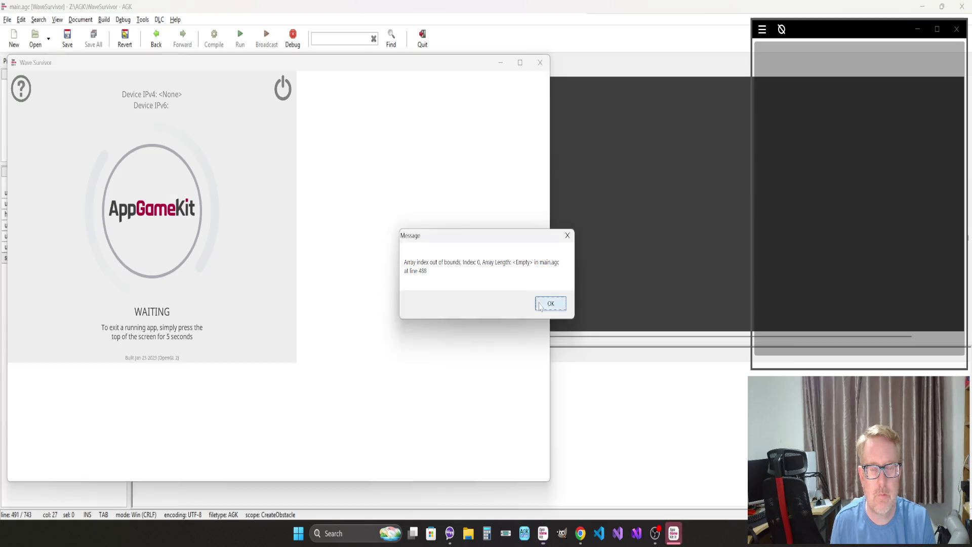
click(550, 303)
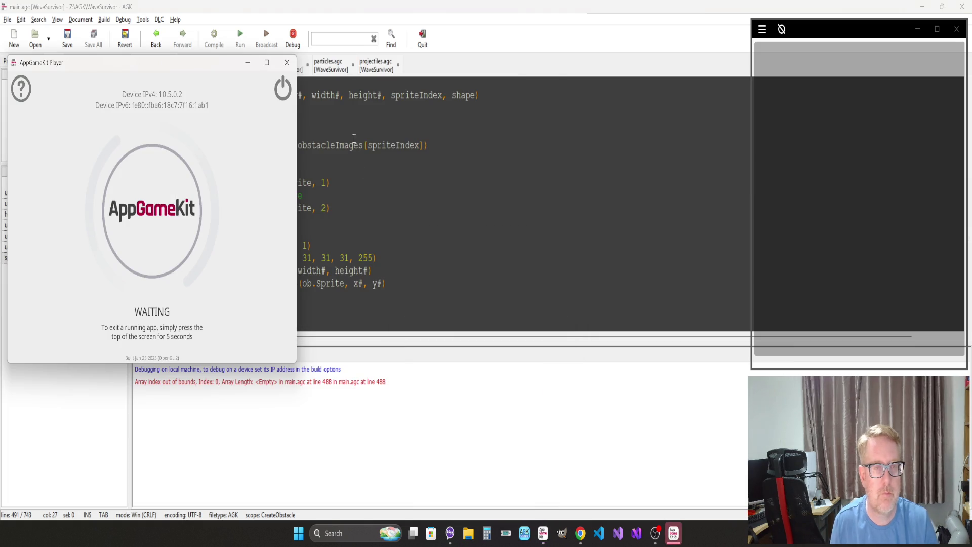
Step: Find every usage of obstacleImages and jump to where LoadAssets loads the obstacle images
click(326, 143)
double_click(325, 142)
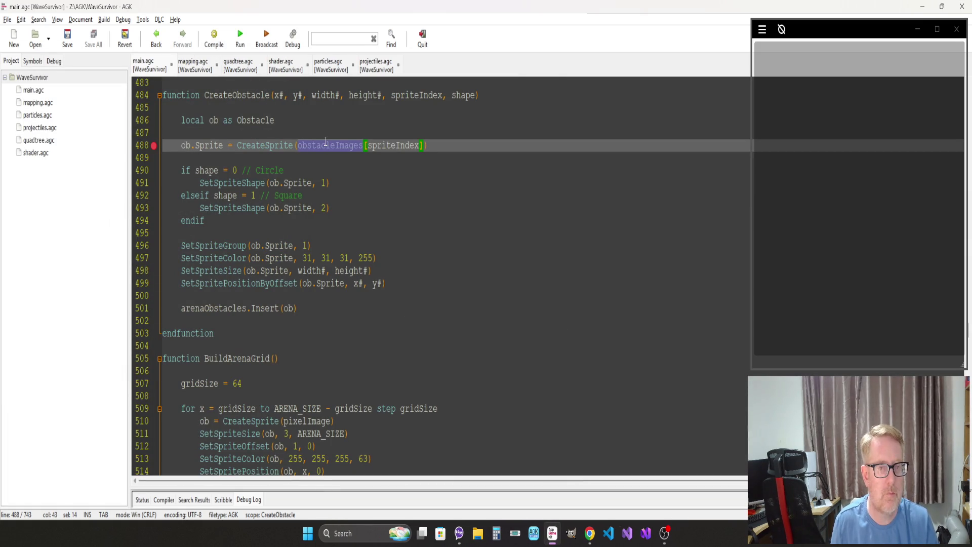
right_click(321, 147)
click(334, 152)
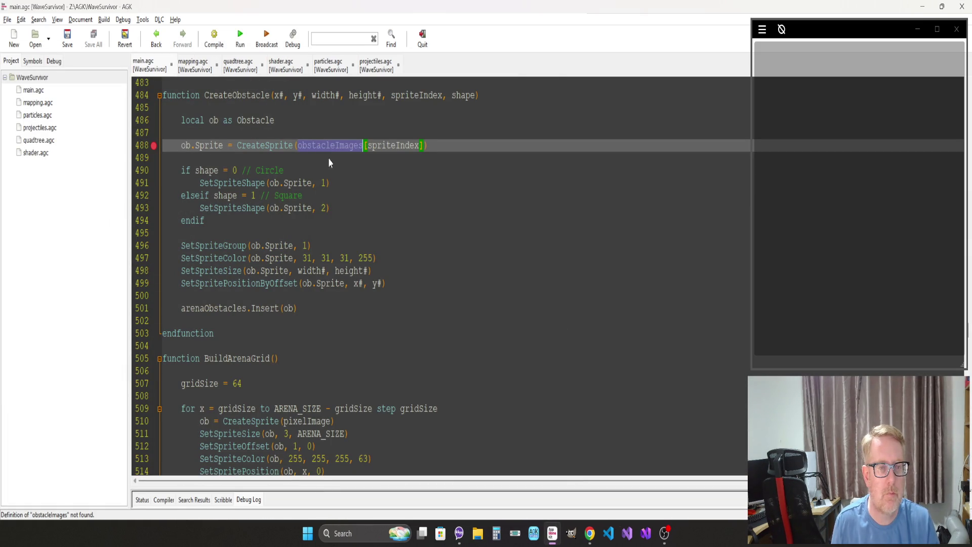
right_click(328, 147)
click(349, 163)
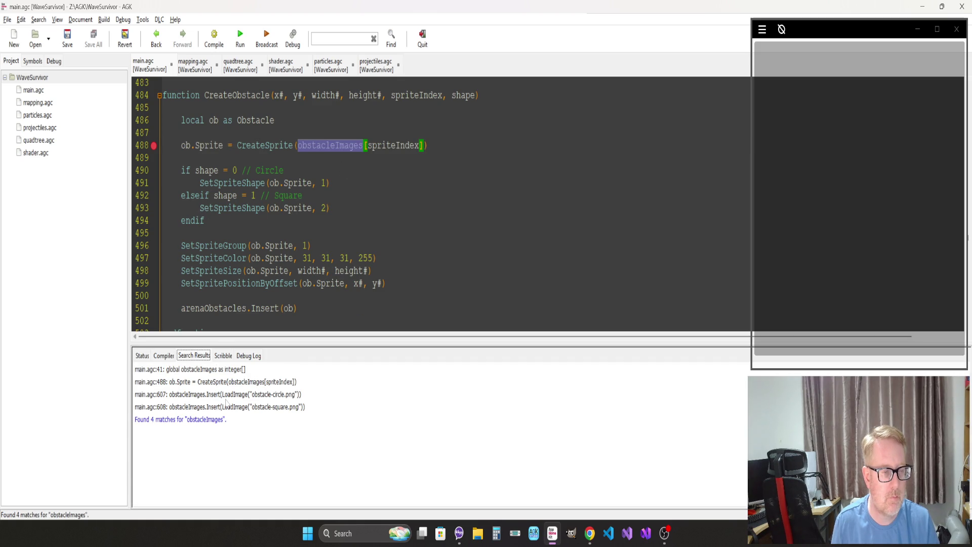
click(210, 394)
Step: Navigate from LoadAssets up to the start-up calls at the top of main.agc
click(240, 256)
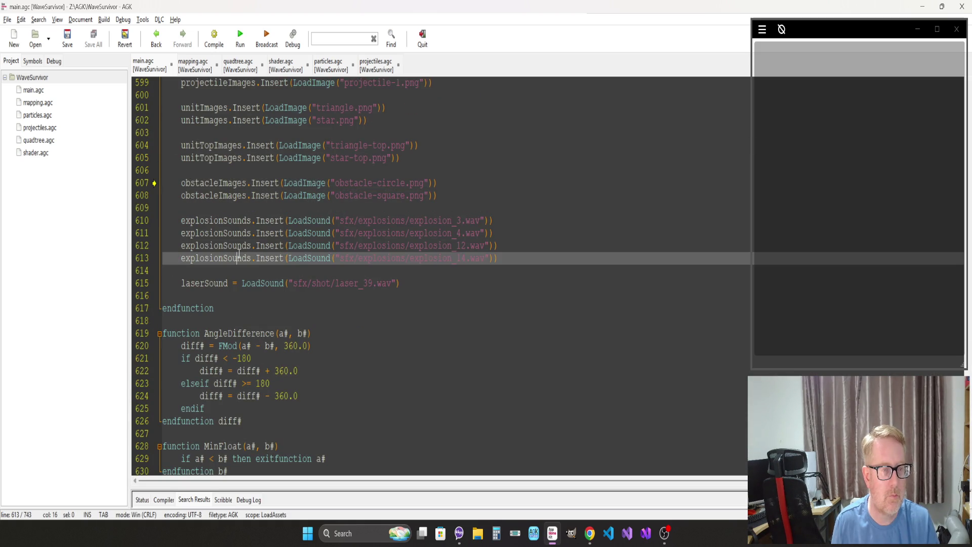
scroll(240, 253, up, 5)
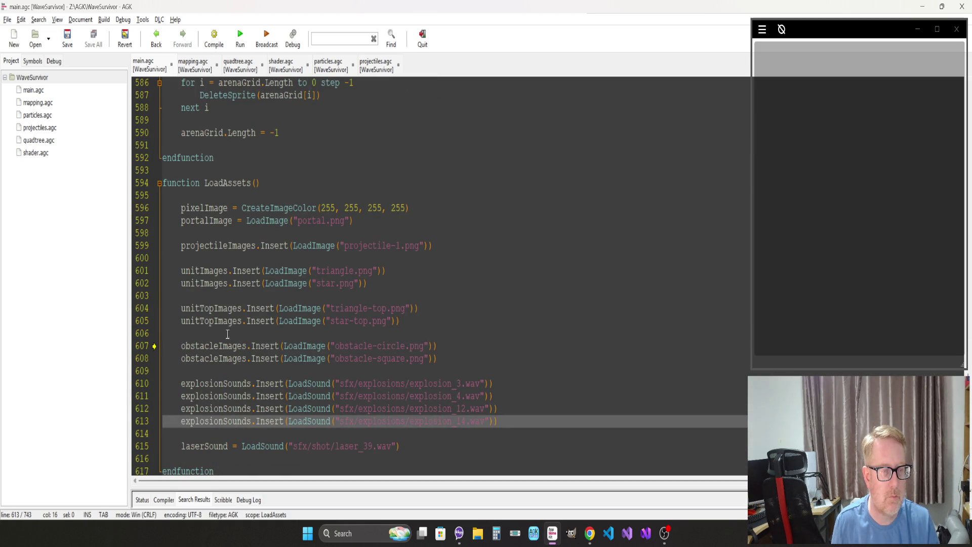
click(271, 237)
key(Page_Up)
key(Page_Up)
key(Page_Up)
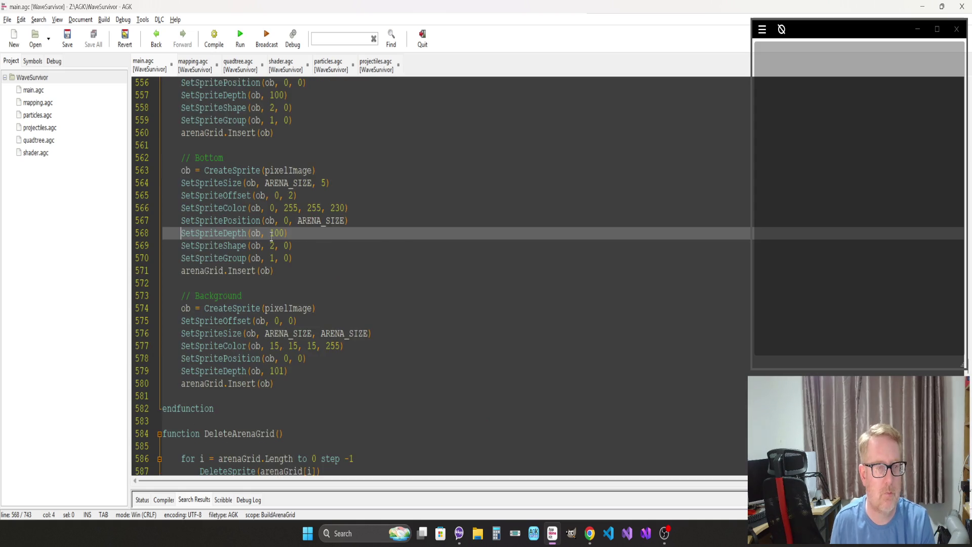
key(Page_Up)
key(Page_Up)
key(Page_Up)
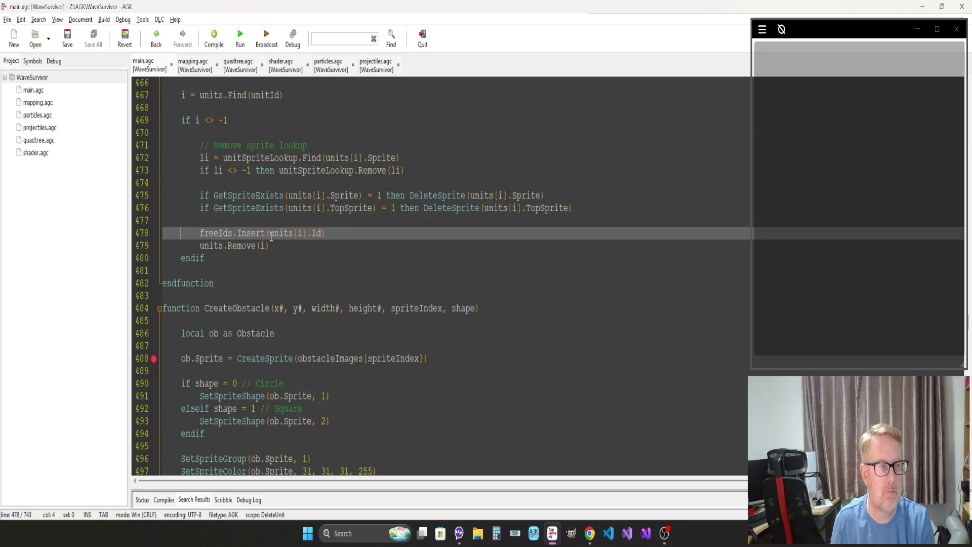
scroll(272, 236, down, 14)
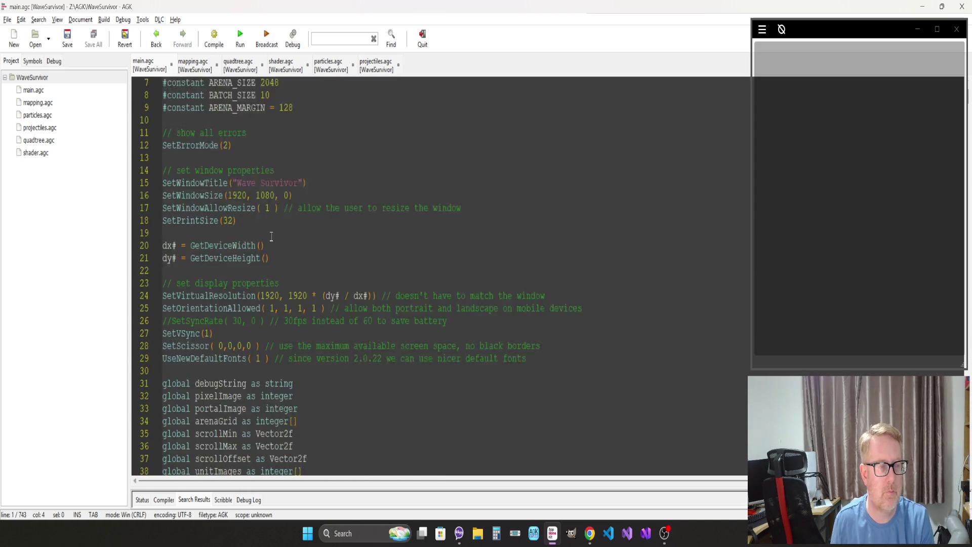
scroll(271, 237, down, 4)
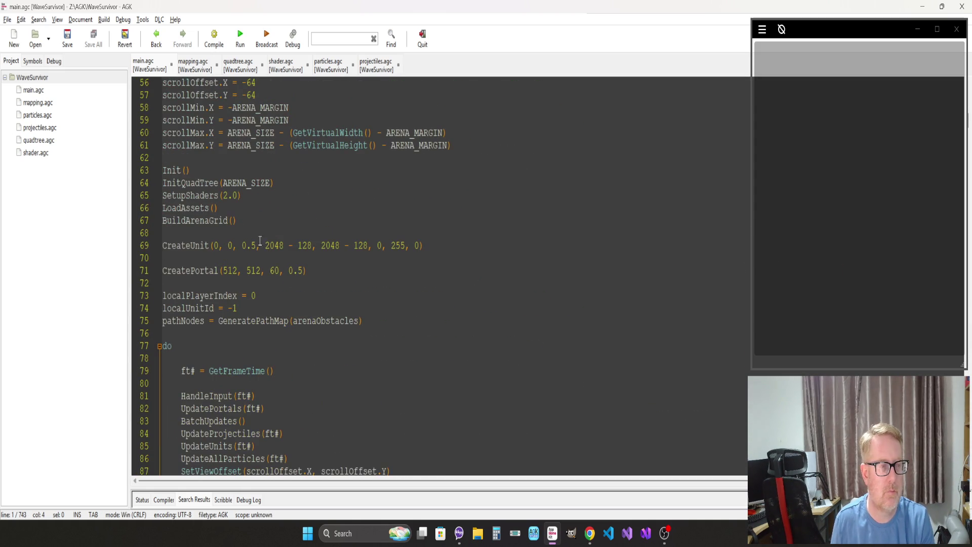
Step: Move the LoadAssets() call to a new line above Init(), then save and run the game
click(243, 209)
key(shift+Home)
key(BackSpace)
key(Delete)
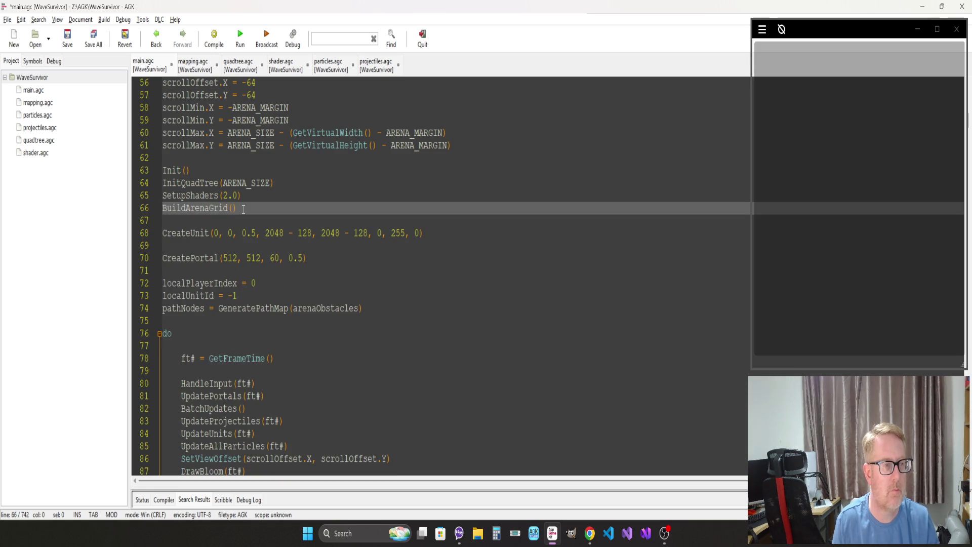
key(Up)
key(Up)
key(Up)
key(Return)
key(Up)
text(LoadAssets())
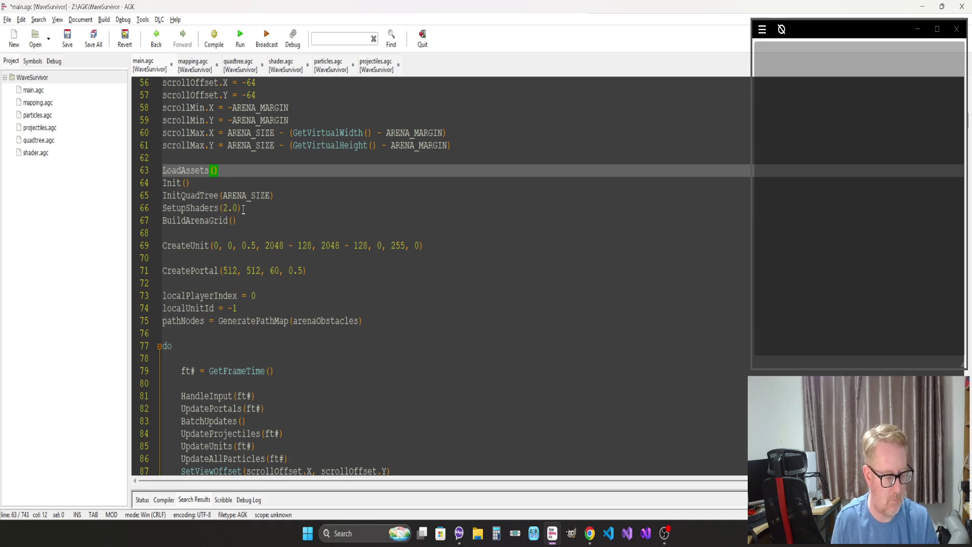
key(F5)
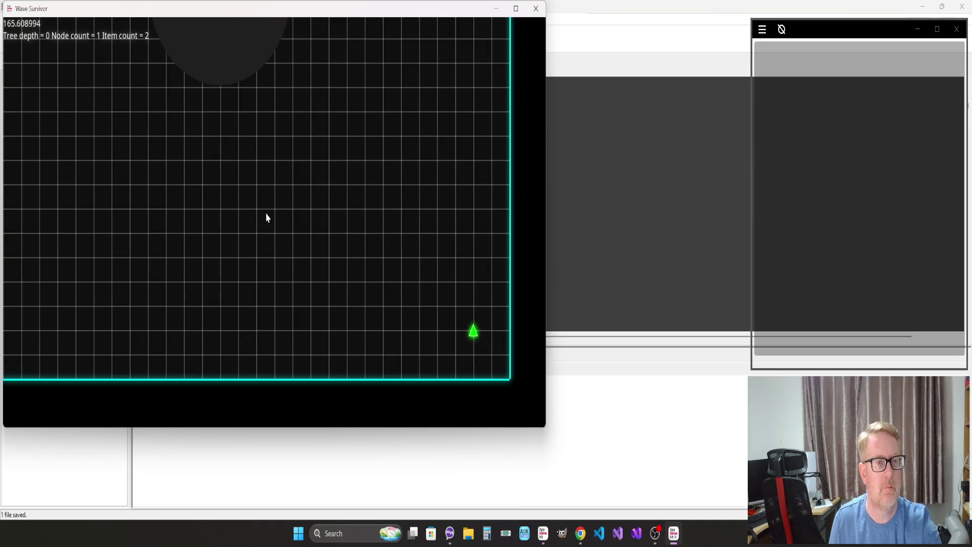
Step: Steer the ship around the Wave Survivor arena with the arrow keys
key(Up)
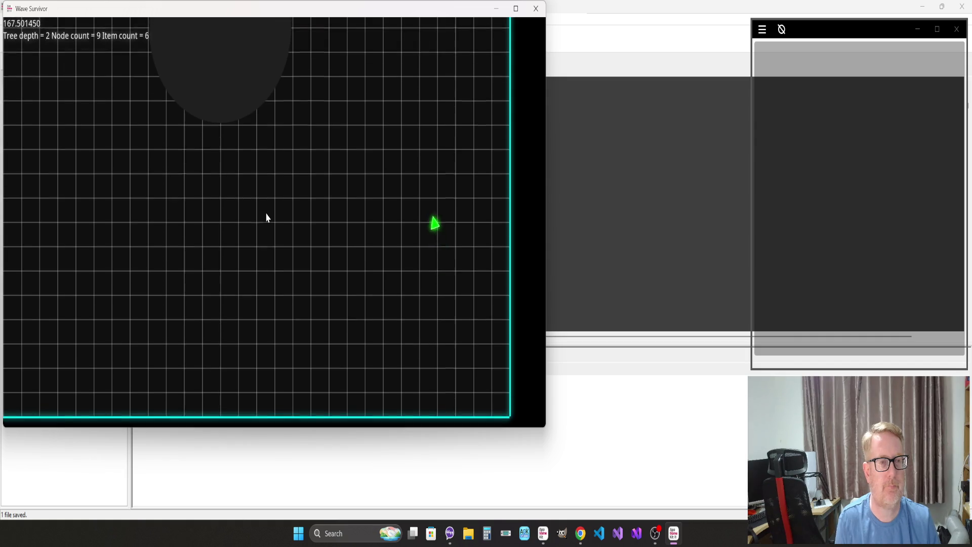
key(Up)
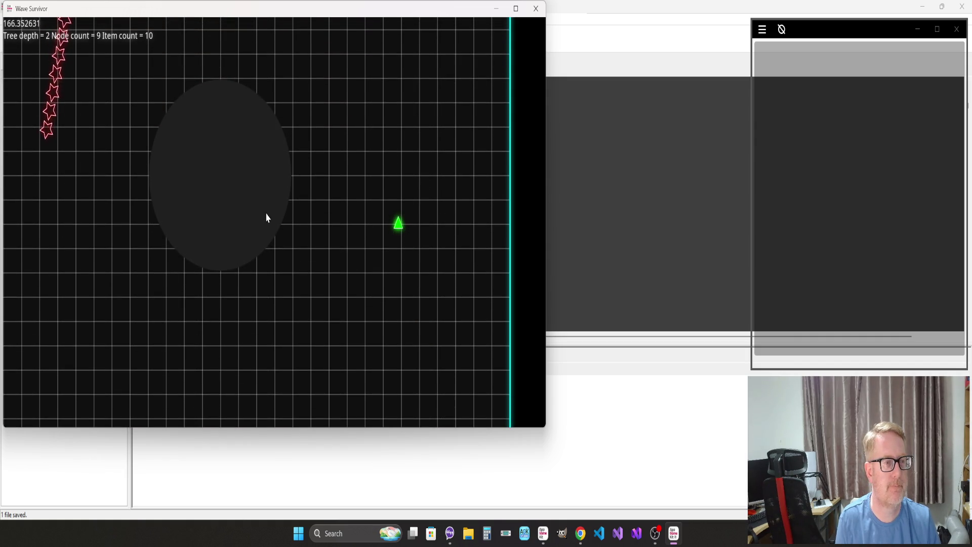
key(Left)
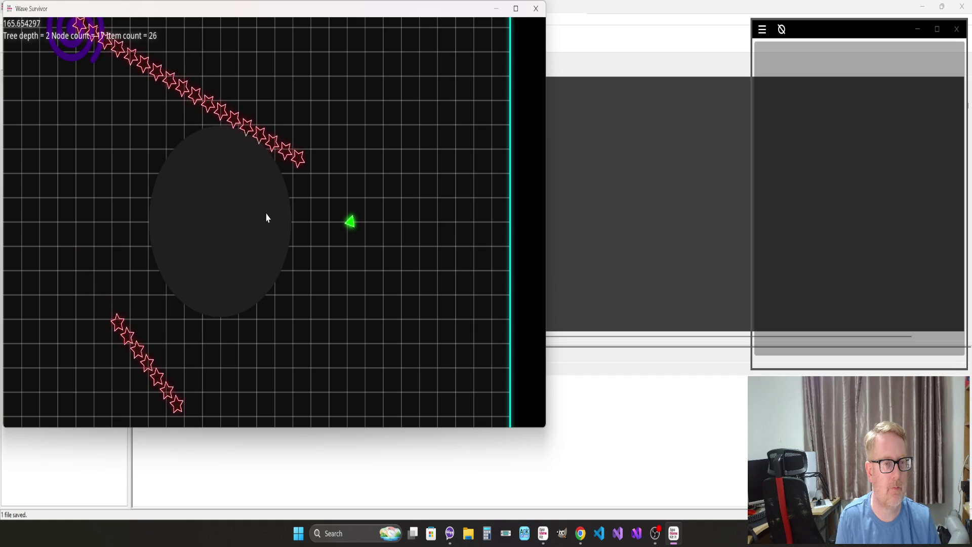
key(Down)
key(Left)
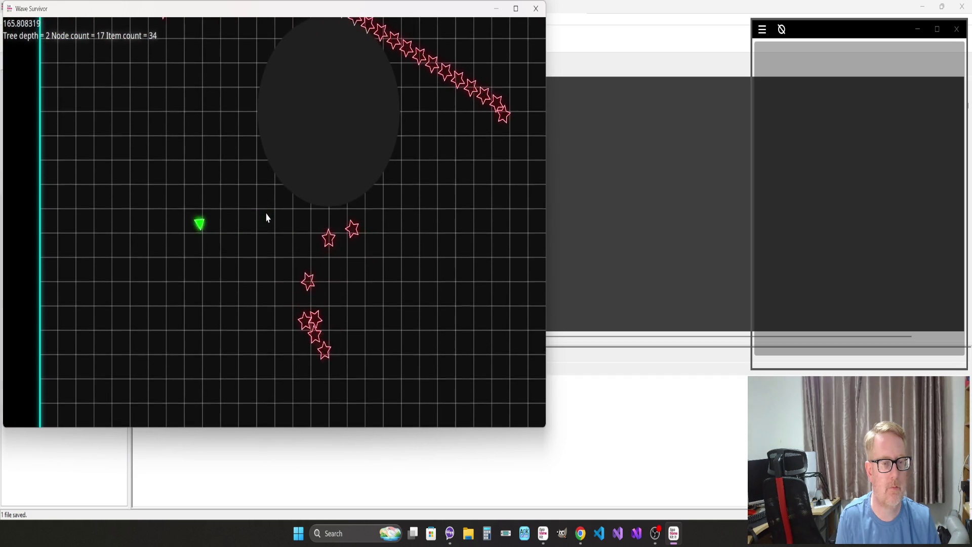
key(Down)
key(Left)
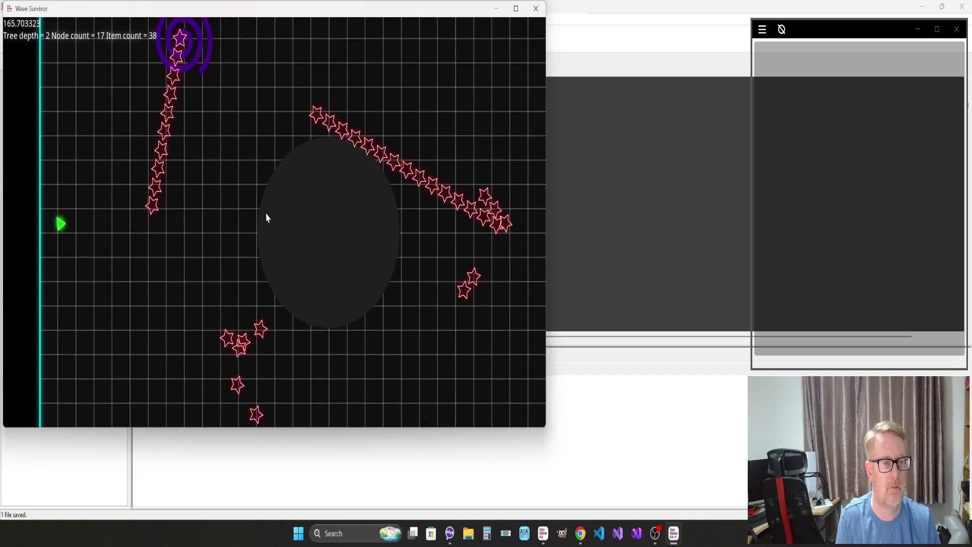
key(Up)
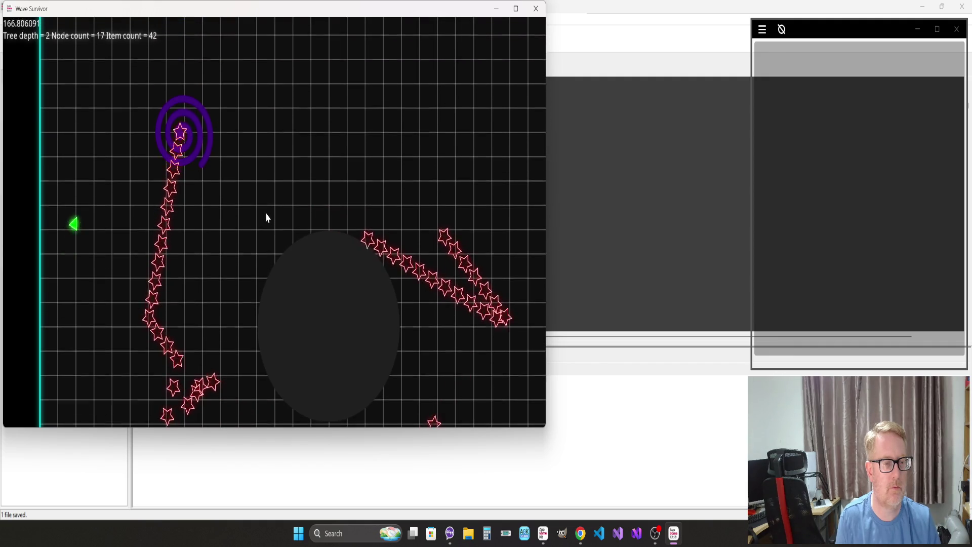
key(Down)
key(Right)
key(Right)
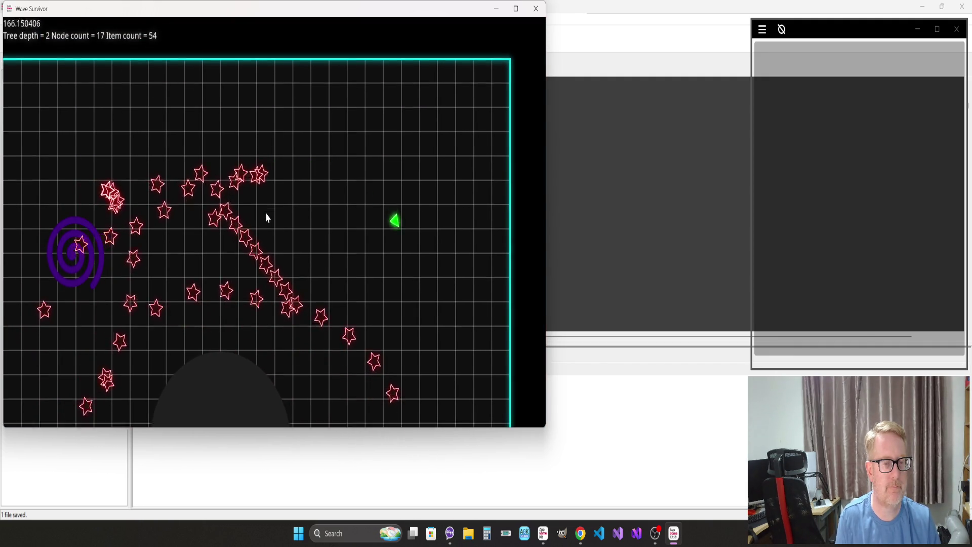
key(Left)
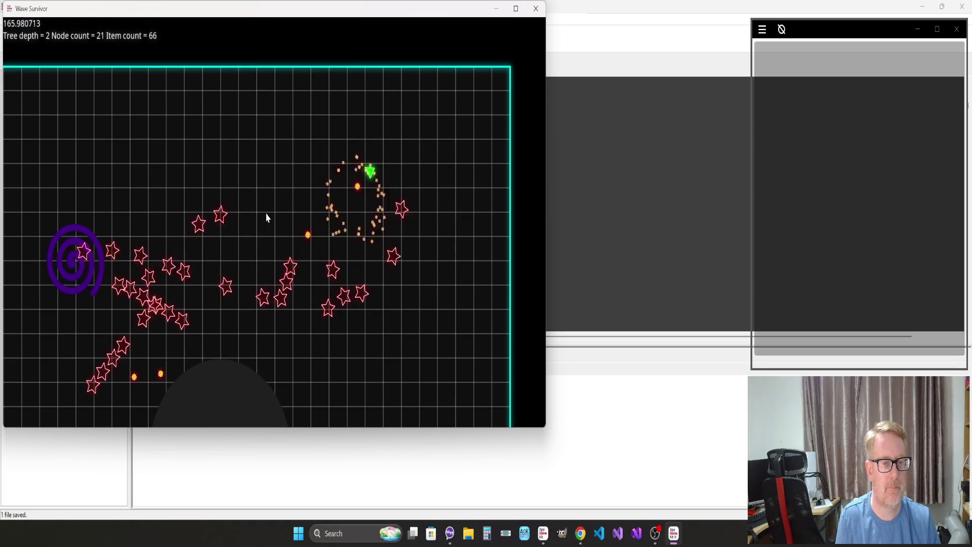
key(Down)
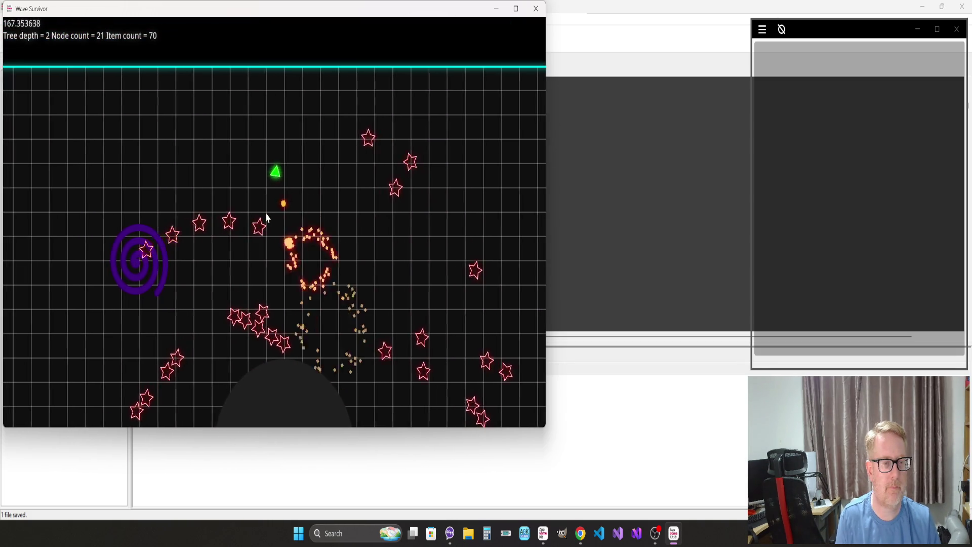
key(Left)
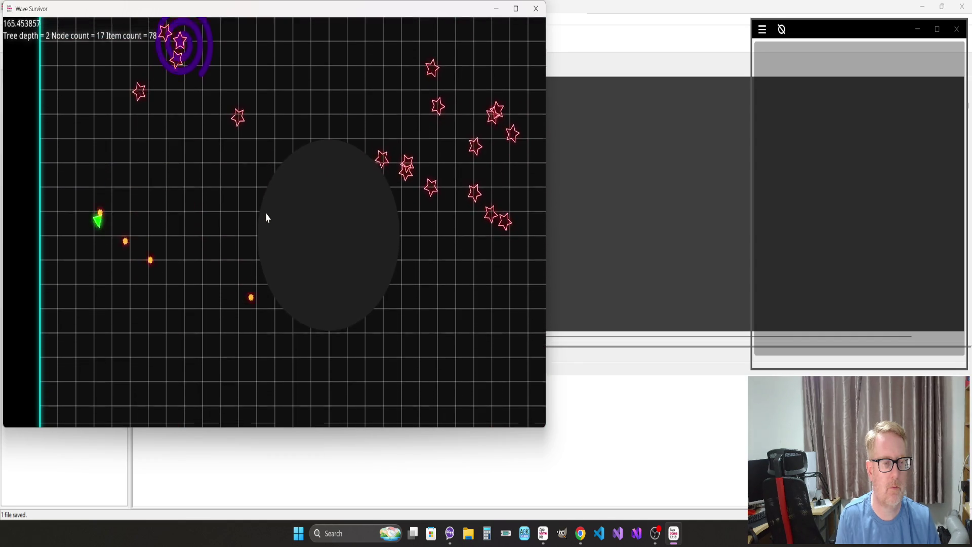
key(Up)
key(Right)
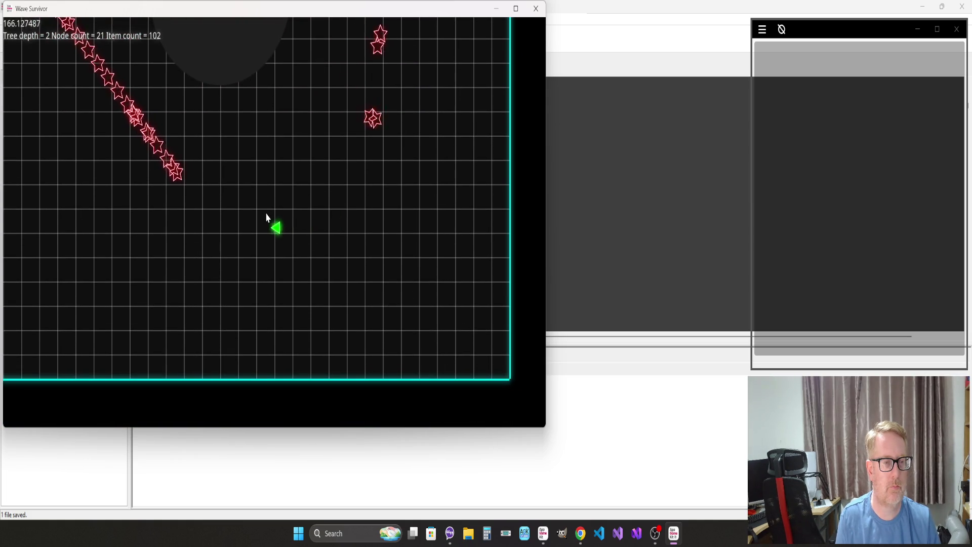
Step: Aim and fire with the mouse, fly using WASD, then close the game and return to the IDE
click(266, 218)
click(267, 217)
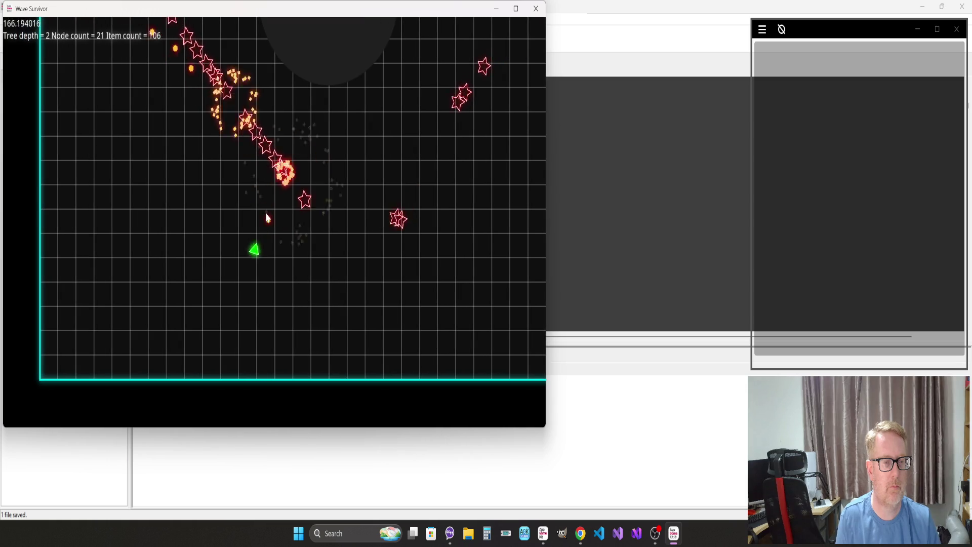
key(a)
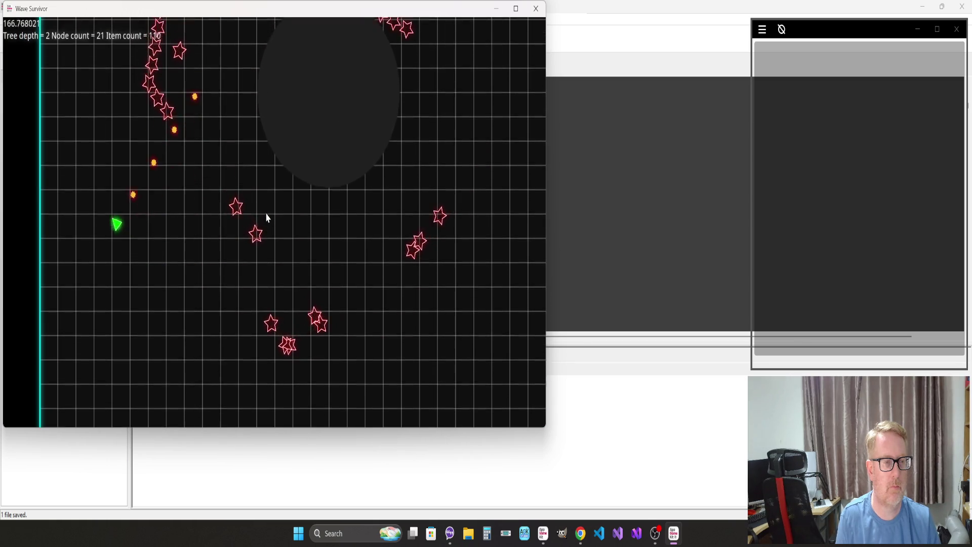
key(w)
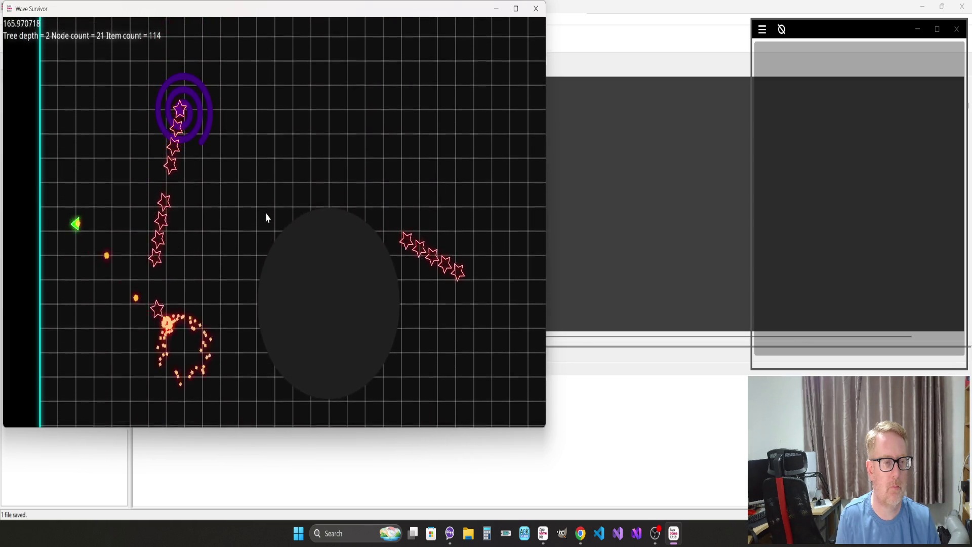
key(d)
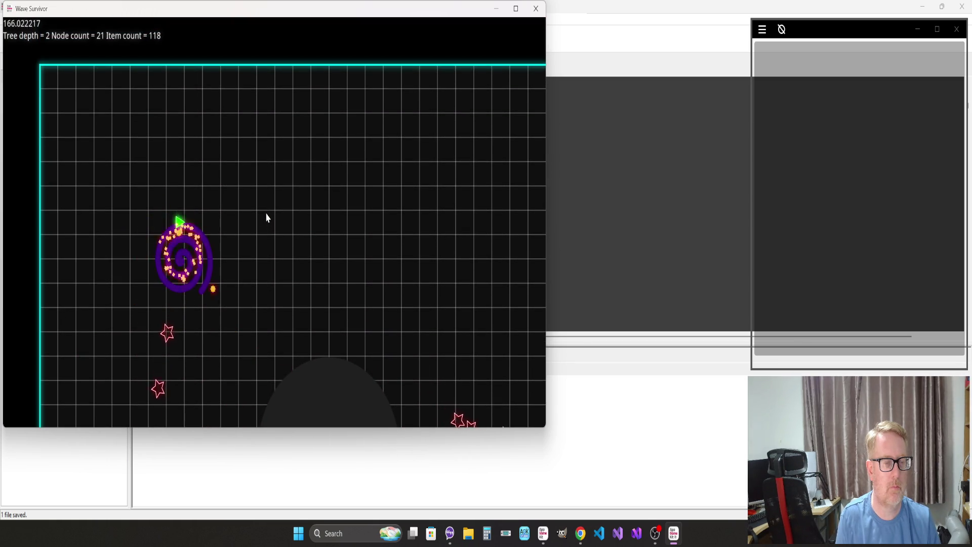
key(d)
key(s)
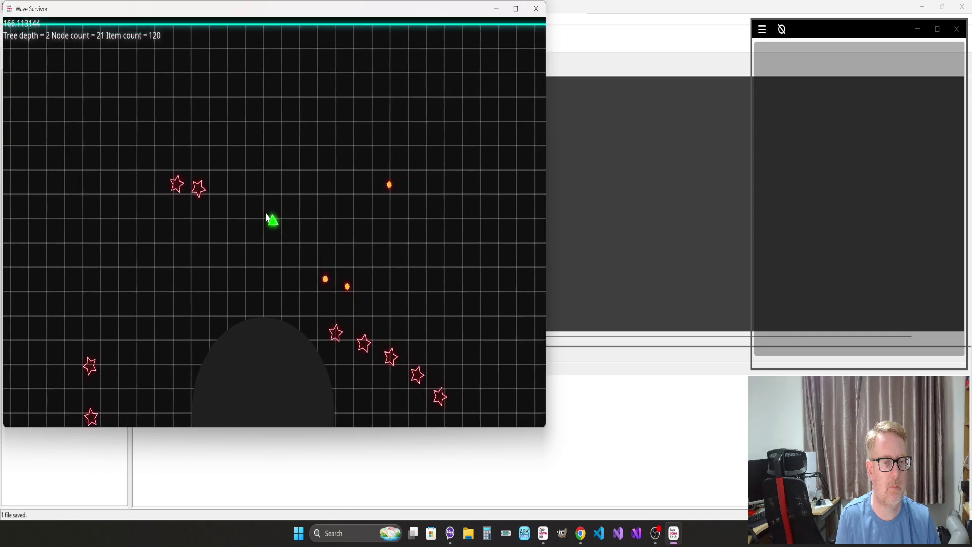
key(s)
key(d)
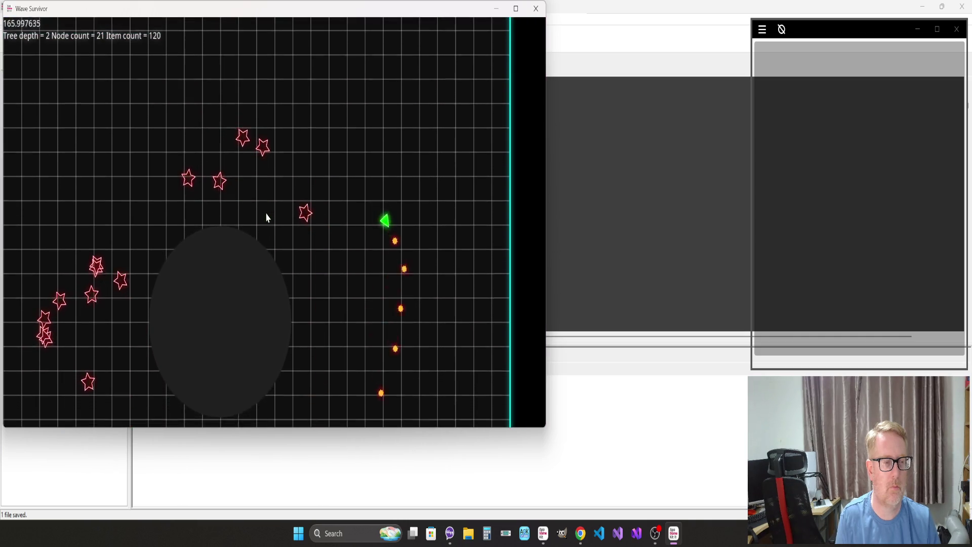
key(s)
key(a)
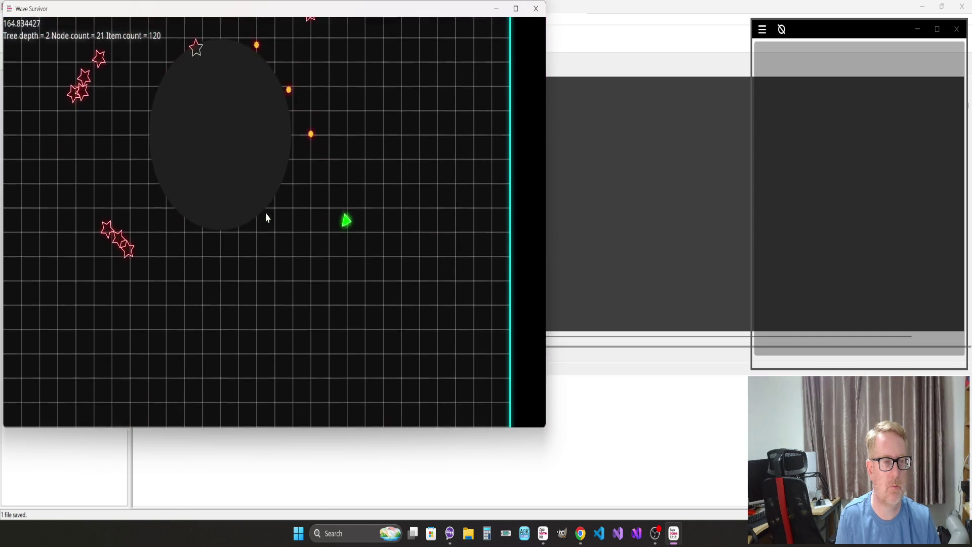
key(w)
key(d)
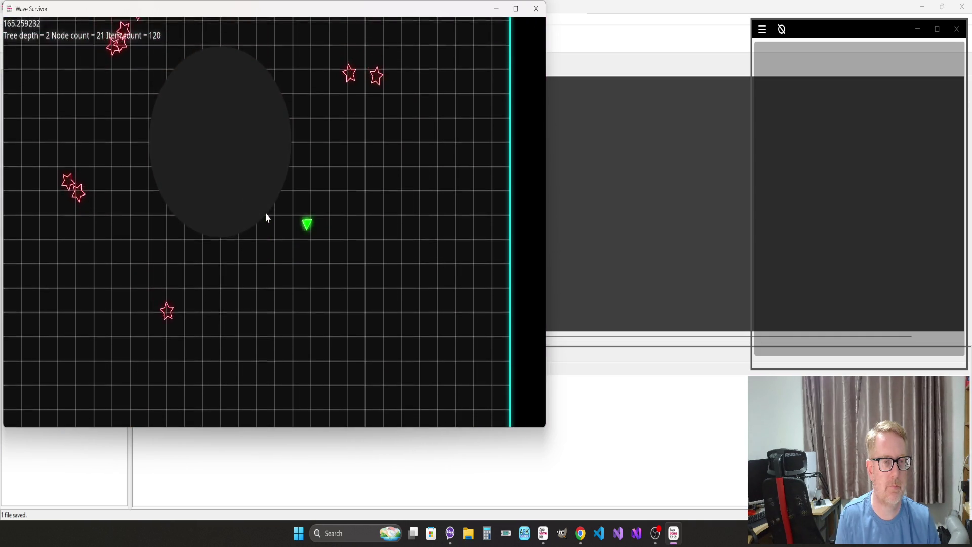
key(w)
key(d)
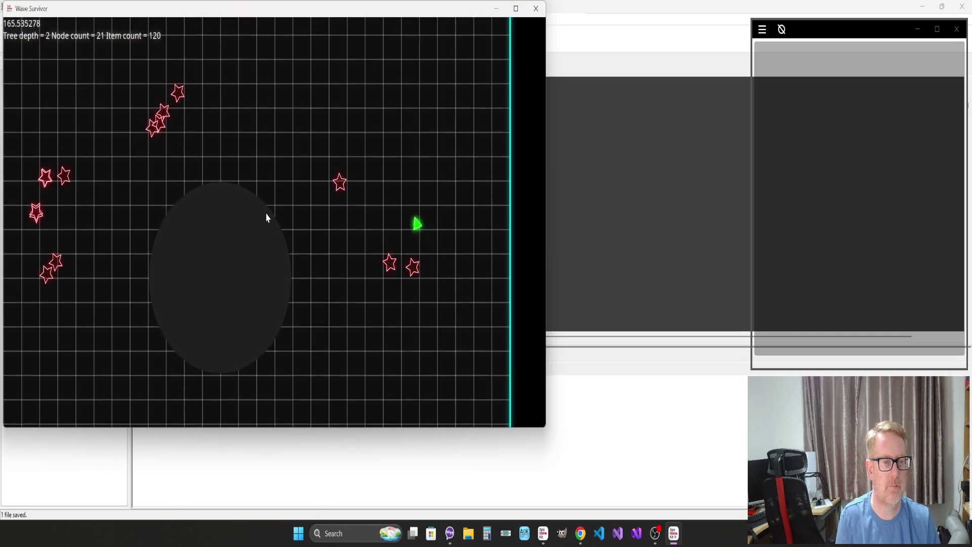
key(alt+F4)
key(alt+Tab)
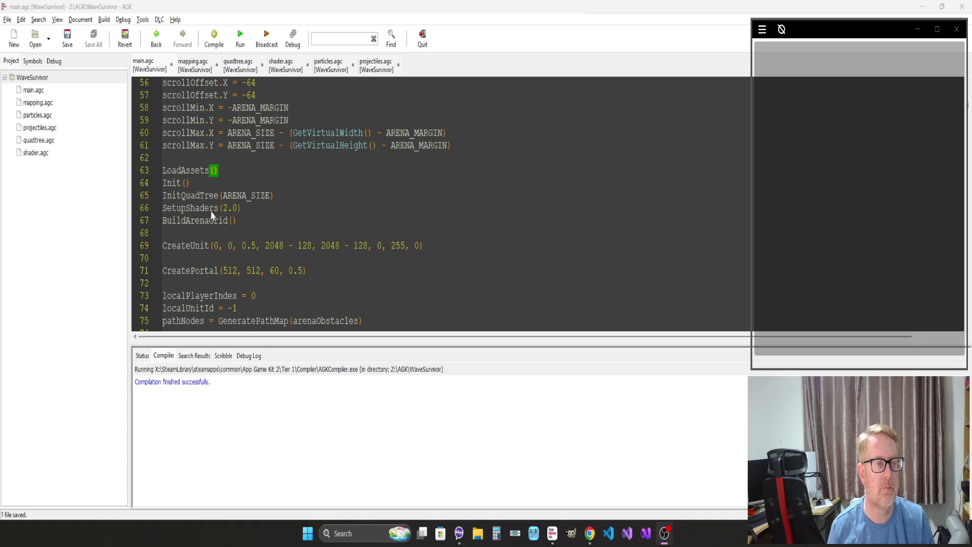
Step: Review the SetupShaders, CreateUnit, CreatePortal and localUnitId start-up lines, then switch to mapping.agc
click(321, 207)
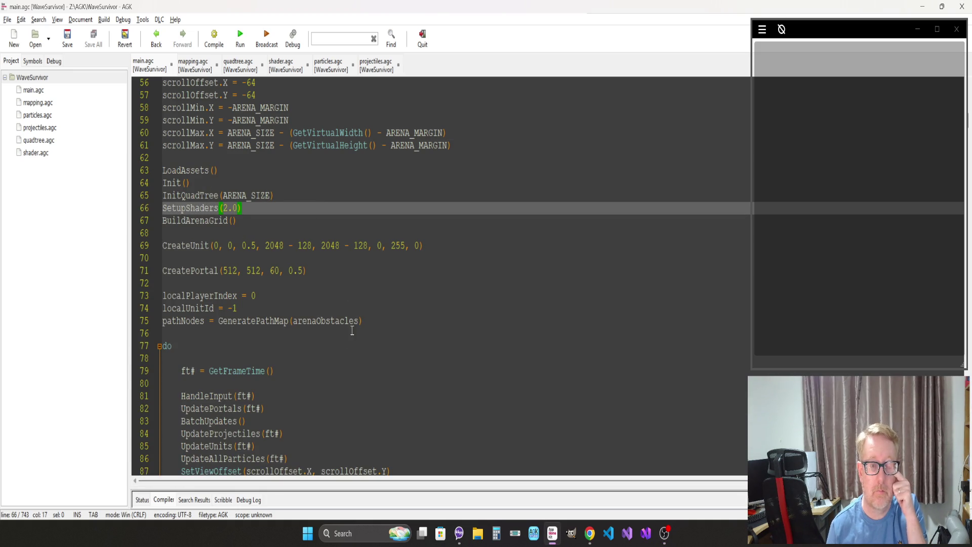
click(322, 263)
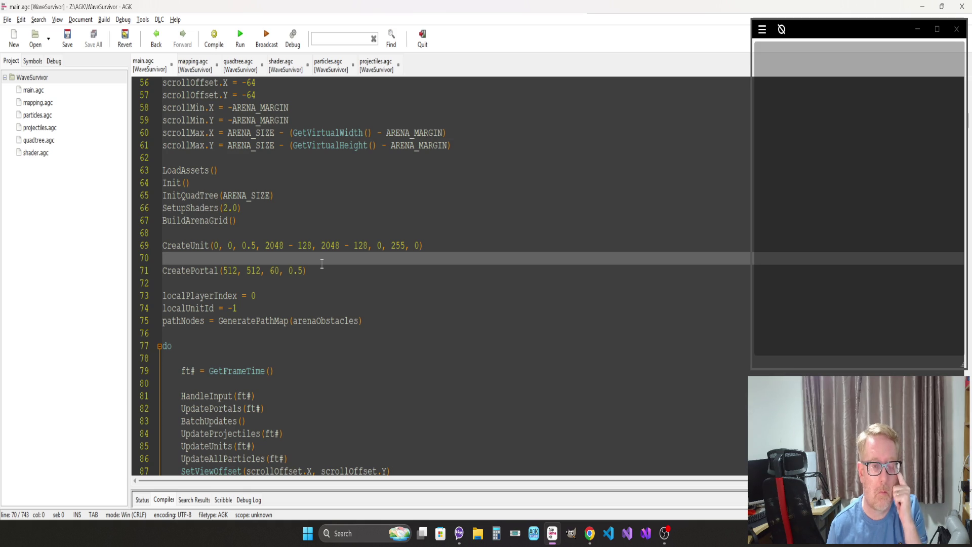
click(321, 280)
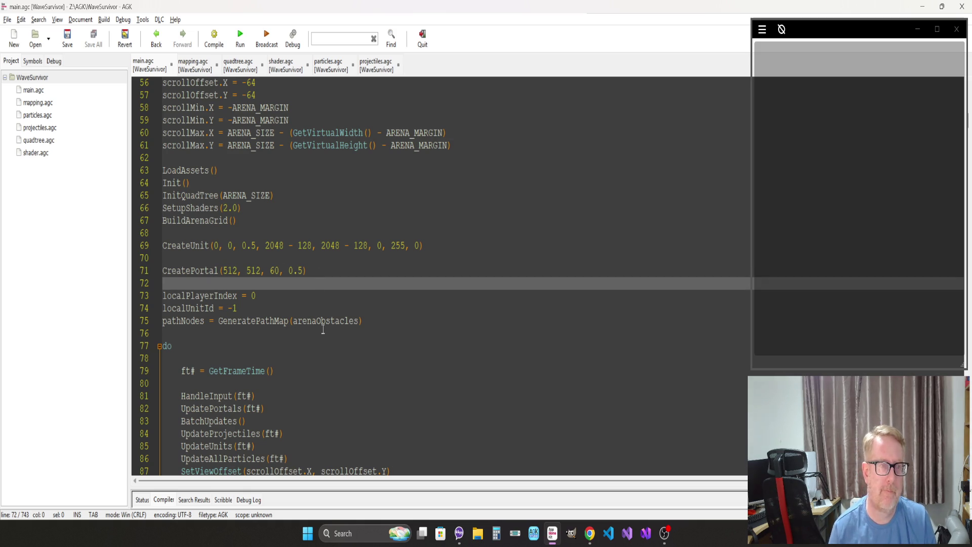
click(320, 308)
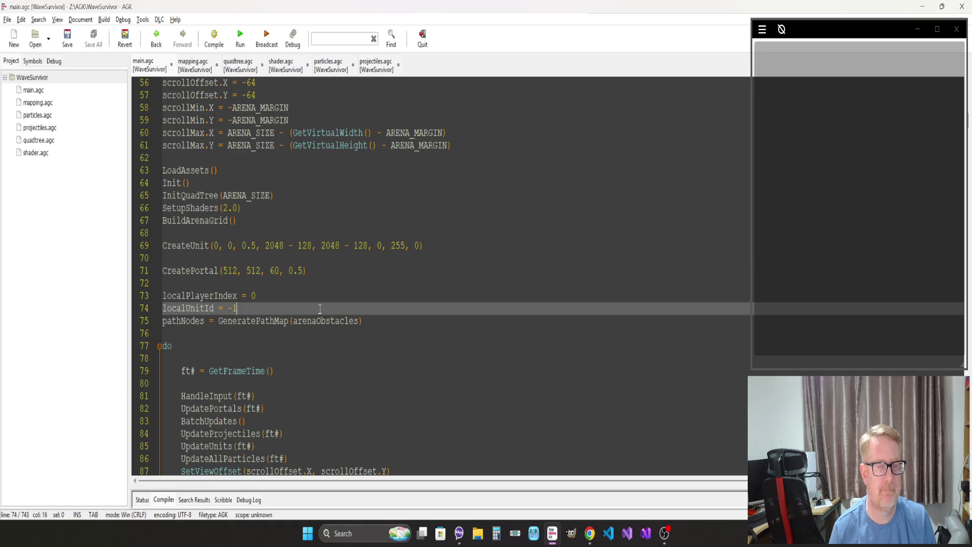
click(317, 270)
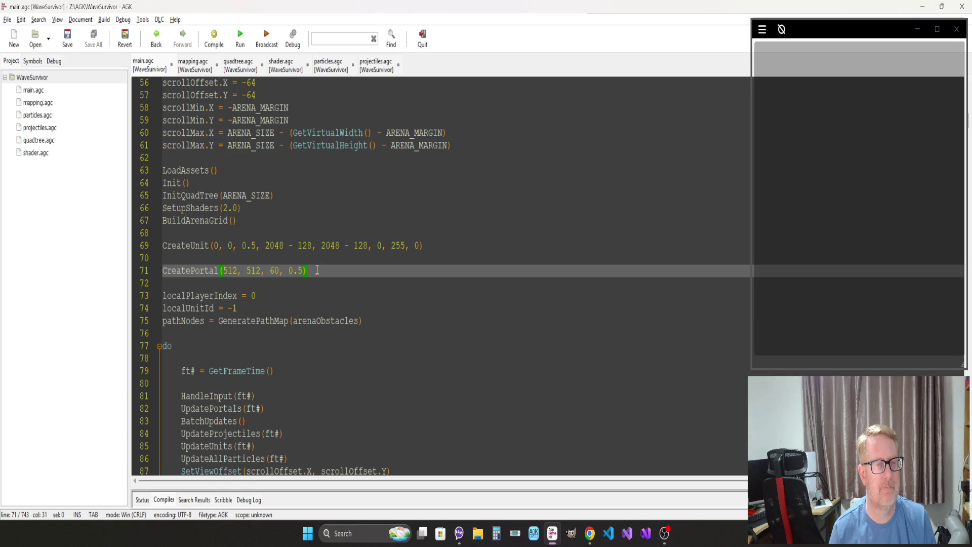
scroll(317, 270, down, 4)
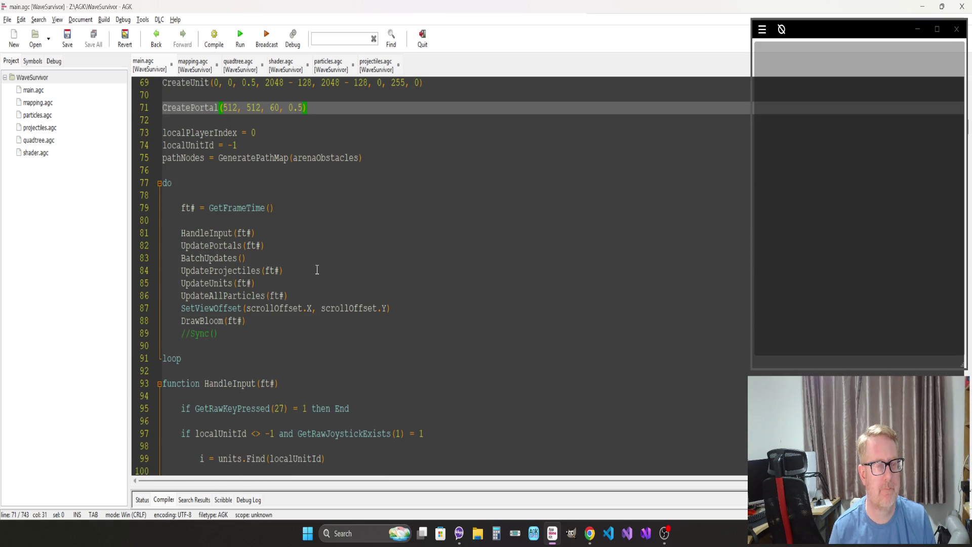
scroll(316, 270, down, 10)
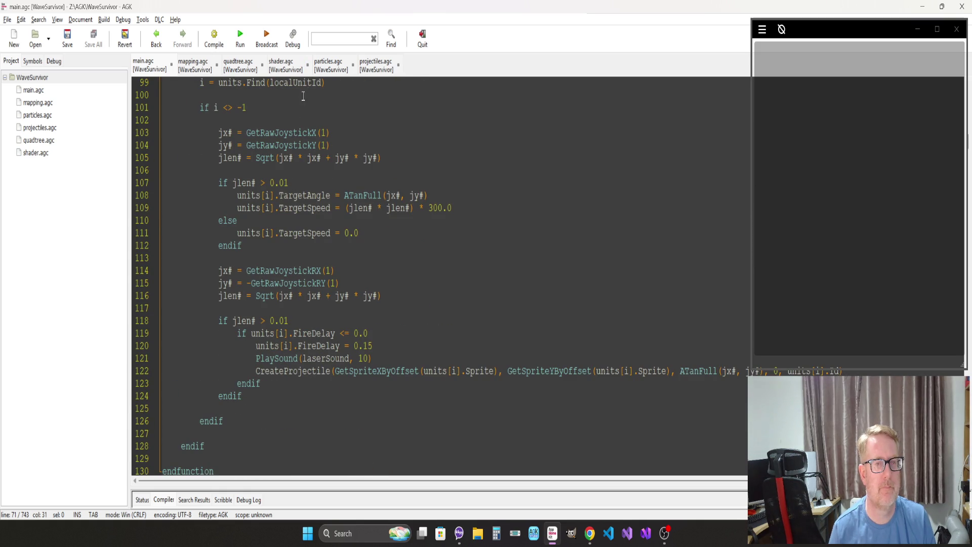
scroll(288, 175, up, 10)
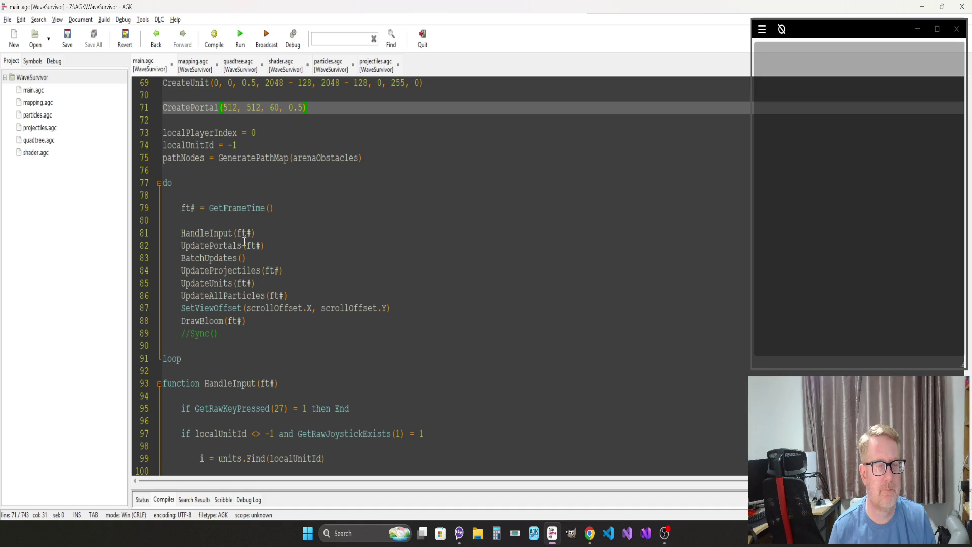
scroll(229, 229, up, 4)
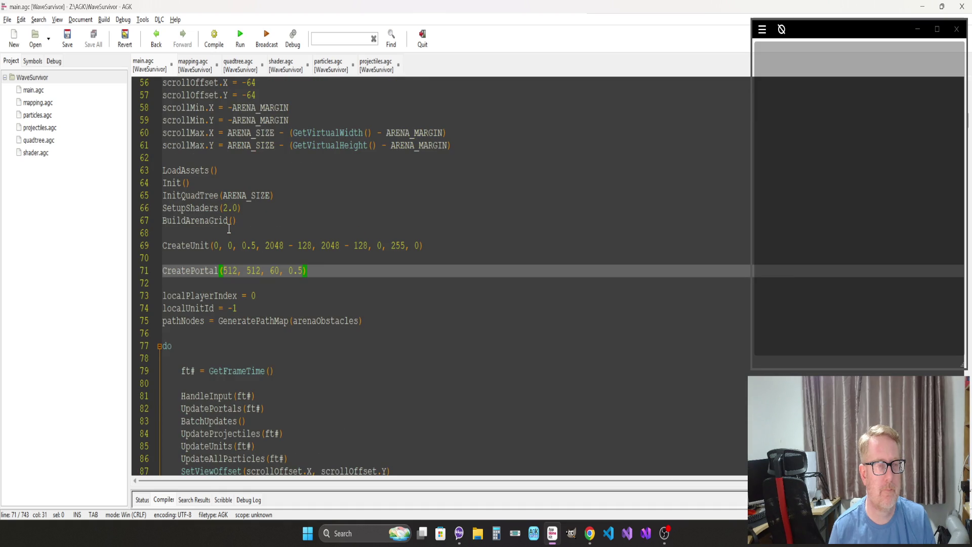
click(196, 307)
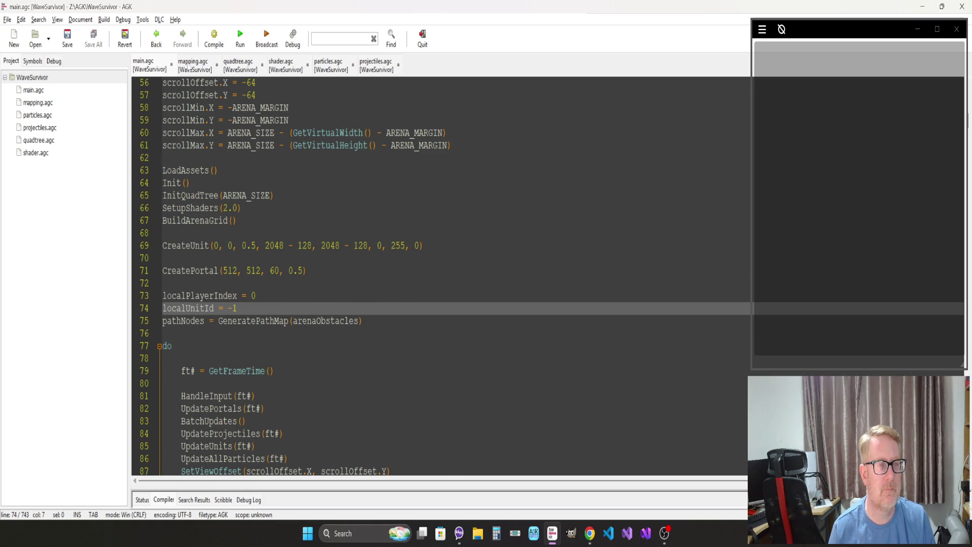
click(189, 68)
click(225, 198)
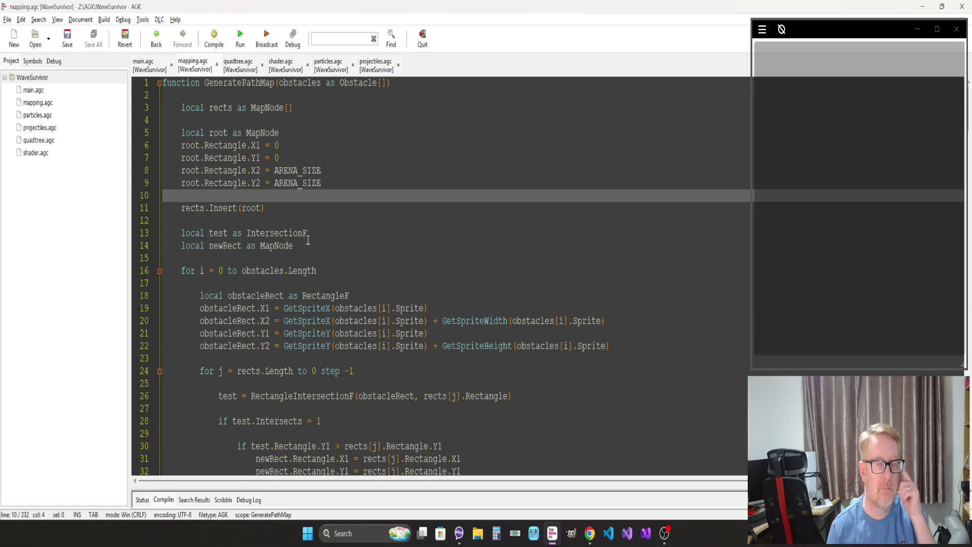
scroll(332, 248, down, 2)
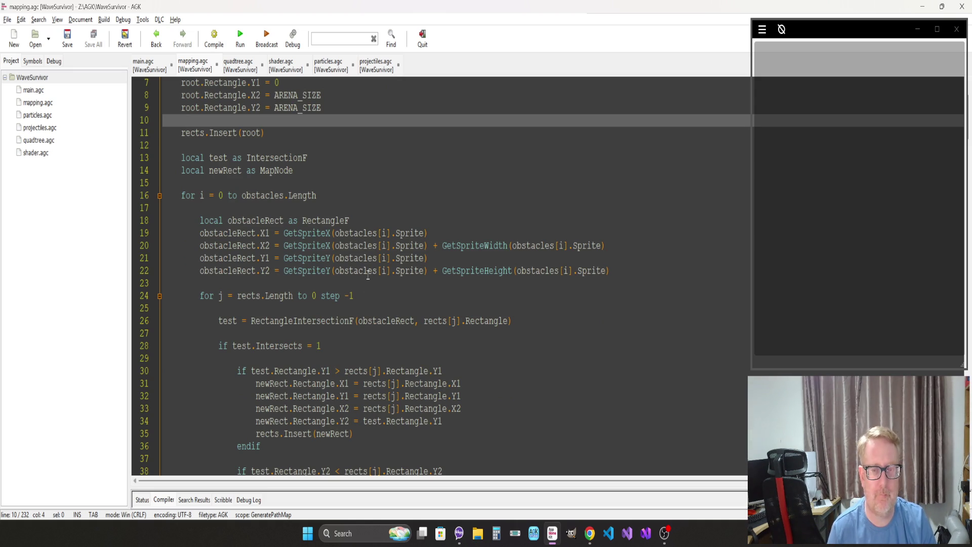
click(325, 313)
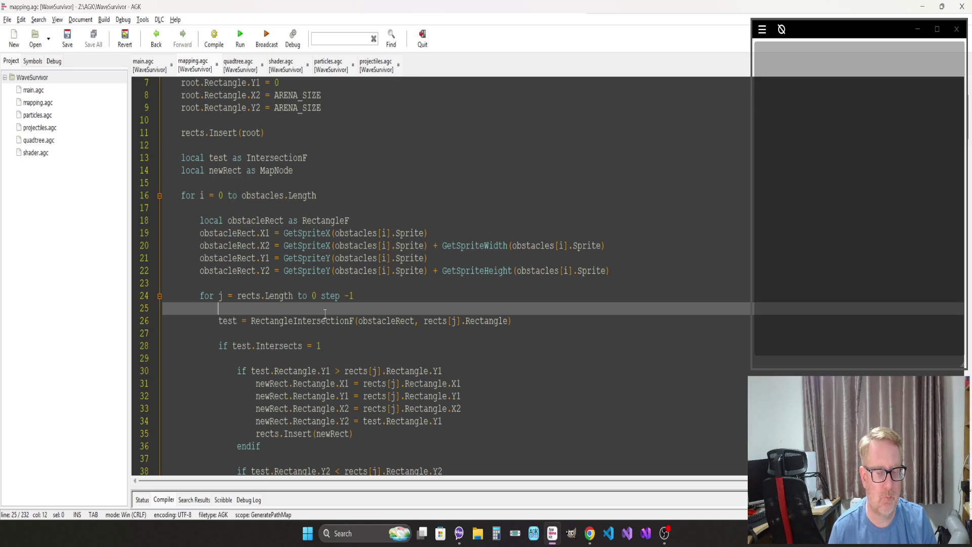
scroll(325, 313, down, 2)
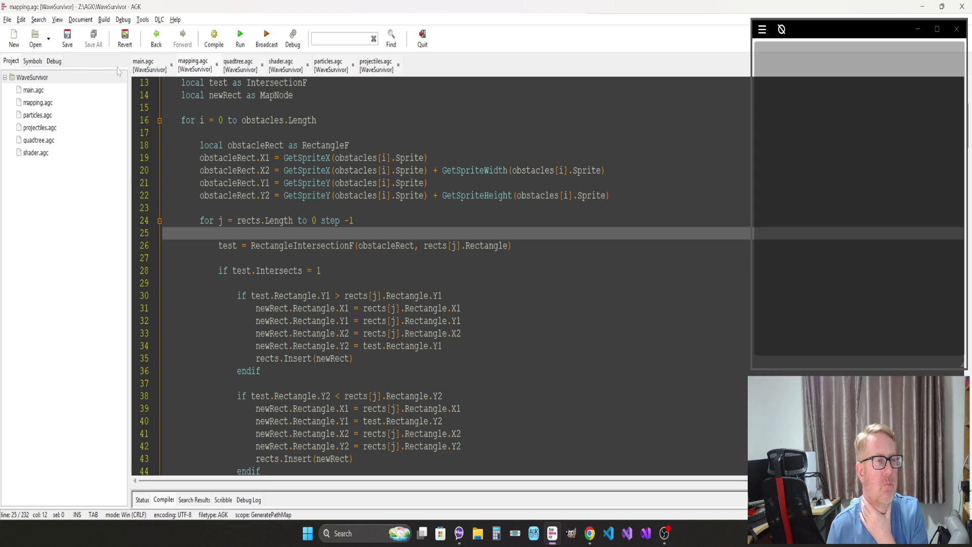
click(144, 65)
Step: Page down through HandleInput, UpdateUnits and the unit AI pathing code in main.agc
click(237, 246)
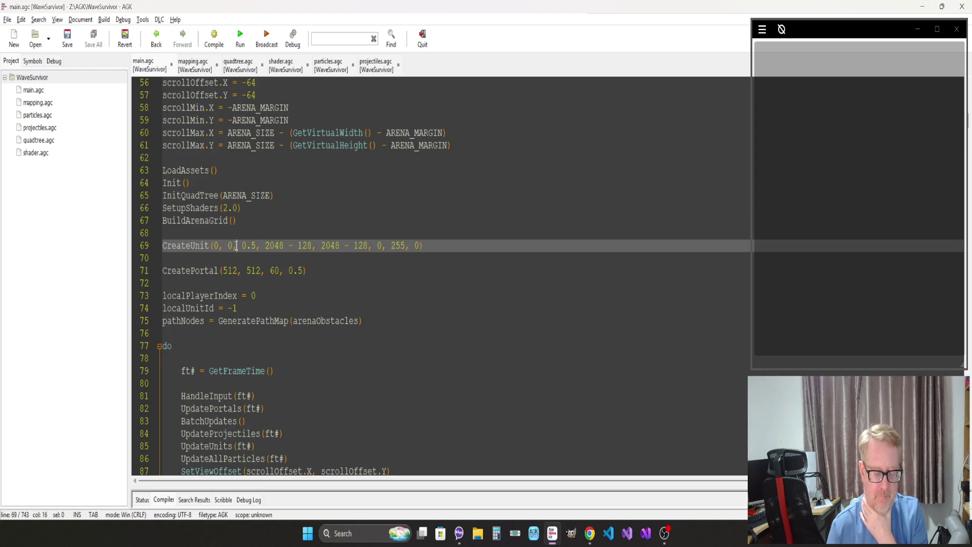
key(Page_Down)
key(Page_Down)
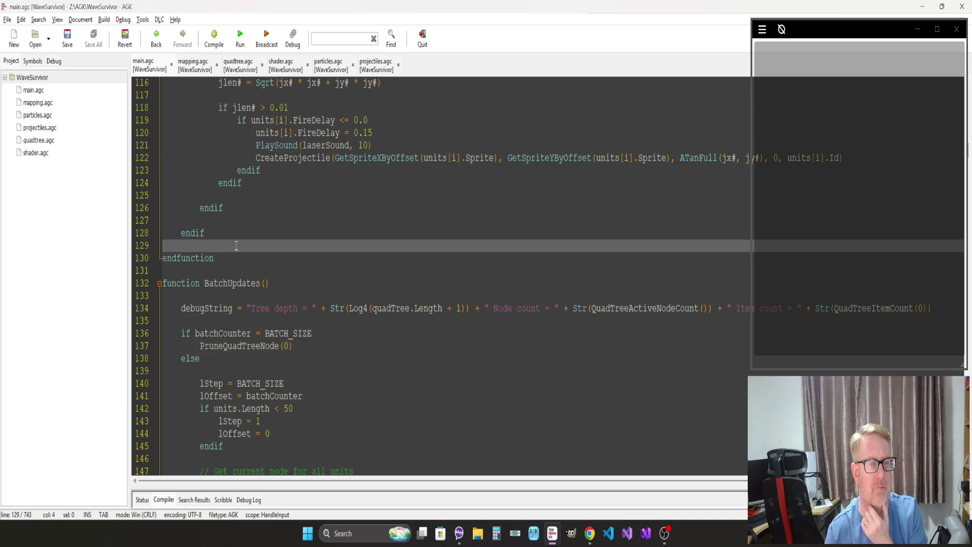
key(Page_Down)
key(Page_Down)
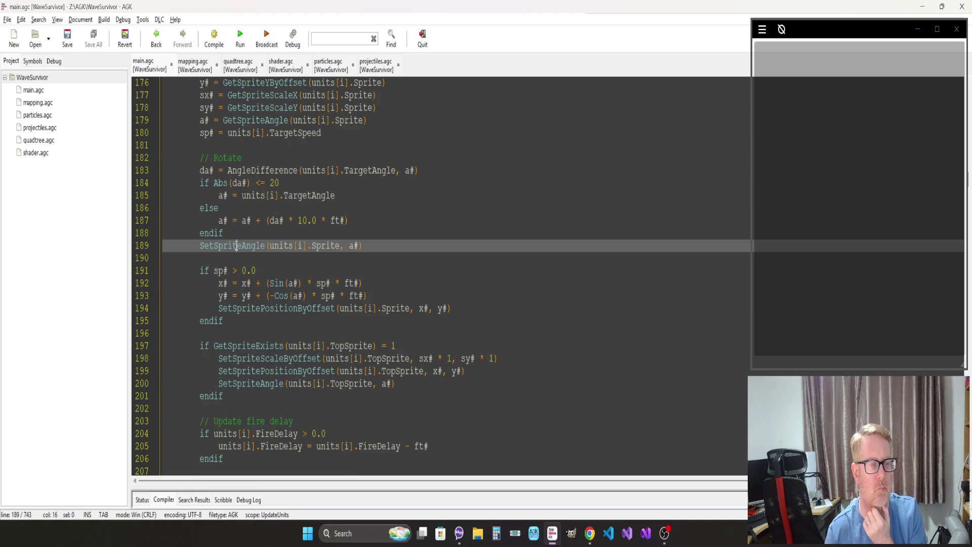
key(Page_Down)
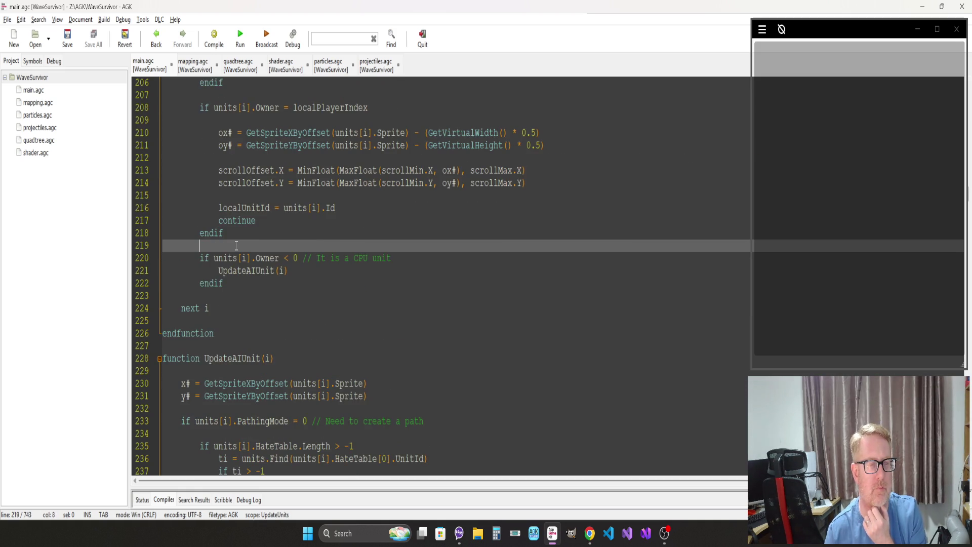
key(Page_Down)
key(Page_Down)
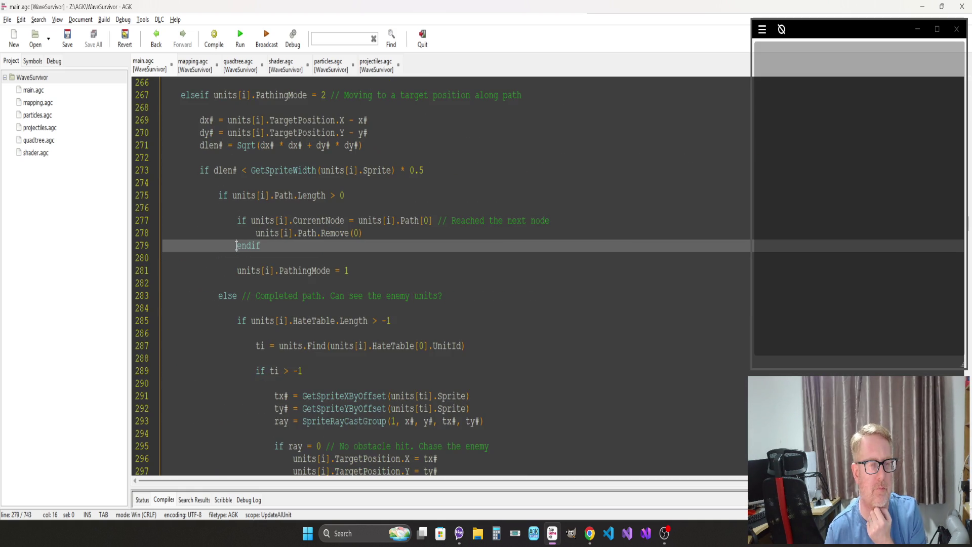
key(Page_Down)
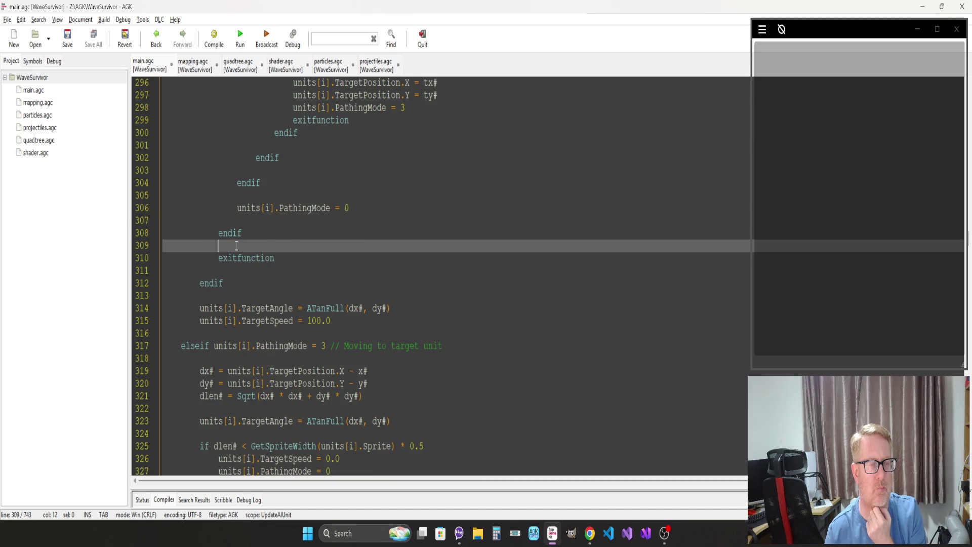
key(Page_Down)
key(Page_Down)
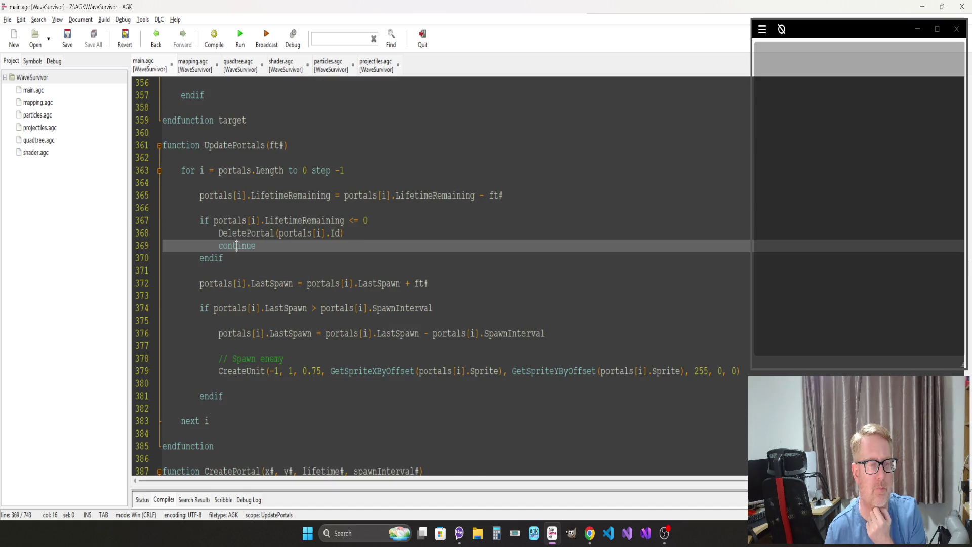
key(Page_Down)
key(Page_Down)
key(Page_Down)
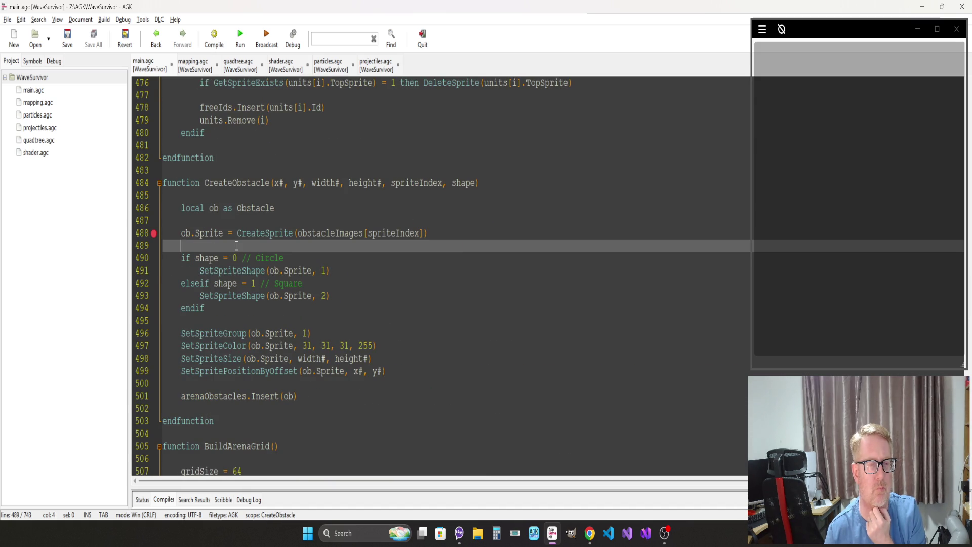
key(Page_Down)
key(Page_Down)
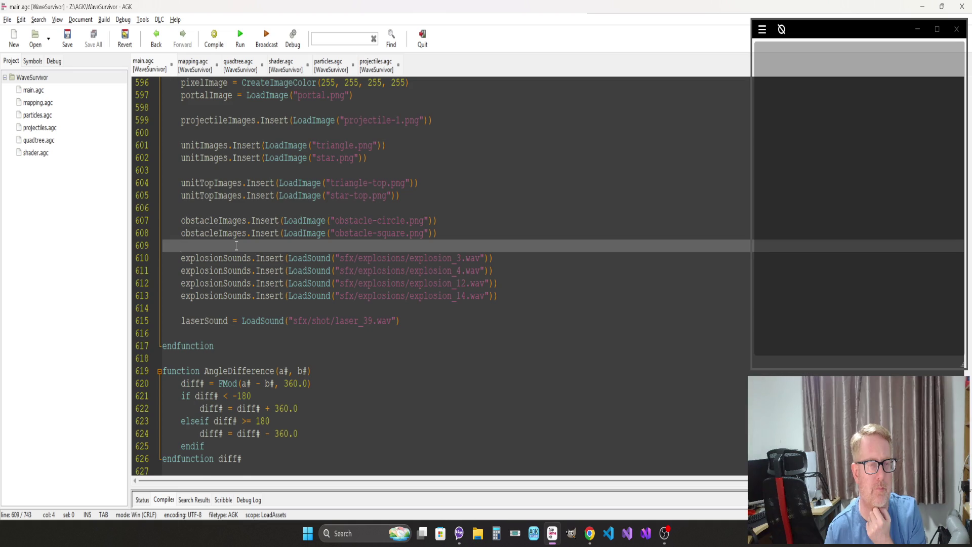
Step: Inspect the Vector2f type definition, then page back up toward the main do-loop
scroll(236, 246, down, 10)
click(235, 245)
key(Page_Down)
key(Page_Down)
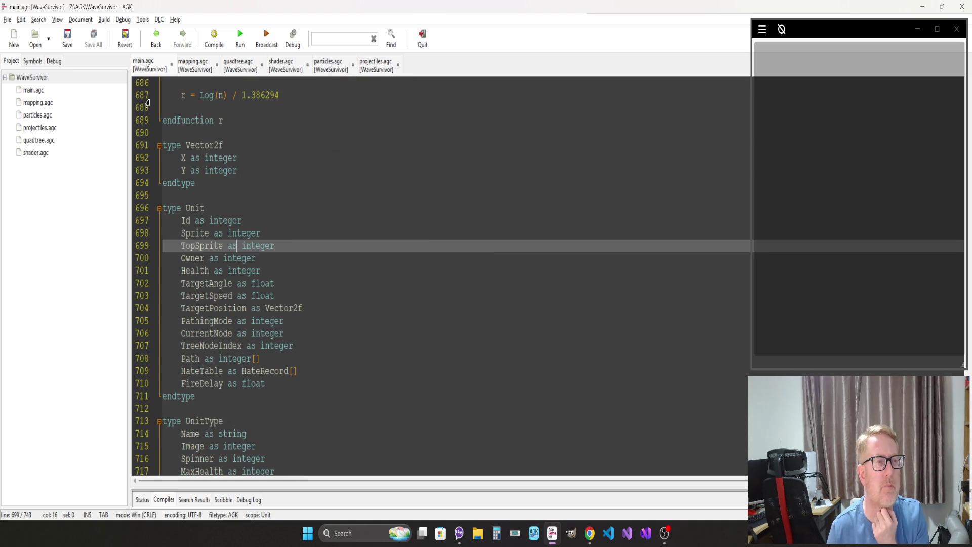
click(203, 133)
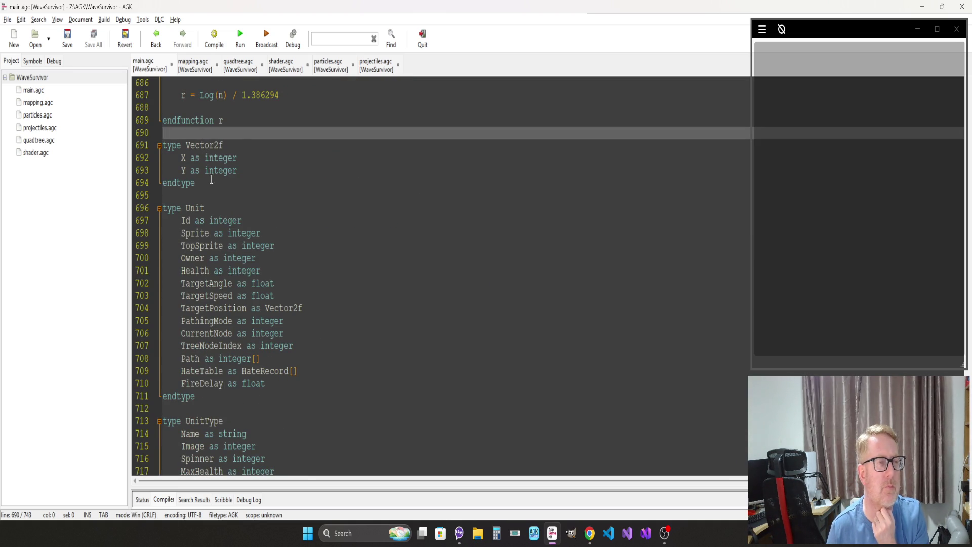
click(245, 158)
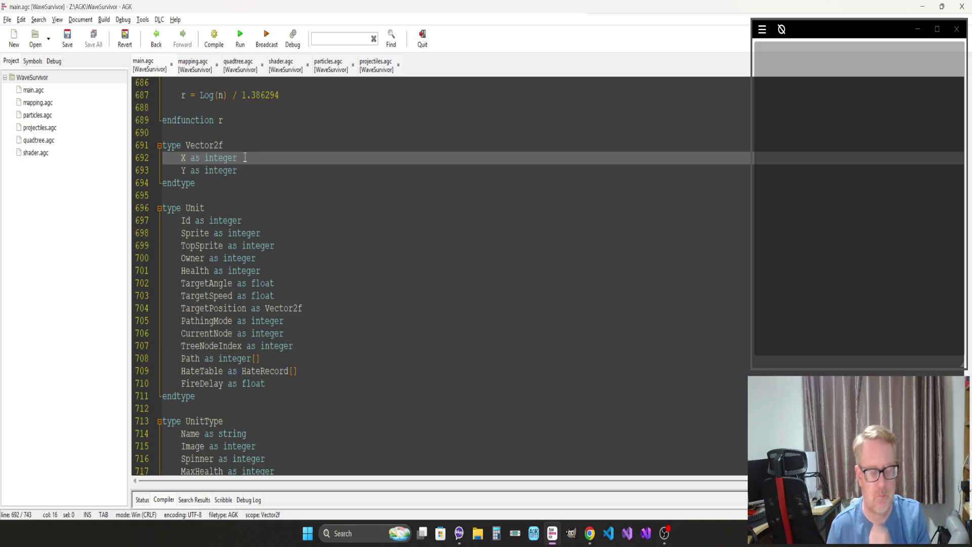
key(Page_Up)
key(Page_Up)
key(Page_Up)
key(Page_Up)
key(Page_Up)
key(Page_Up)
scroll(202, 226, down, 20)
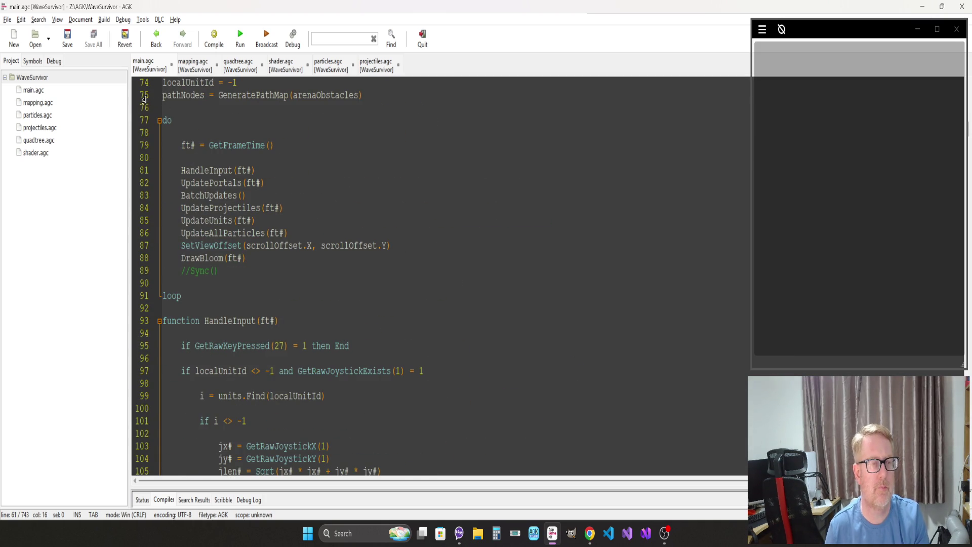
Step: Jump from the main loop's UpdateUnits call to its function definition
click(212, 220)
key(ctrl+t)
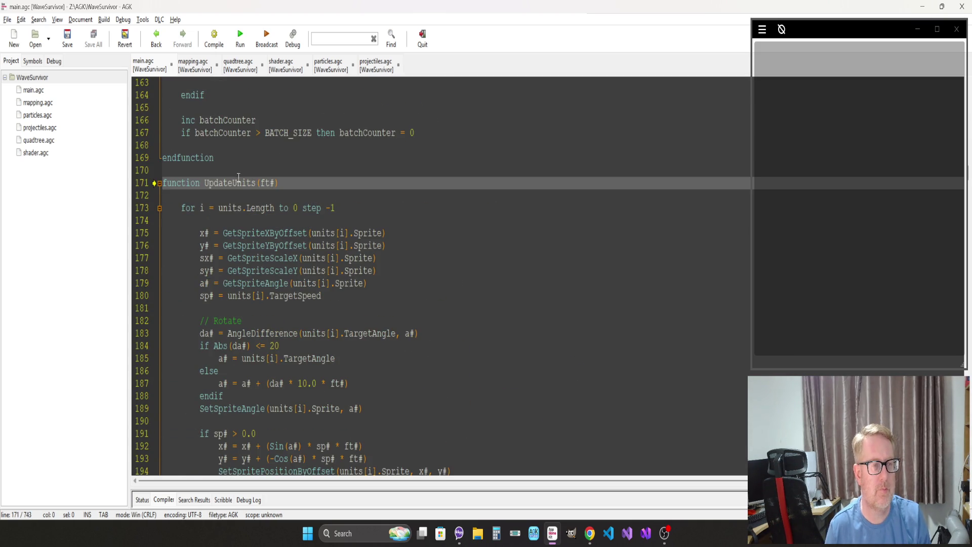
scroll(240, 174, down, 17)
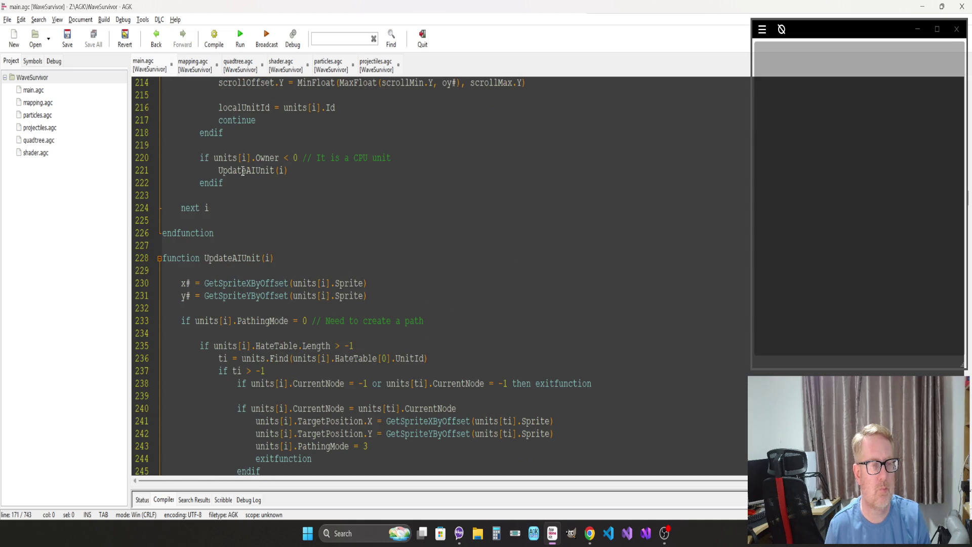
scroll(206, 196, down, 4)
Step: Review UpdateAIUnit's path-finding and HateTable lookup, then go to the FindTargetPosition definition
click(304, 233)
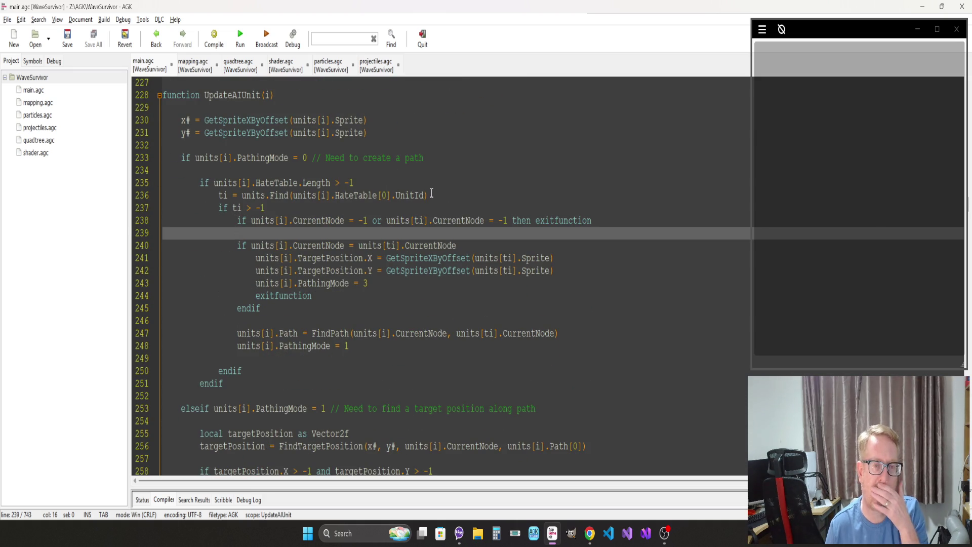
click(449, 157)
scroll(382, 222, down, 4)
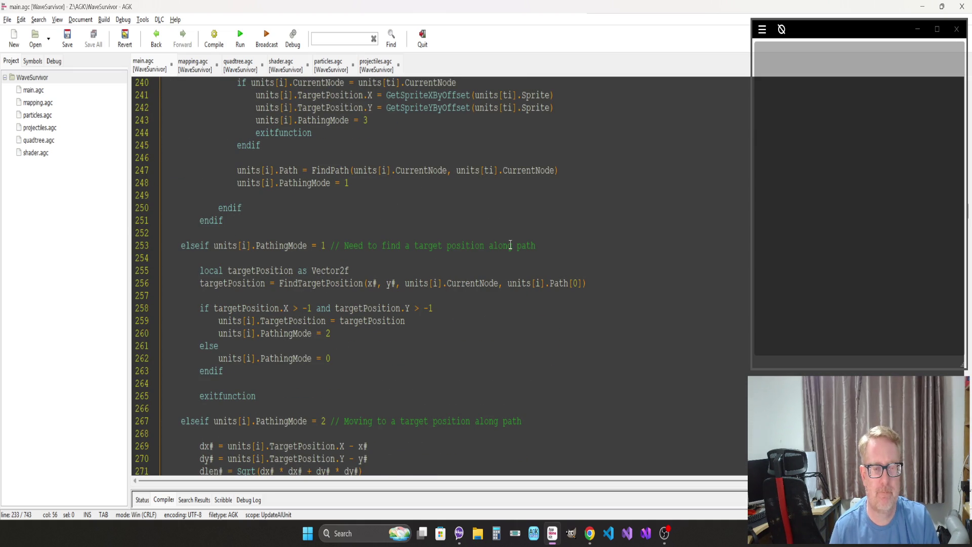
scroll(510, 245, down, 2)
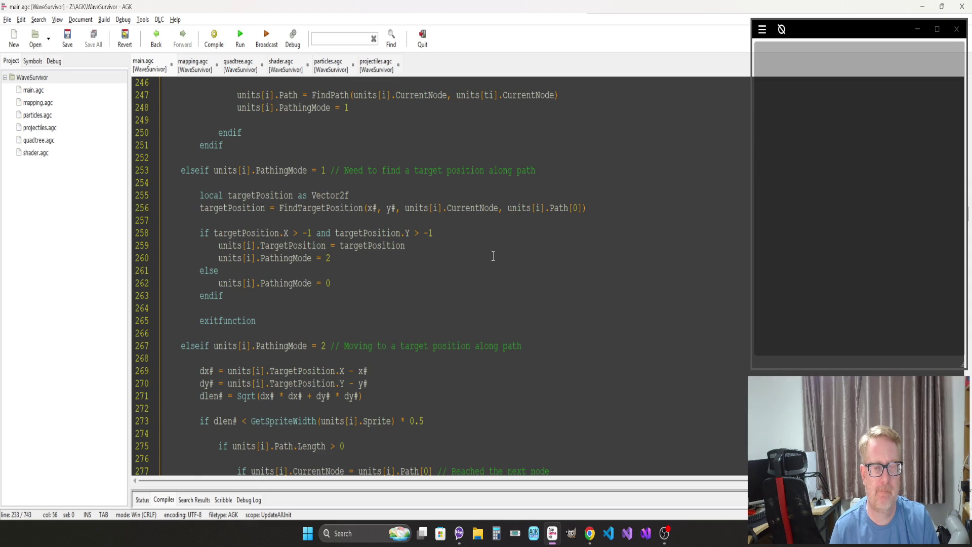
scroll(492, 256, down, 2)
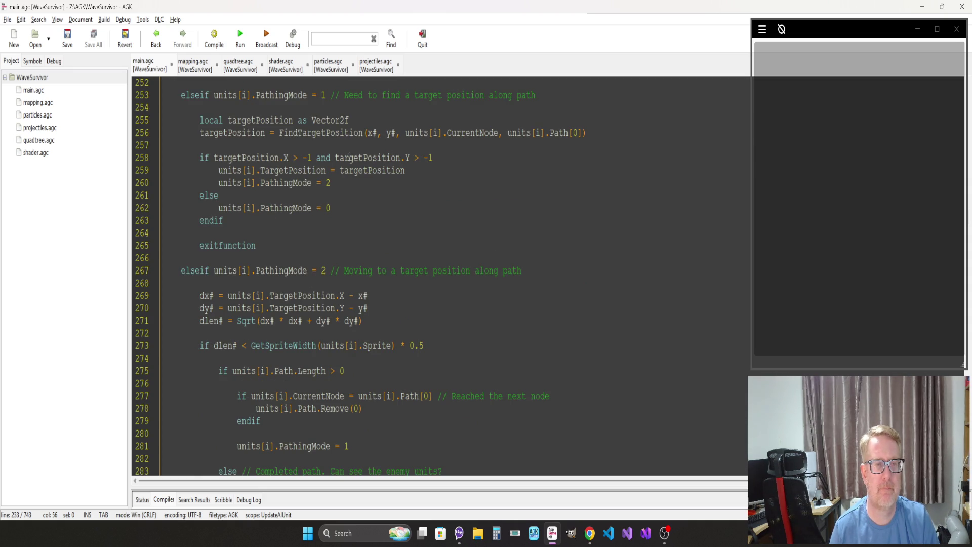
click(346, 199)
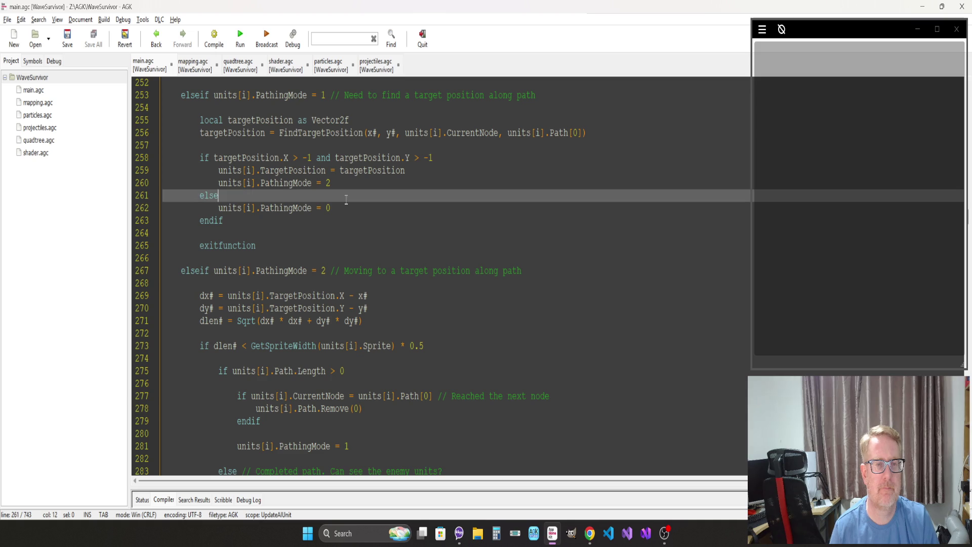
click(332, 133)
key(ctrl+t)
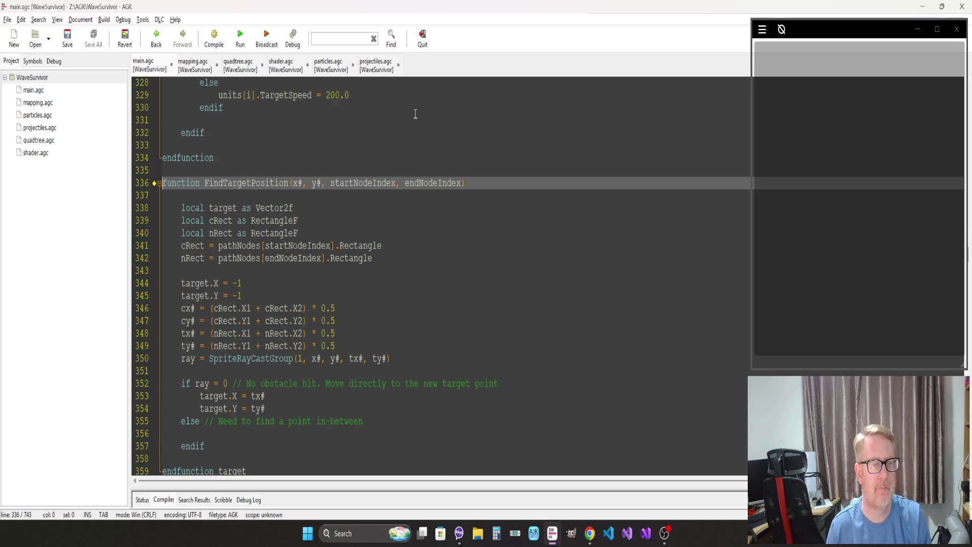
Step: Insert a blank line after the ty# calculation before the ray cast and save main.agc
click(393, 233)
scroll(394, 237, down, 2)
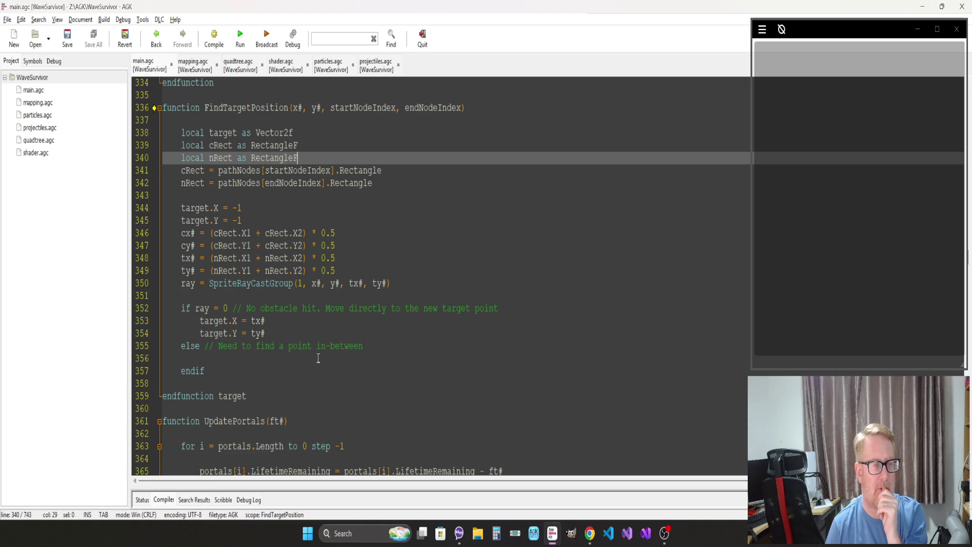
click(348, 272)
key(Return)
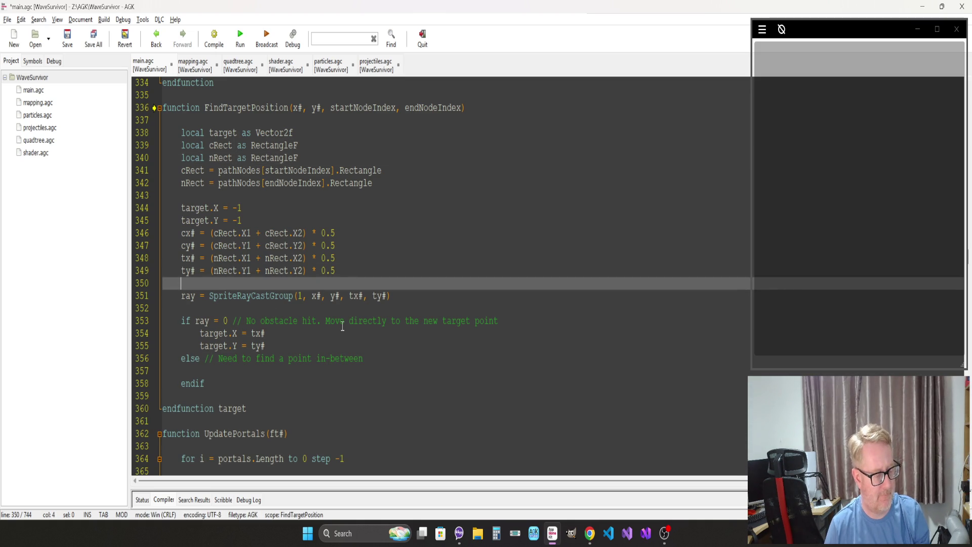
key(F5)
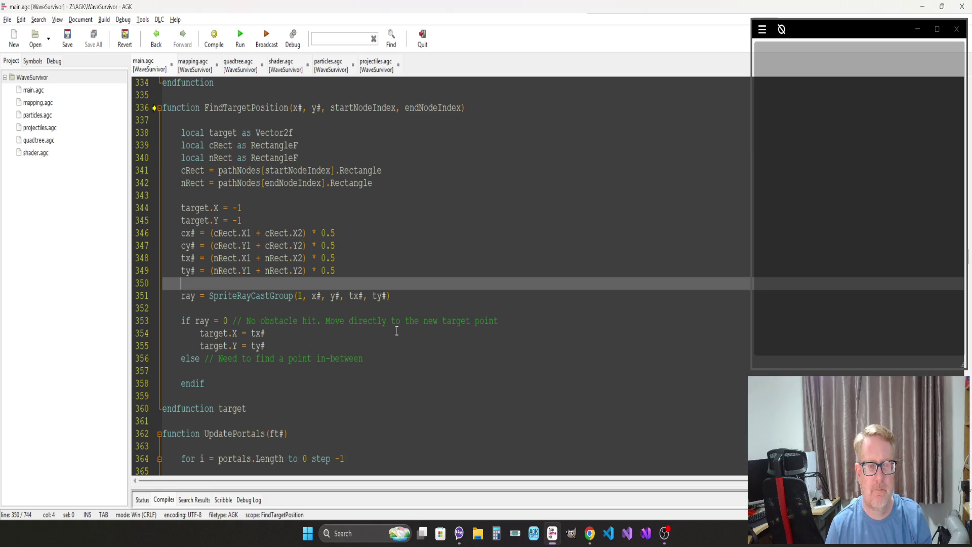
Step: Inspect the FindTargetPosition name and the SpriteRayCastGroup call and its arguments
click(331, 356)
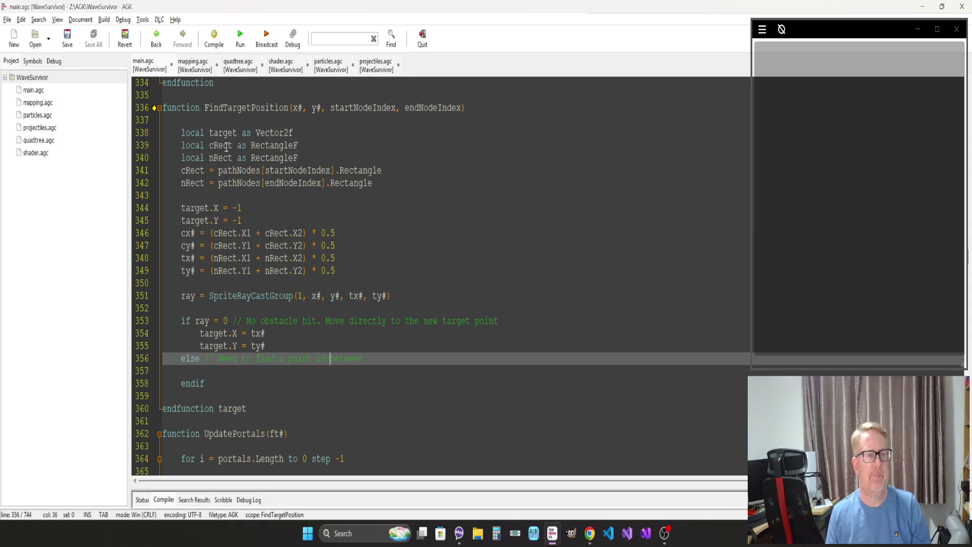
click(276, 198)
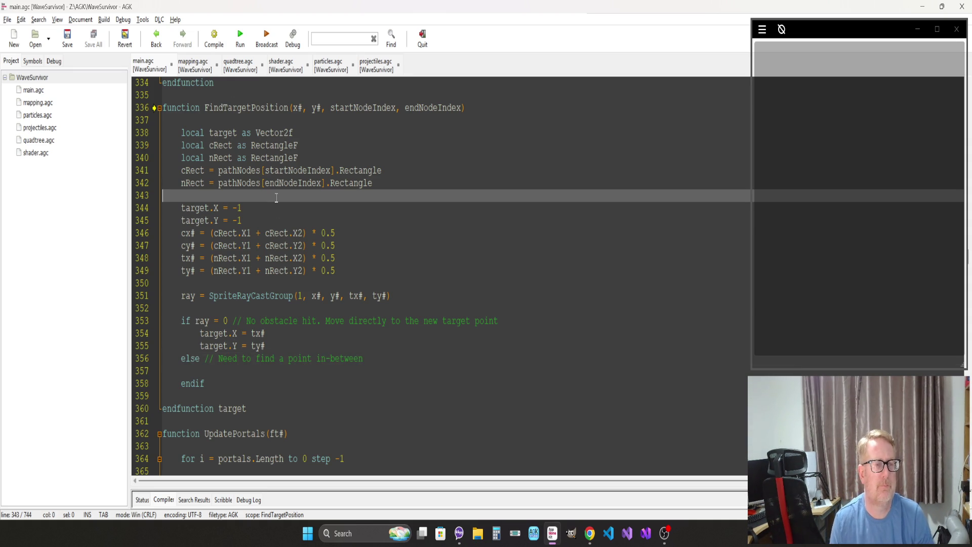
key(alt+Tab)
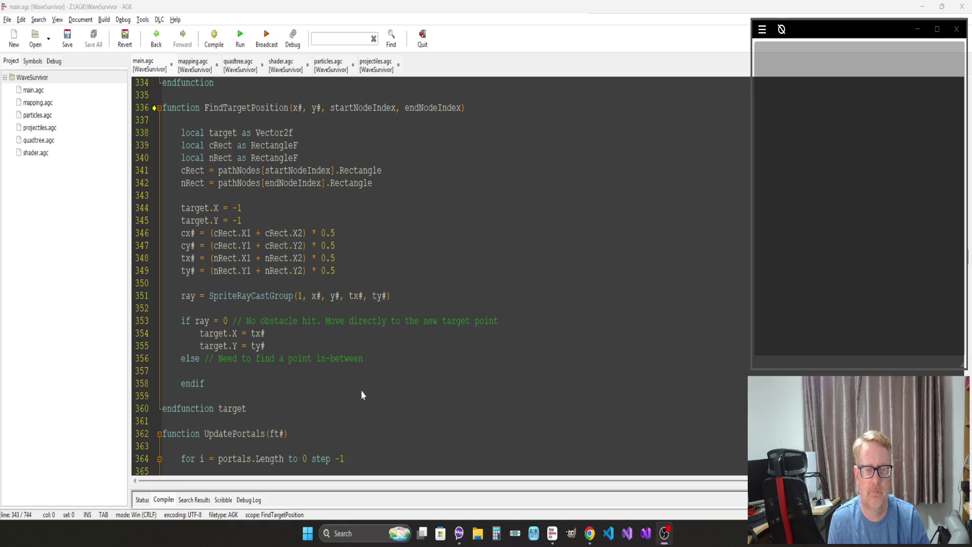
key(alt+Tab)
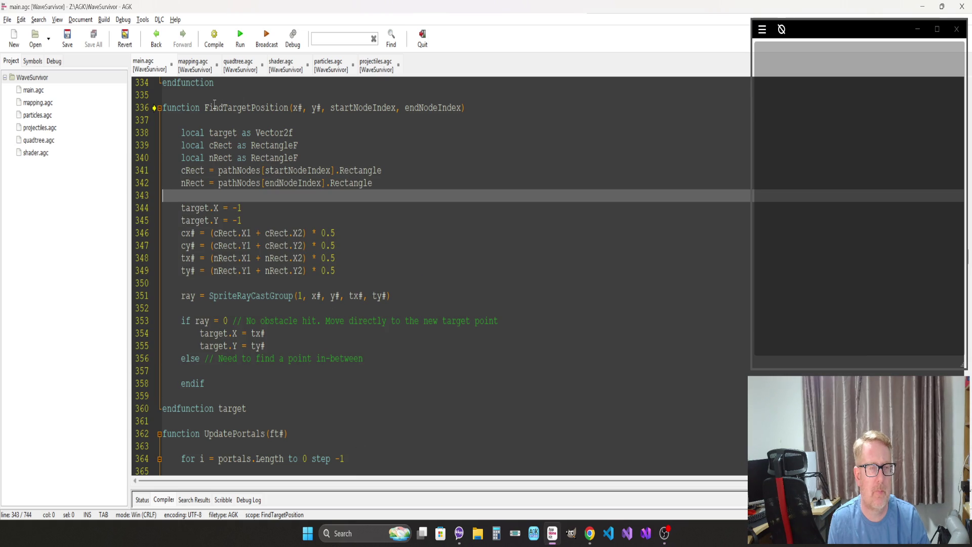
click(211, 108)
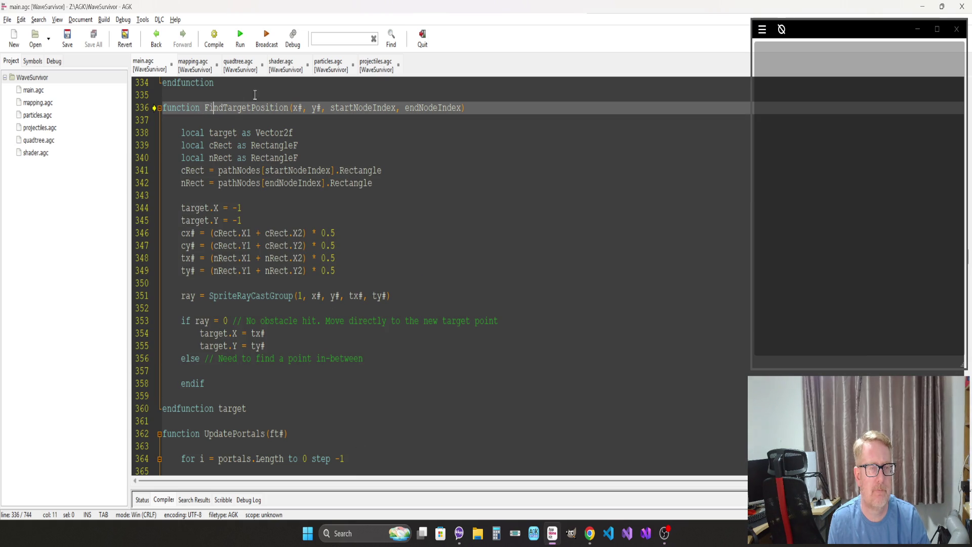
double_click(238, 108)
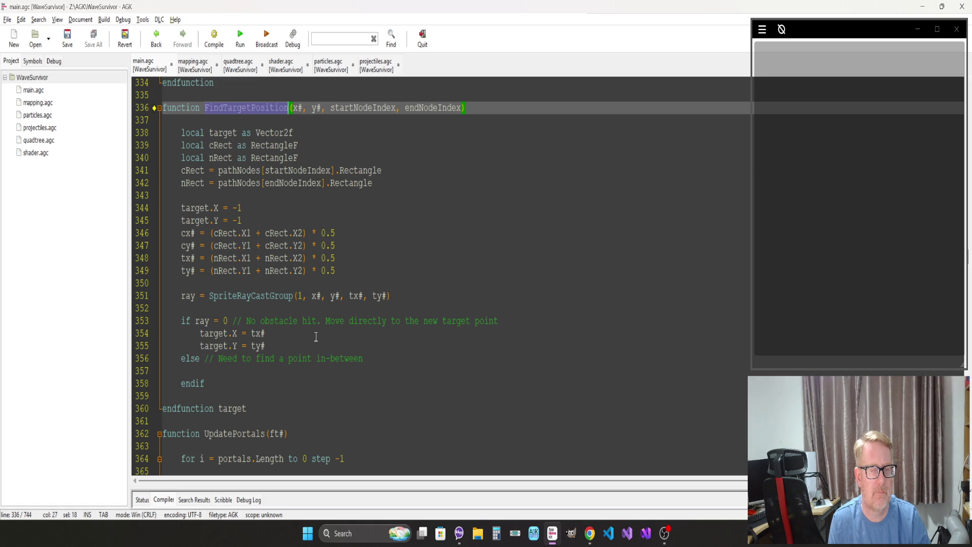
click(315, 336)
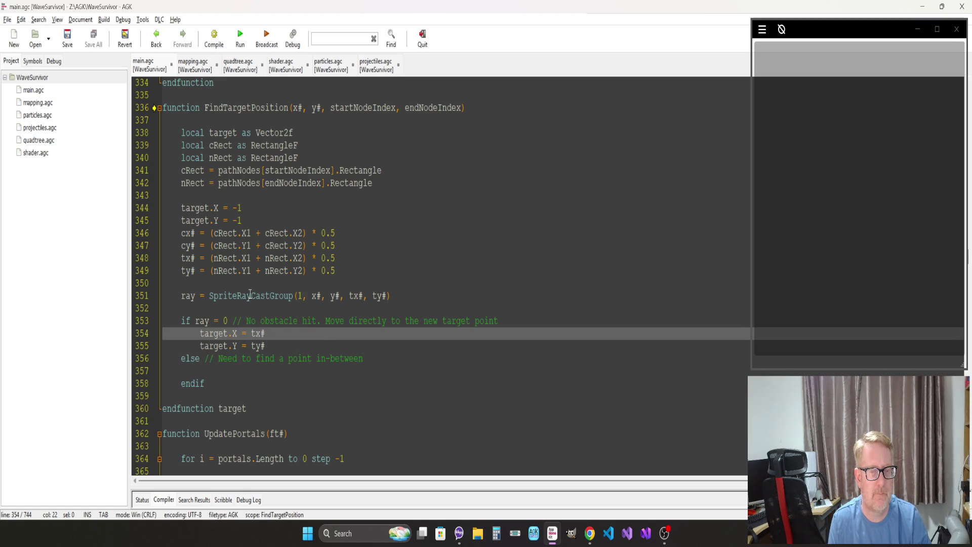
double_click(244, 297)
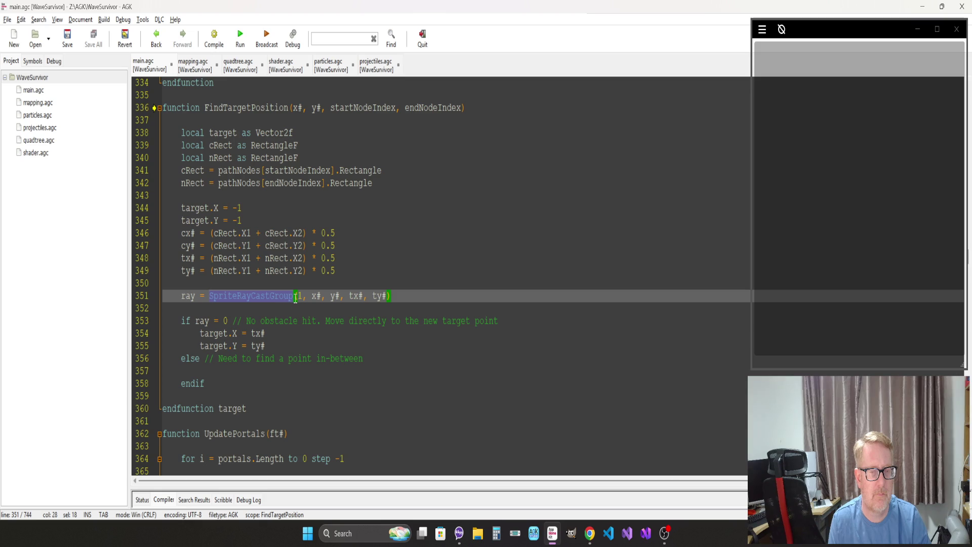
click(297, 298)
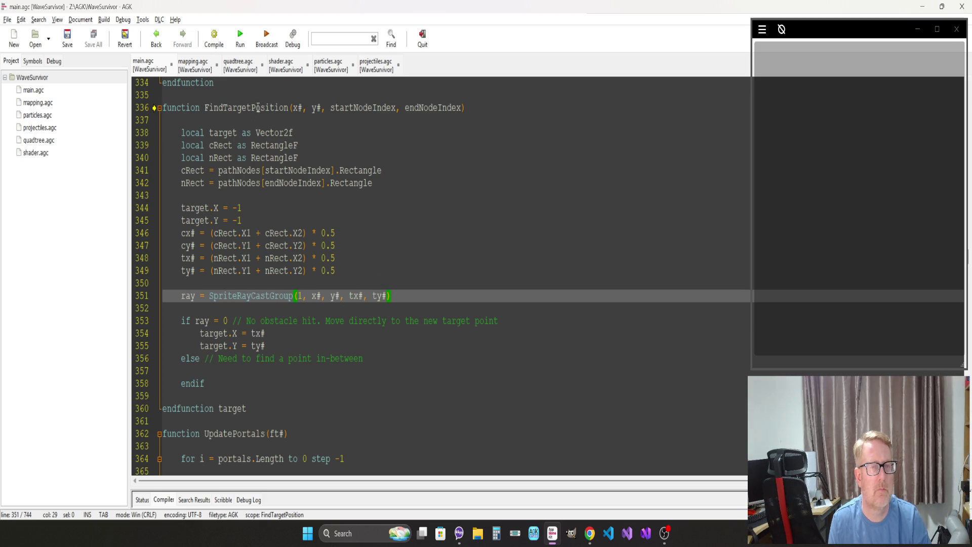
Step: Search the code for 'CreateObs' to reach the CreateObstacle function
scroll(249, 202, down, 3)
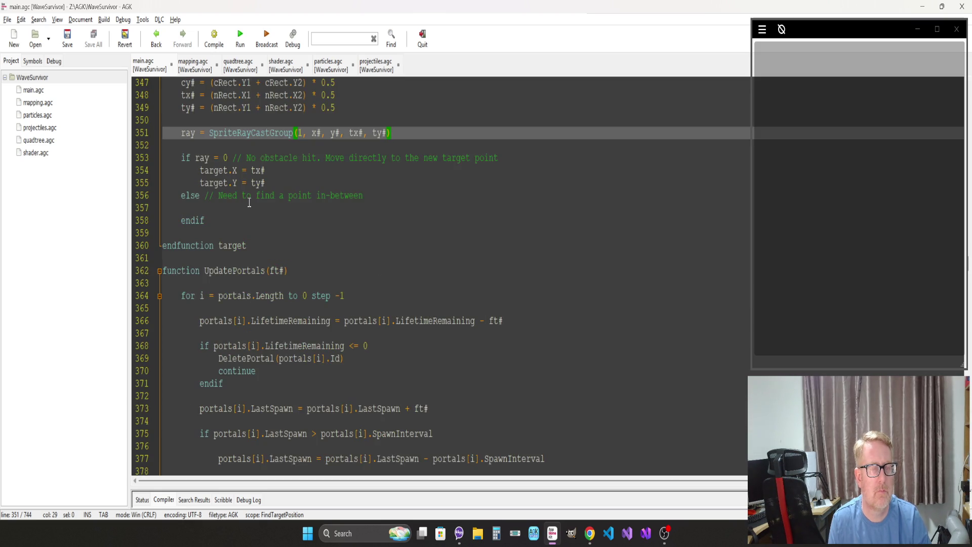
scroll(249, 202, down, 10)
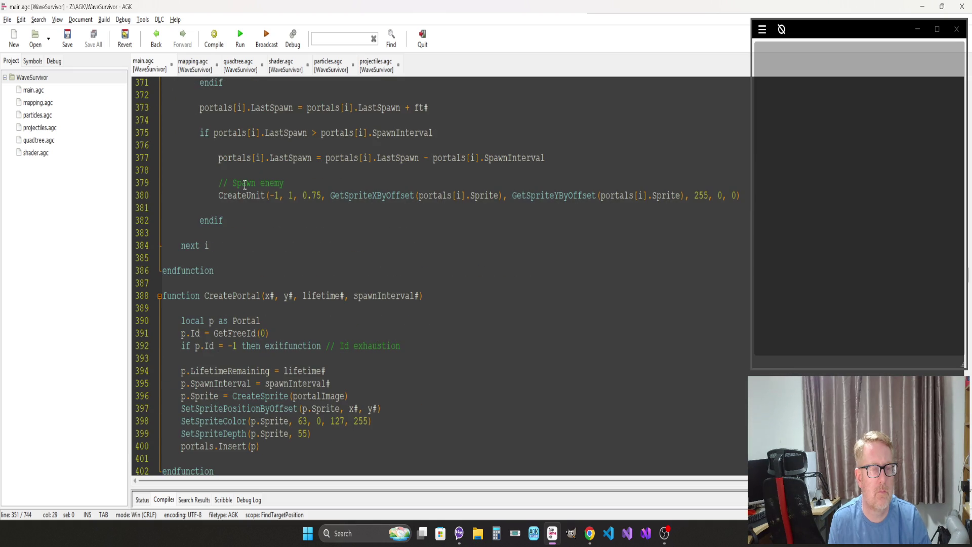
scroll(244, 184, down, 10)
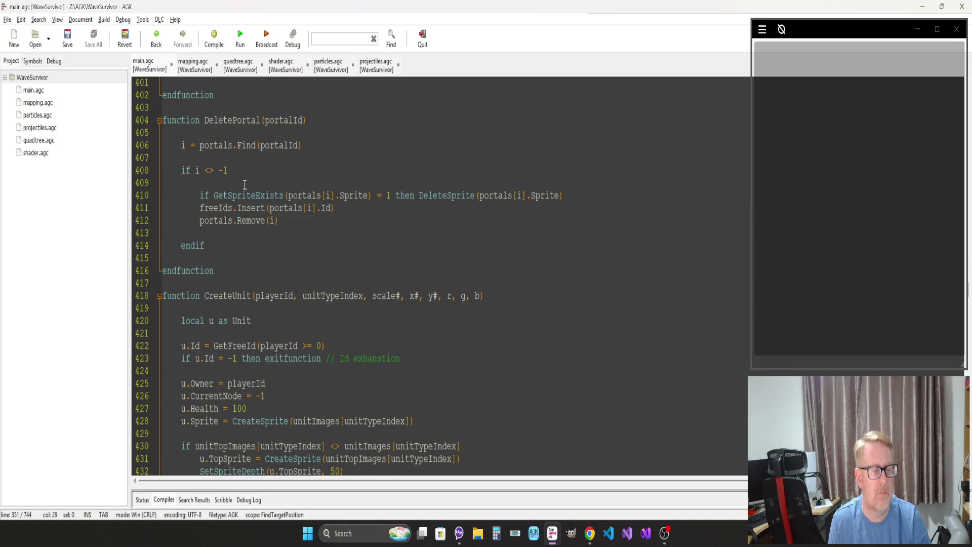
click(245, 185)
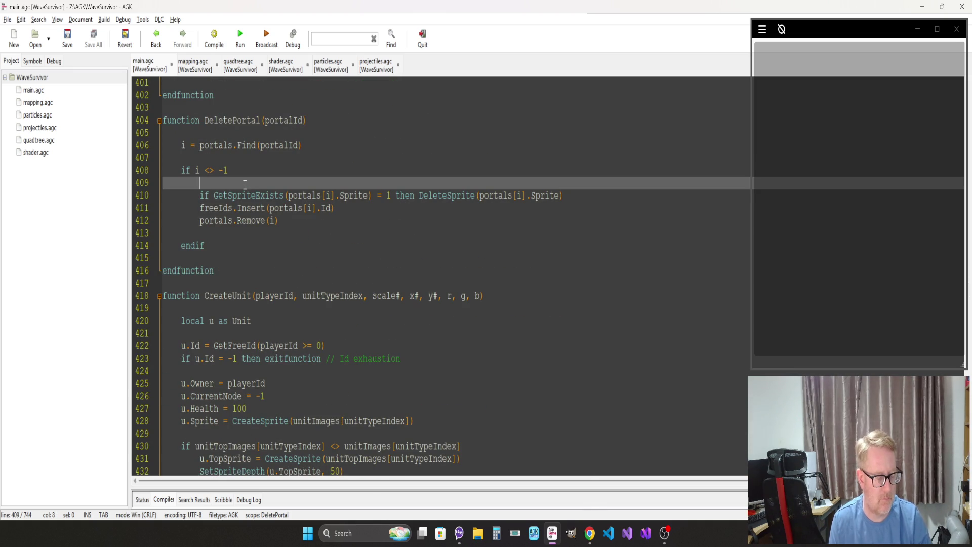
key(ctrl+f)
text(Create)
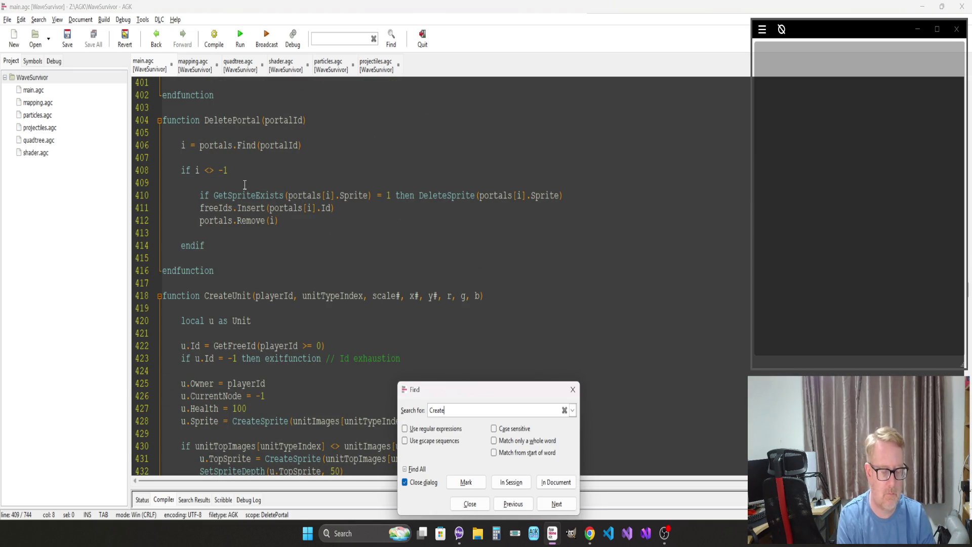
text(Obs)
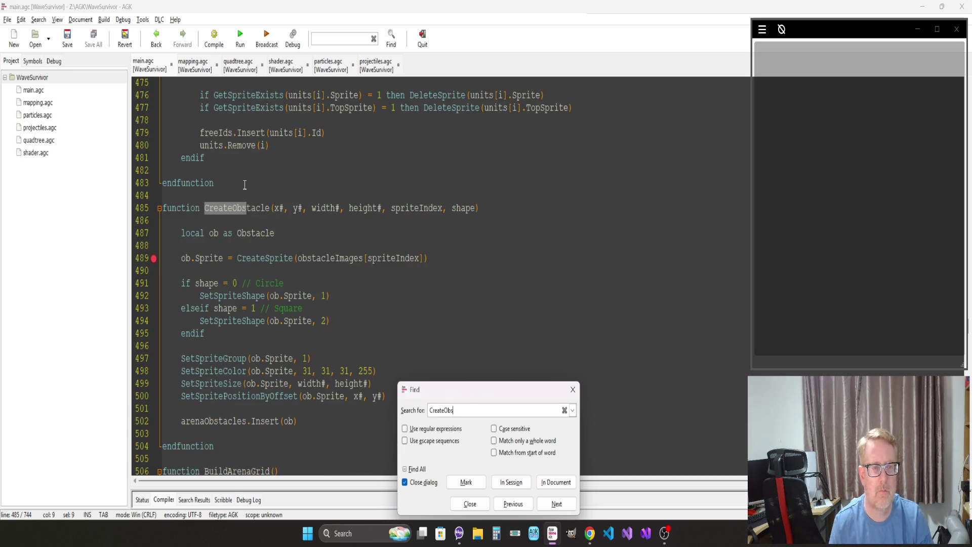
click(238, 258)
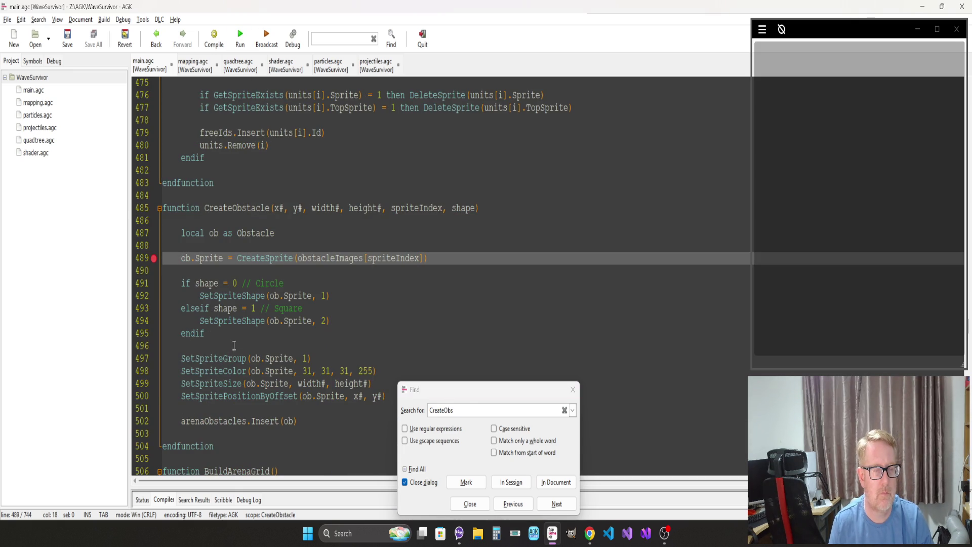
Step: Change the circle obstacle's SetSpriteShape value from 1 to 2, then run the project
click(220, 359)
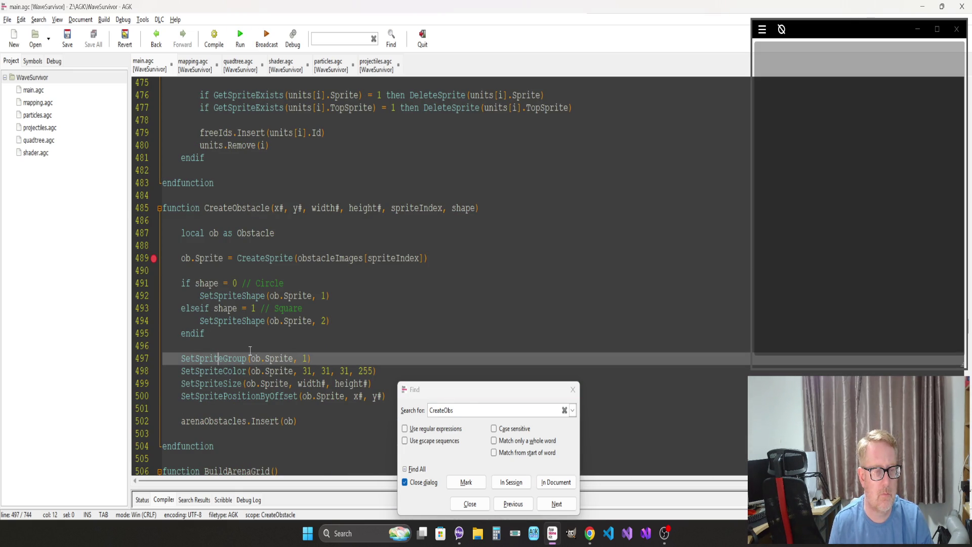
click(346, 294)
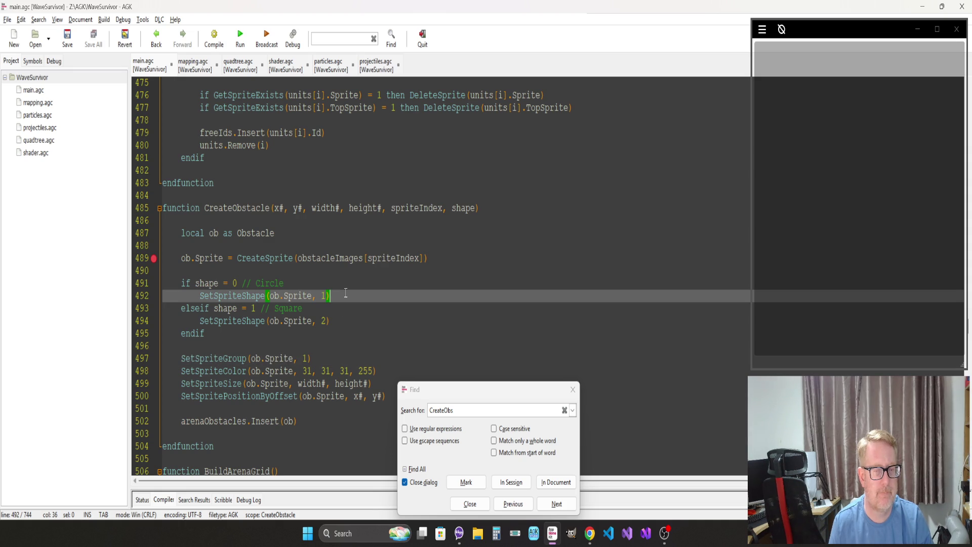
key(Left)
key(BackSpace)
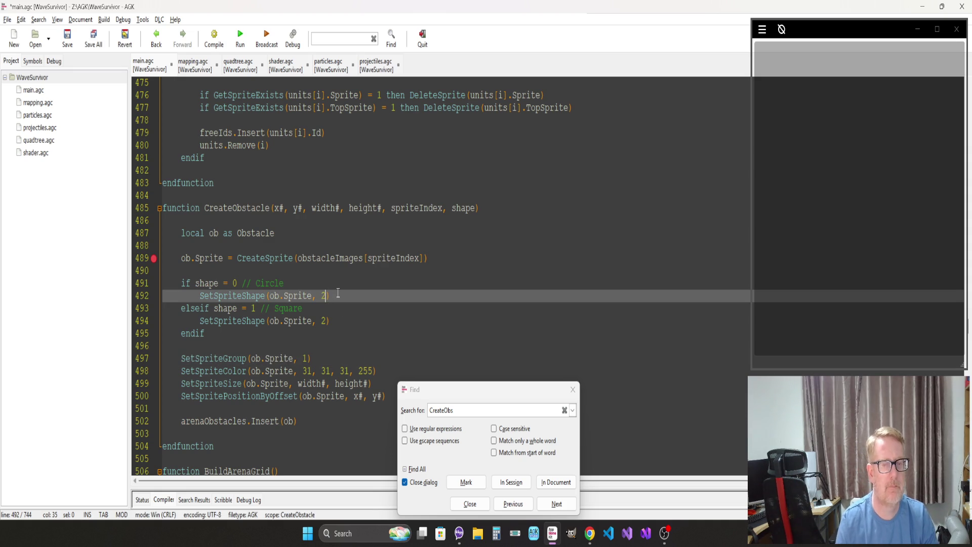
text(2)
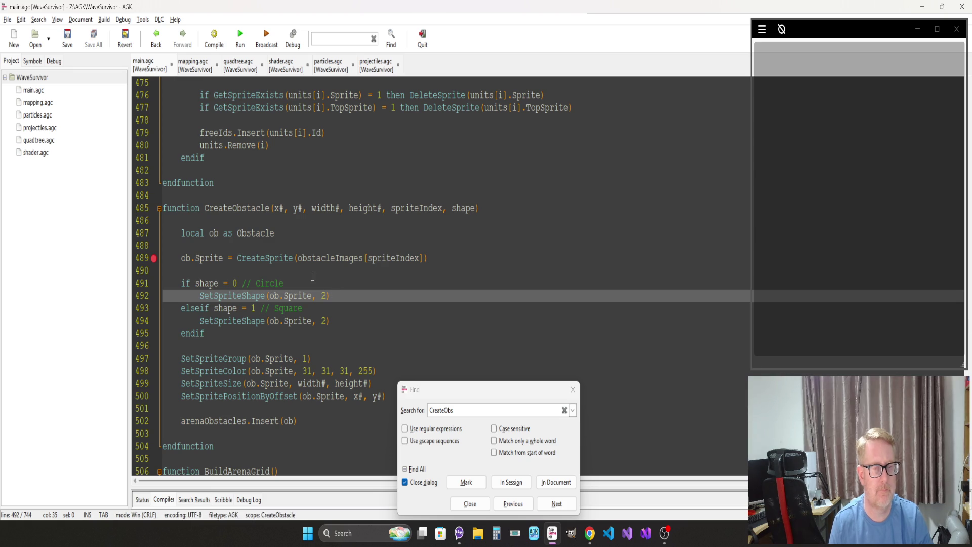
click(240, 36)
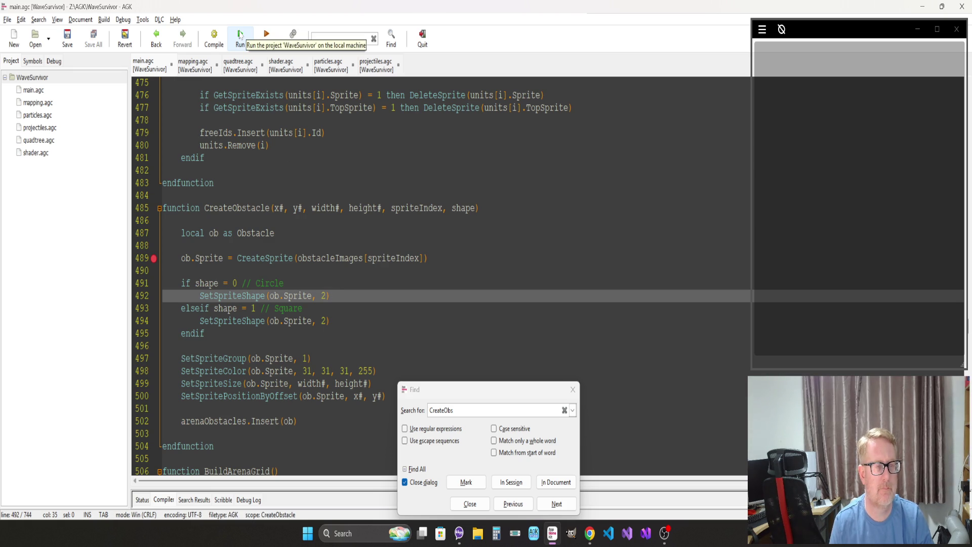
click(240, 35)
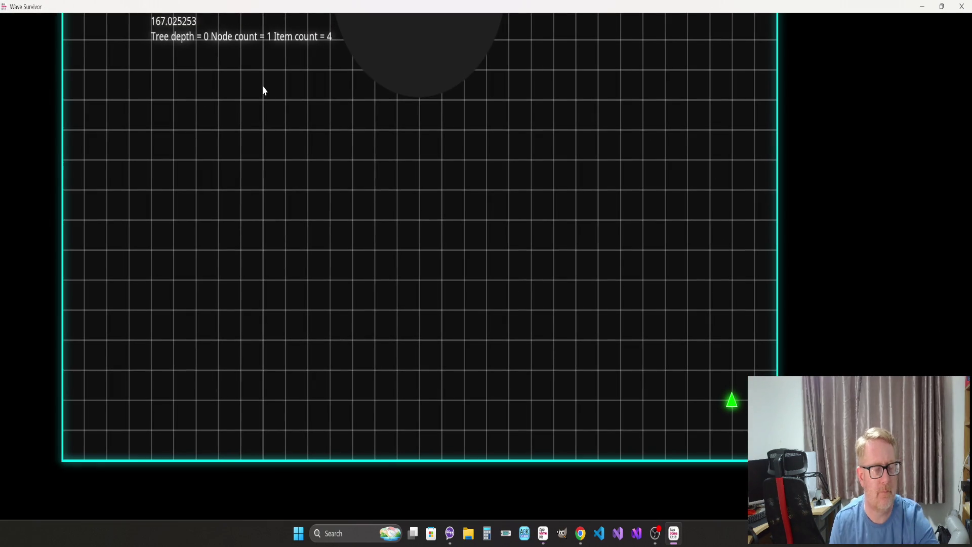
Step: Fly the ship around the arena, spinning it both ways near the circle obstacle
key(Up)
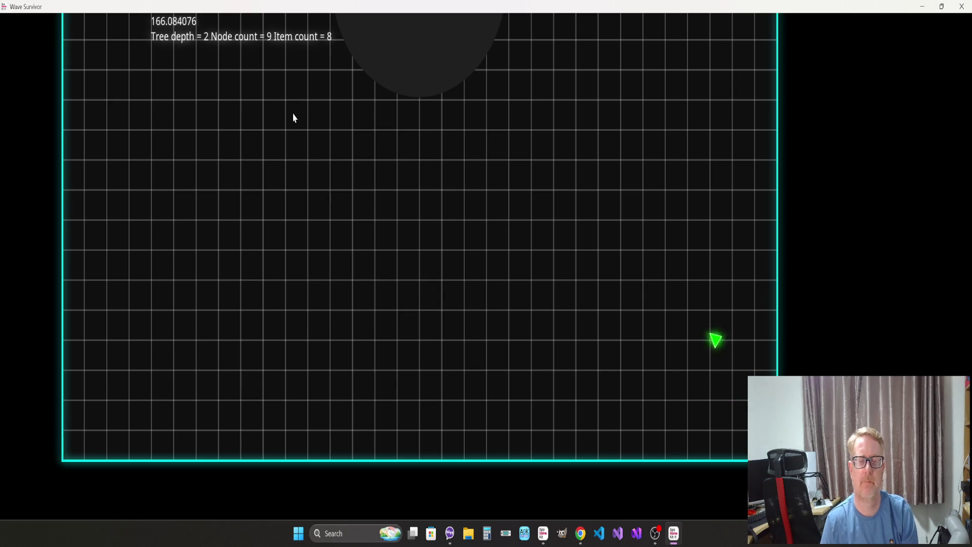
key(Up)
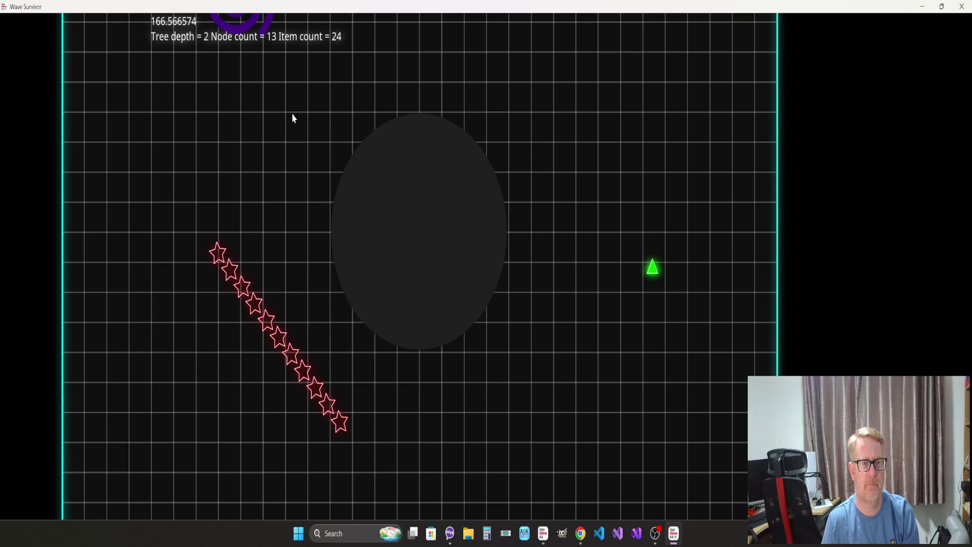
key(Up)
key(Right)
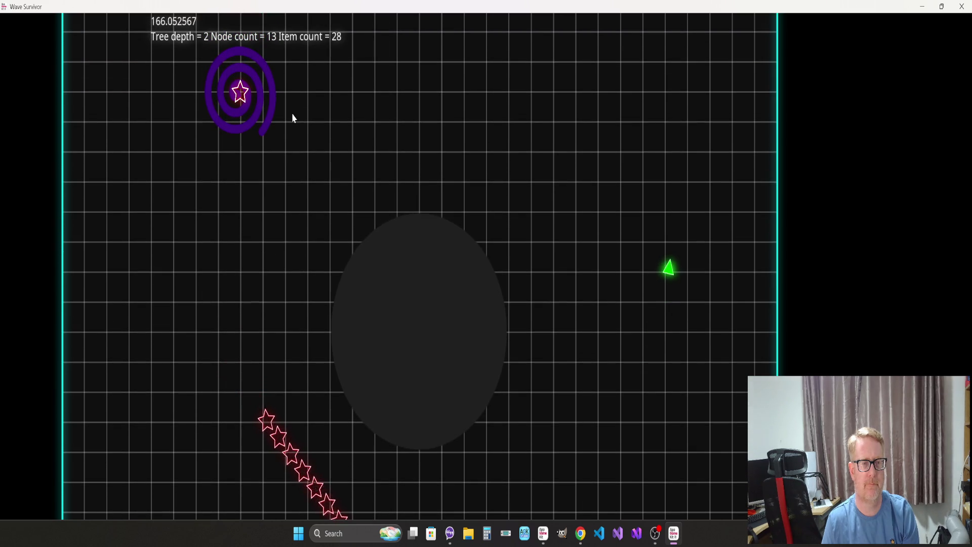
key(Right)
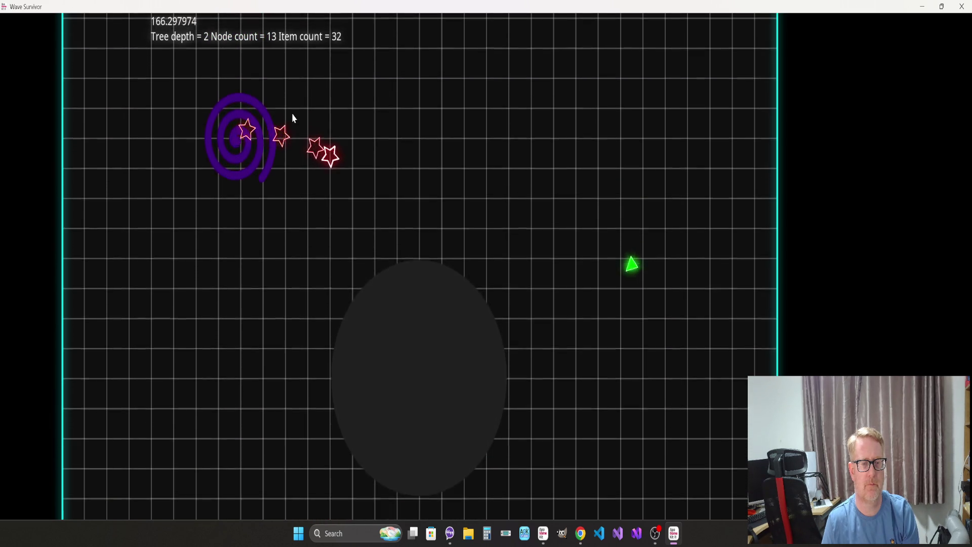
key(Left)
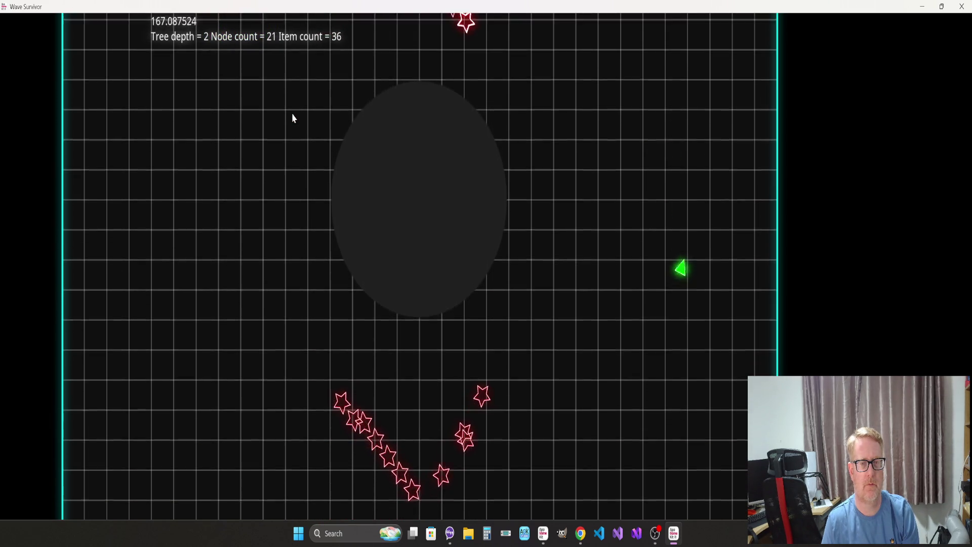
key(Right)
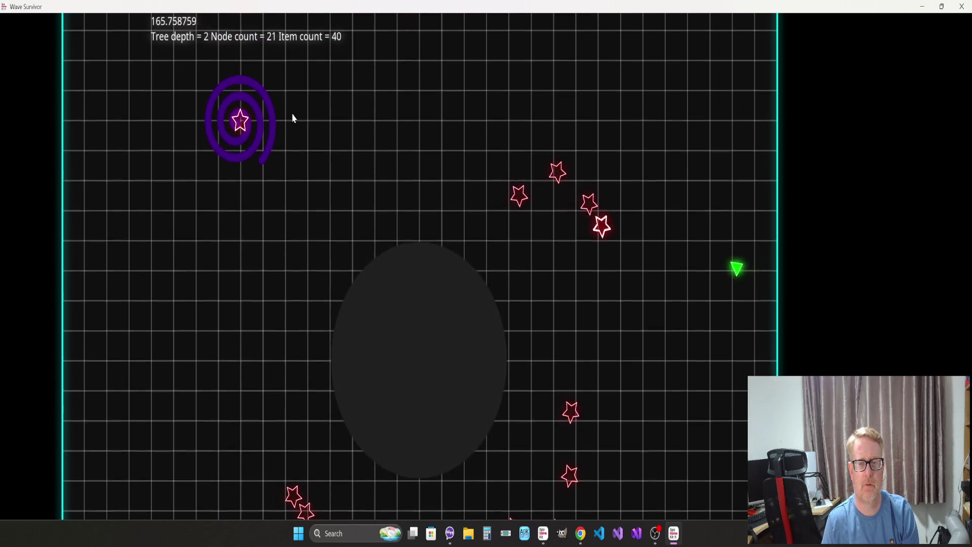
key(Right)
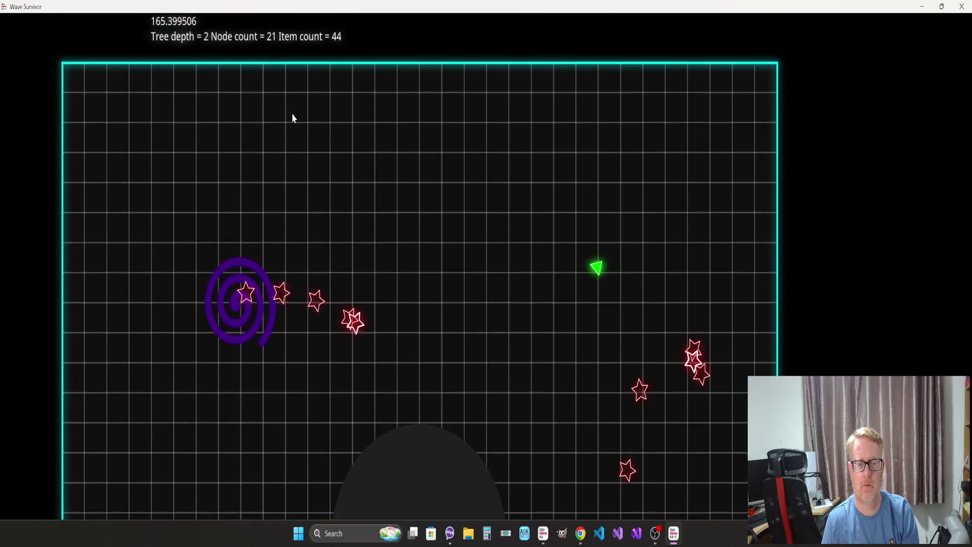
key(Right)
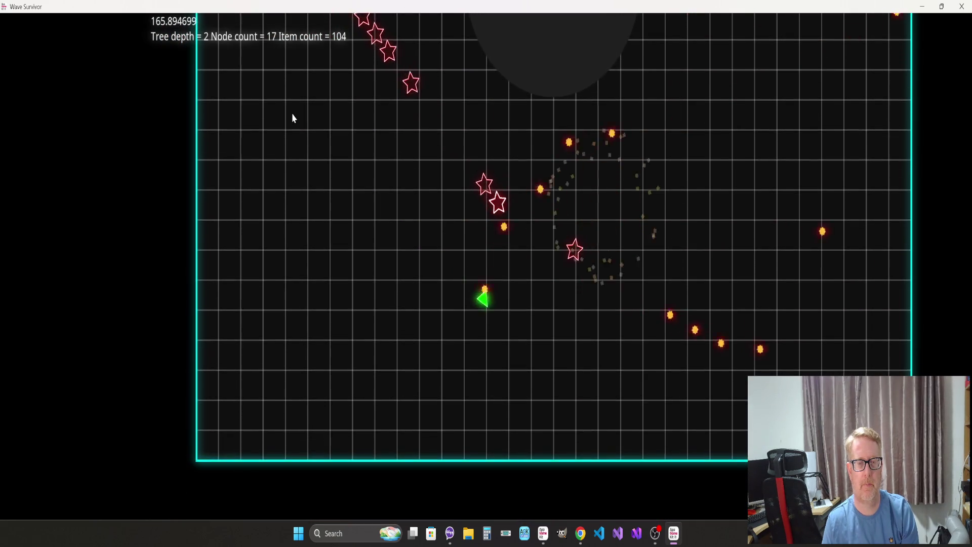
Step: Turn toward the star enemies and shoot them until the arena is clear, then quit the game
key(Up)
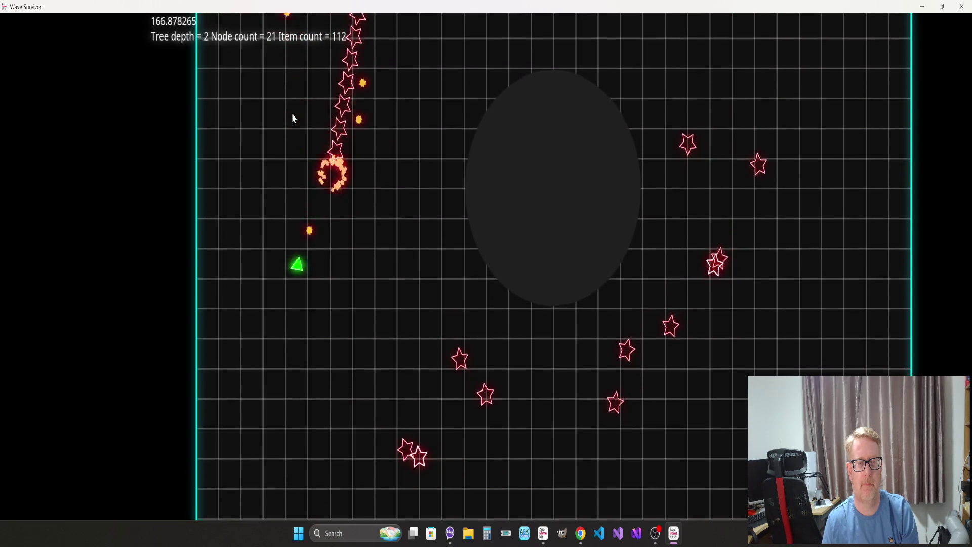
key(Left)
key(Right)
key(Left)
key(Left)
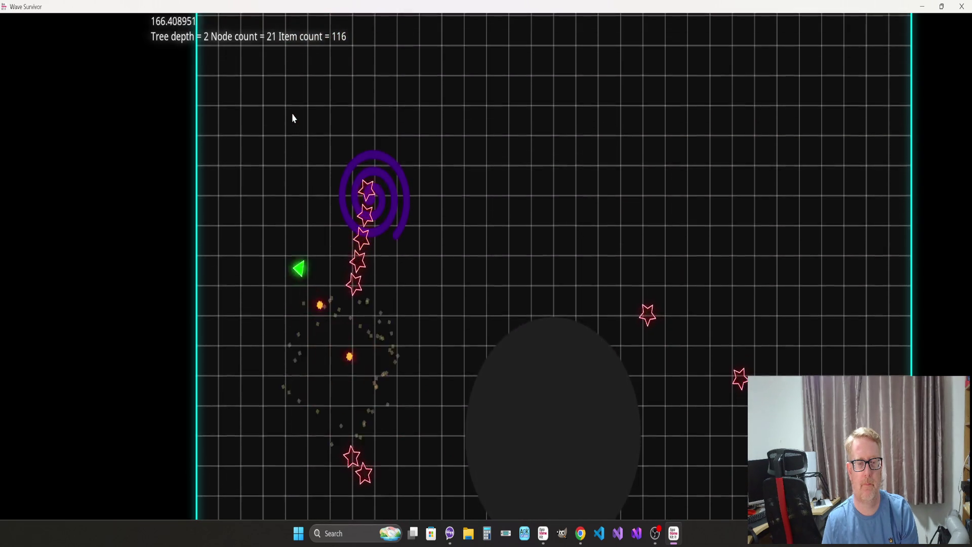
key(Right)
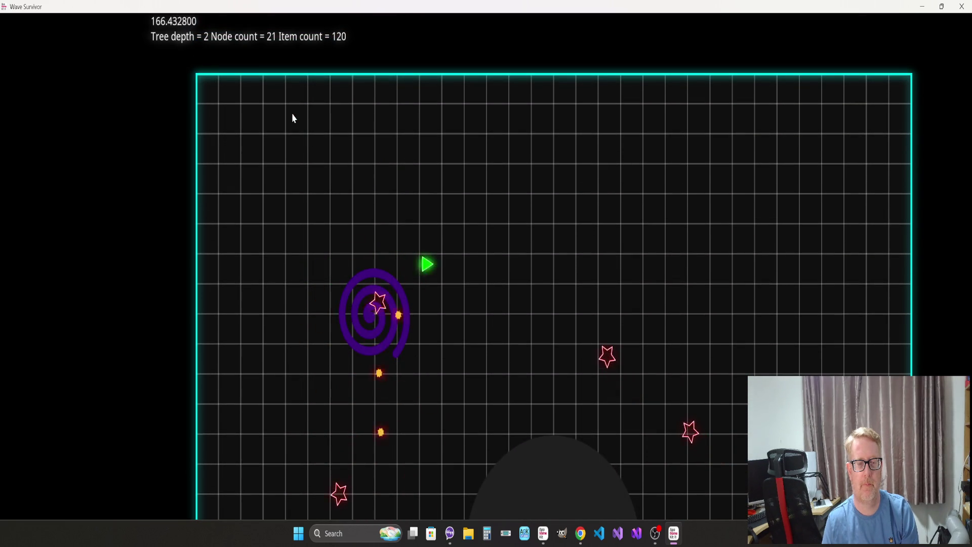
key(Left)
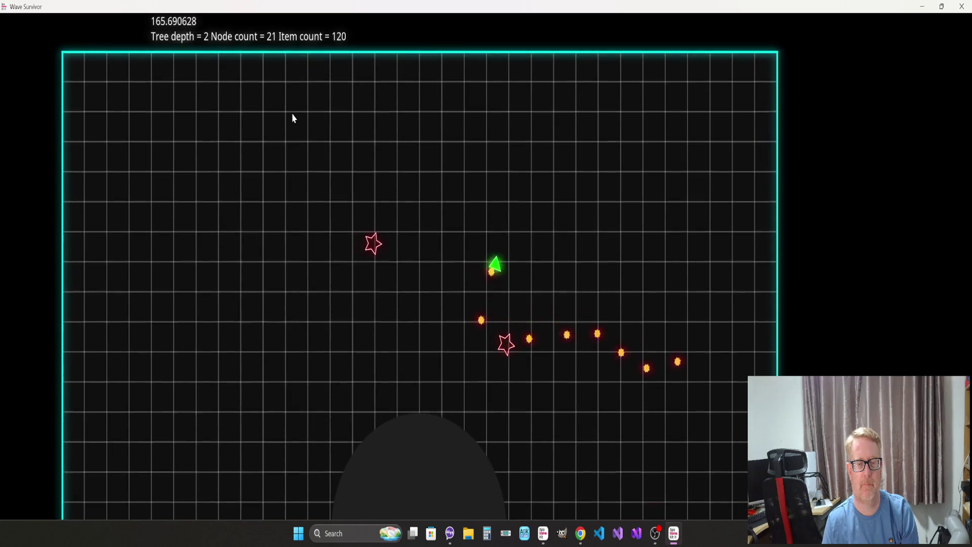
key(Right)
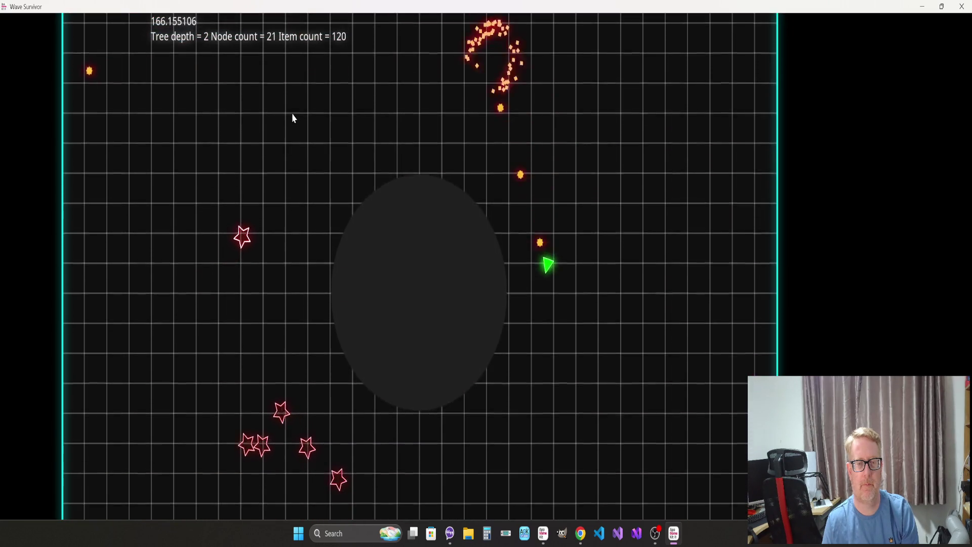
key(Left)
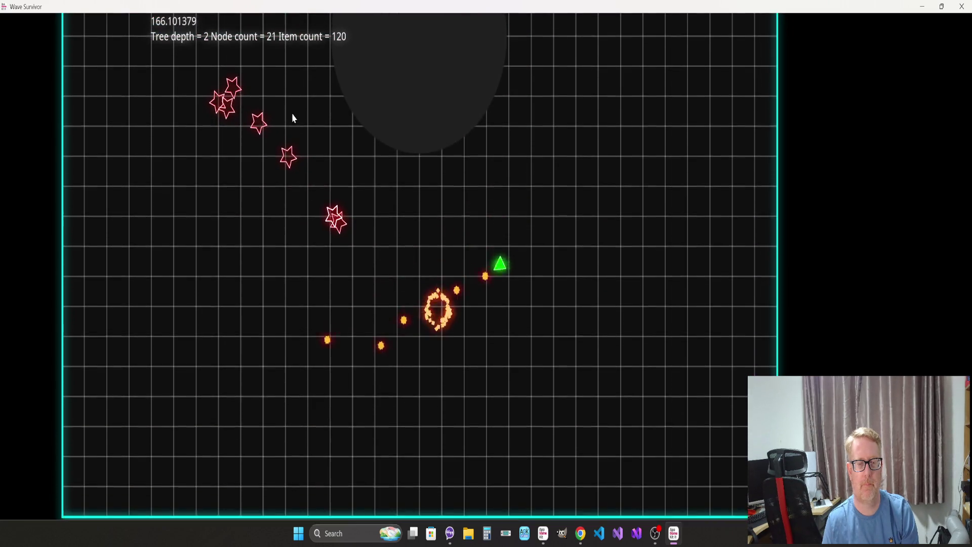
key(Left)
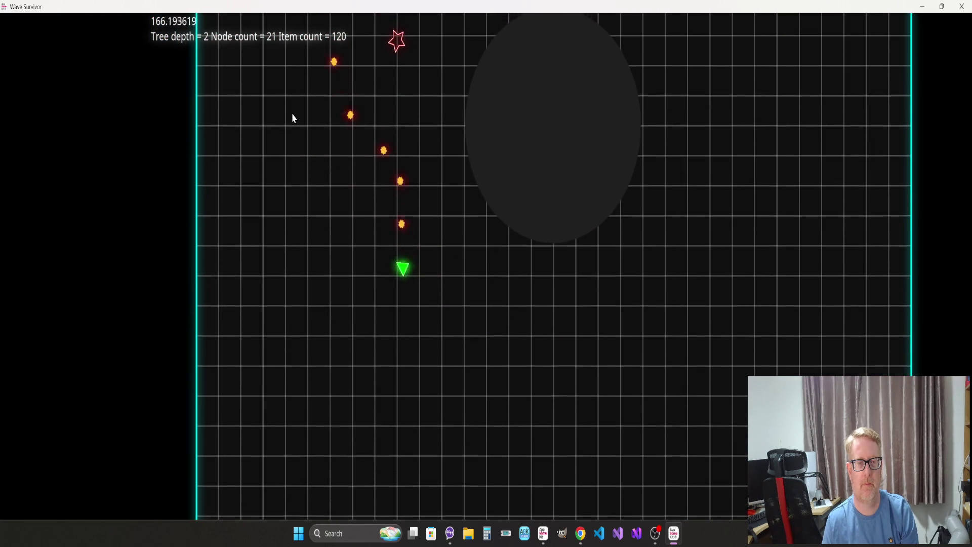
key(Right)
key(Up)
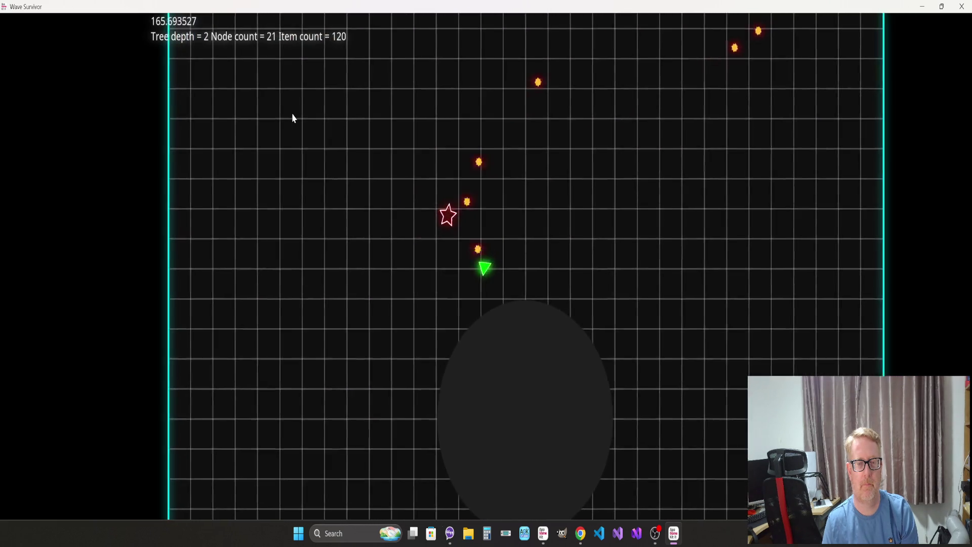
key(Down)
key(Left)
key(Up)
key(Down)
key(Right)
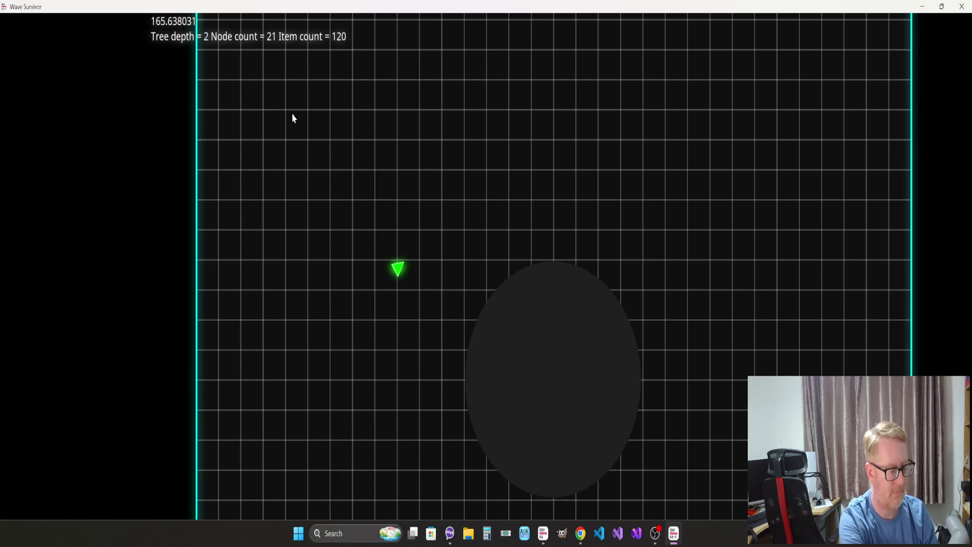
key(Escape)
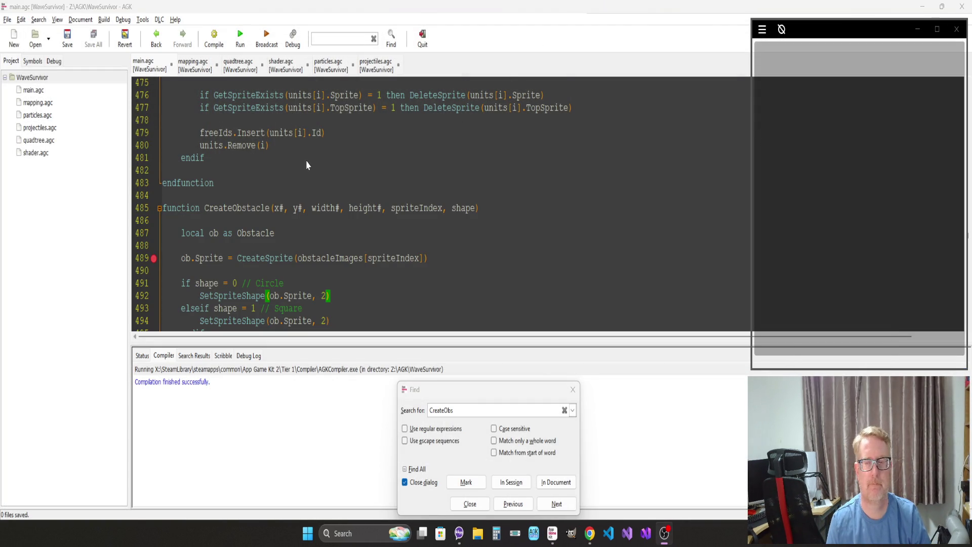
Step: Return to the IDE, close the search box and put the caret back in main.agc
key(alt+Tab)
click(406, 231)
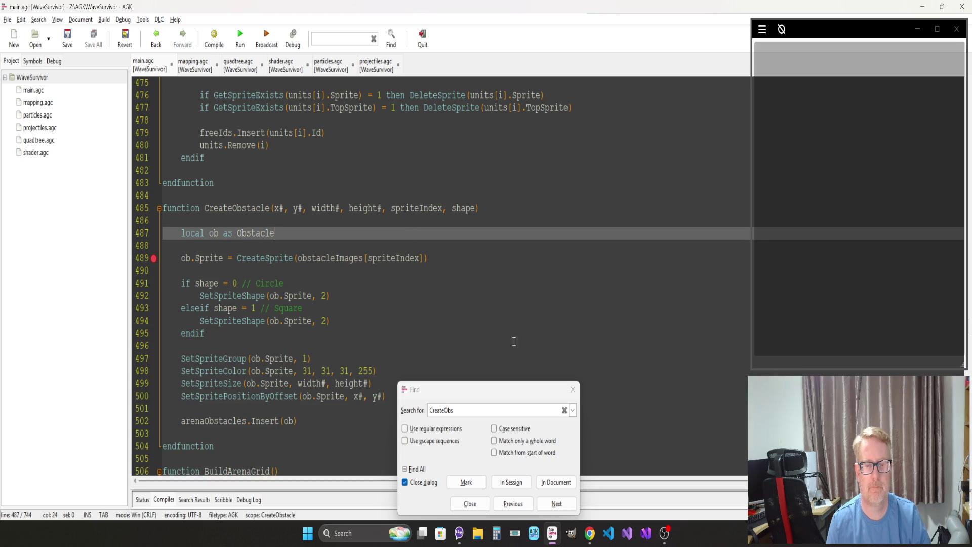
click(572, 389)
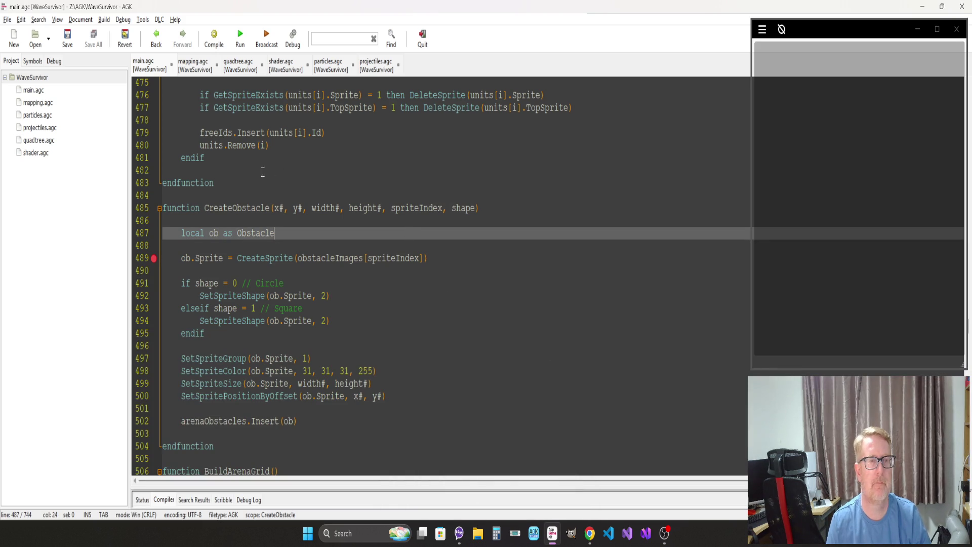
click(331, 117)
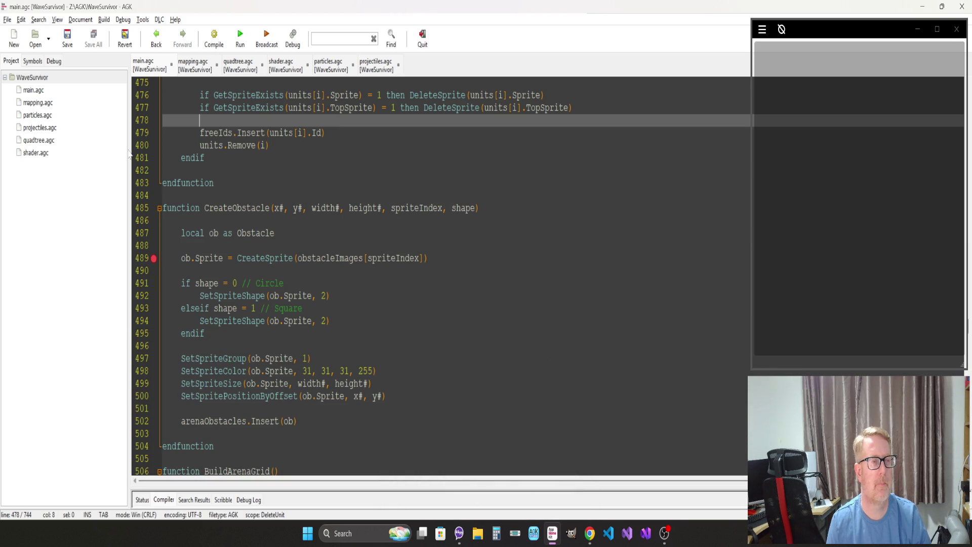
click(249, 258)
Step: Page up through main.agc until UpdateUnits is in view
key(Page_Up)
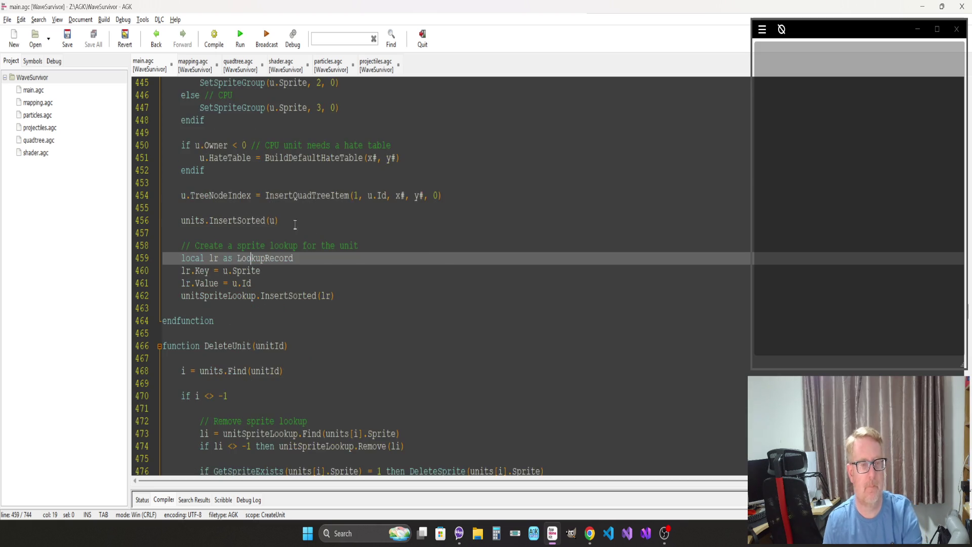
key(Page_Up)
key(Page_Up)
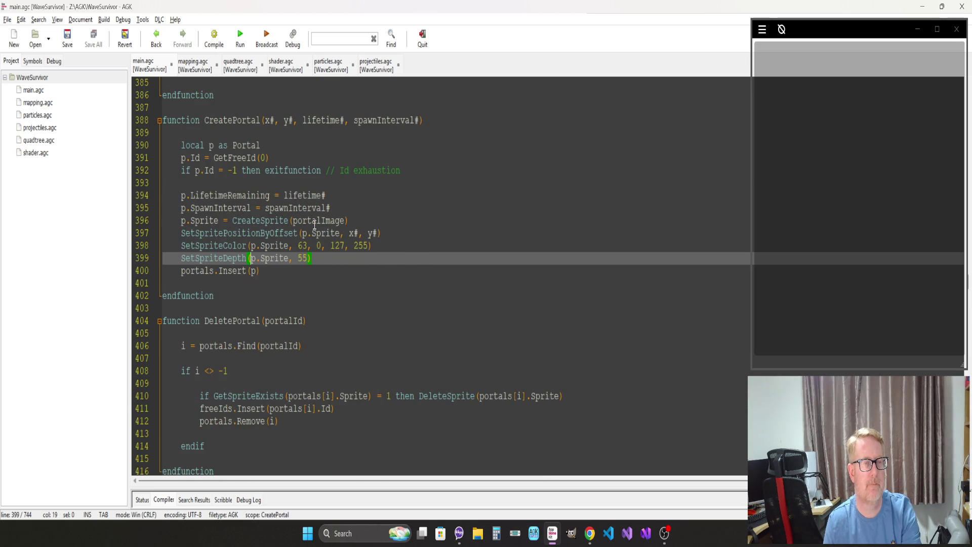
key(Page_Up)
key(Page_Up)
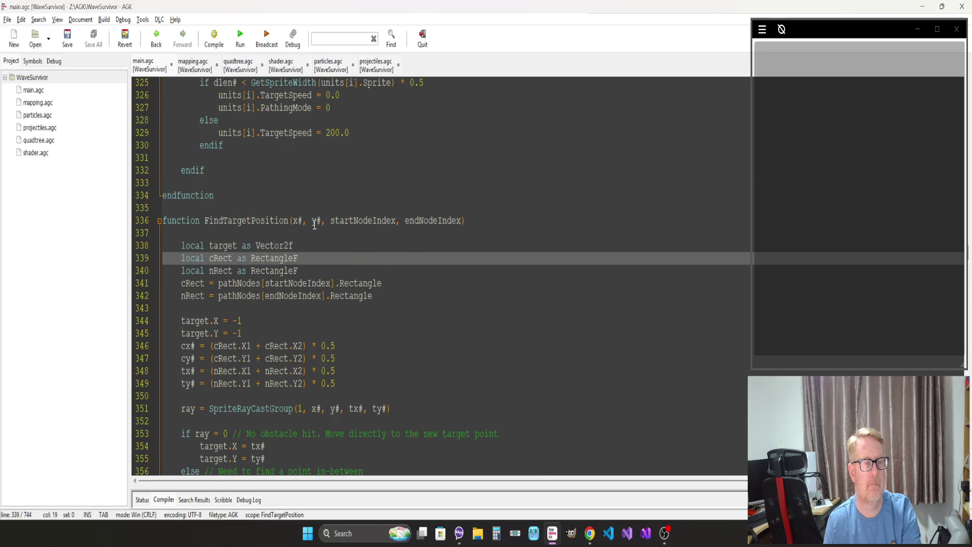
key(Page_Down)
key(Page_Up)
key(Page_Up)
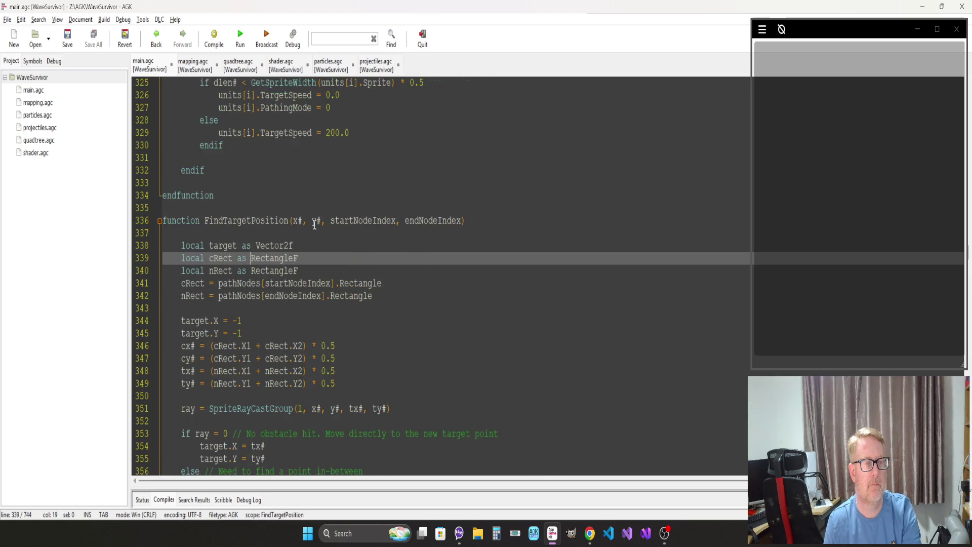
key(Page_Up)
key(Page_Up)
key(Page_Up)
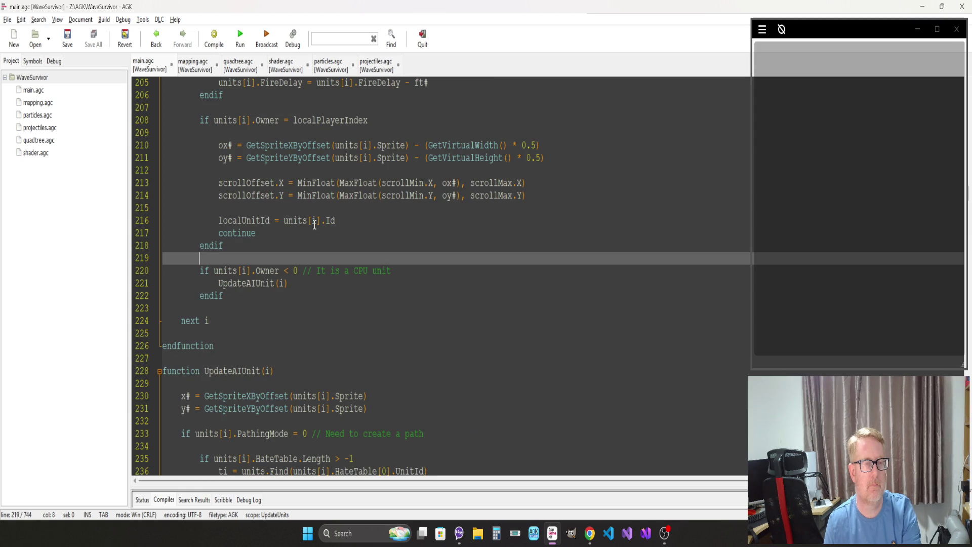
Step: Look over UpdateUnits' rotation, camera offset and top sprite positioning code
key(Page_Up)
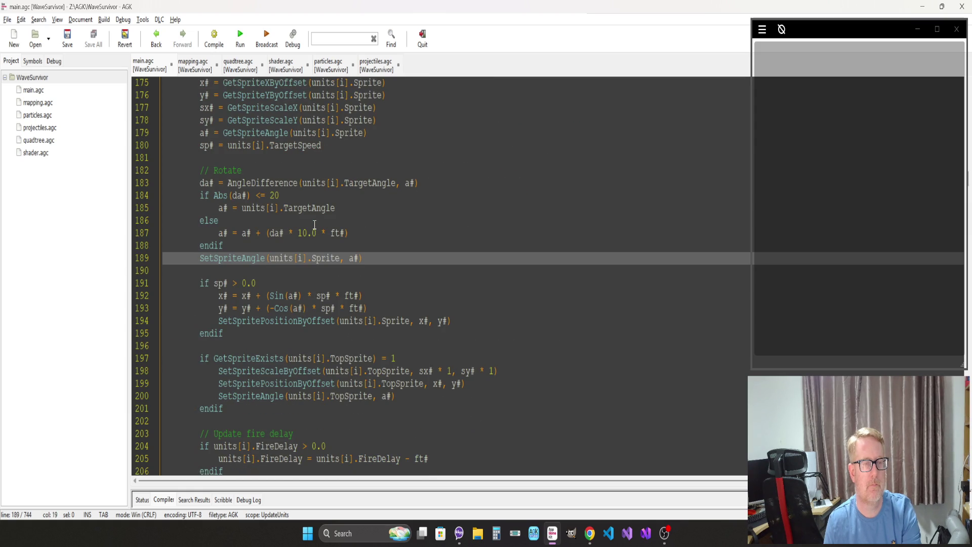
key(Up)
scroll(314, 249, up, 4)
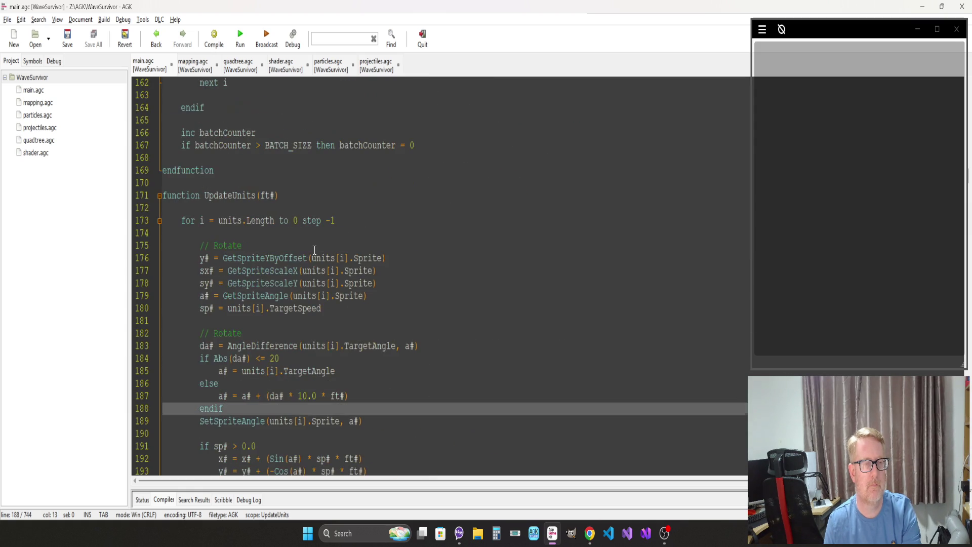
scroll(314, 250, down, 4)
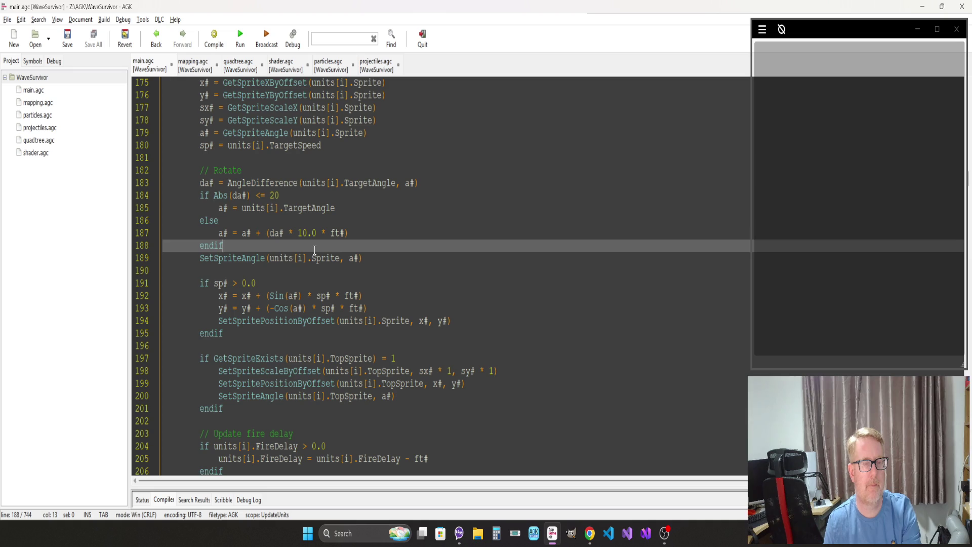
scroll(254, 259, up, 2)
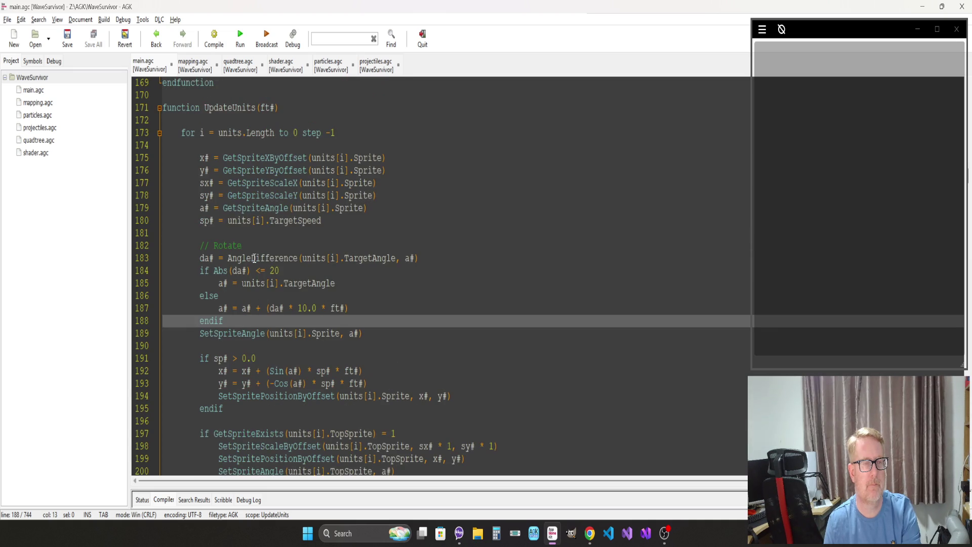
scroll(295, 195, down, 4)
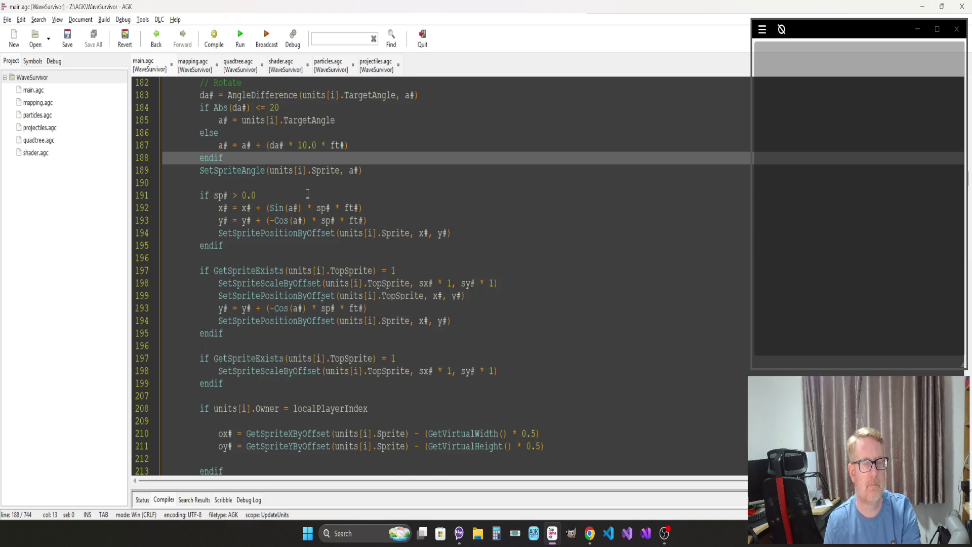
scroll(307, 193, down, 4)
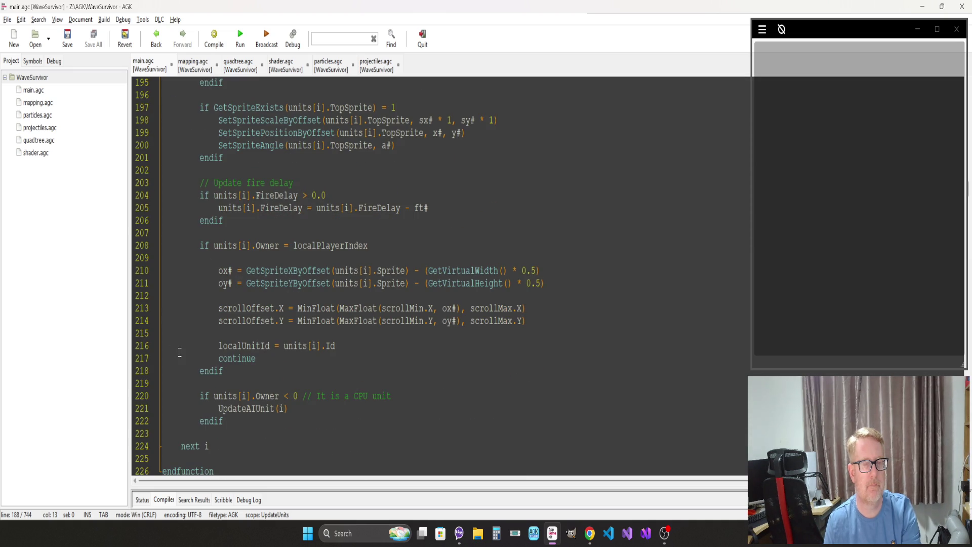
click(273, 284)
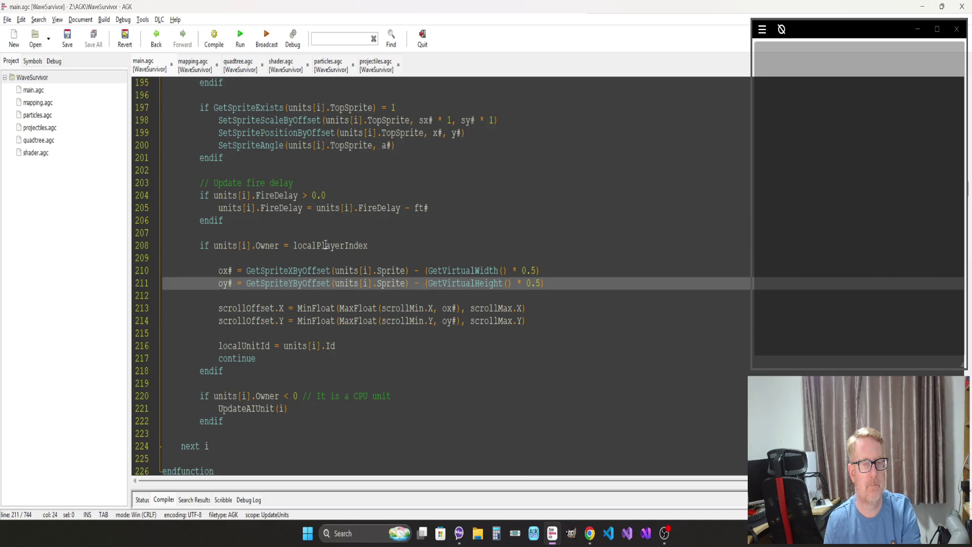
scroll(308, 242, down, 3)
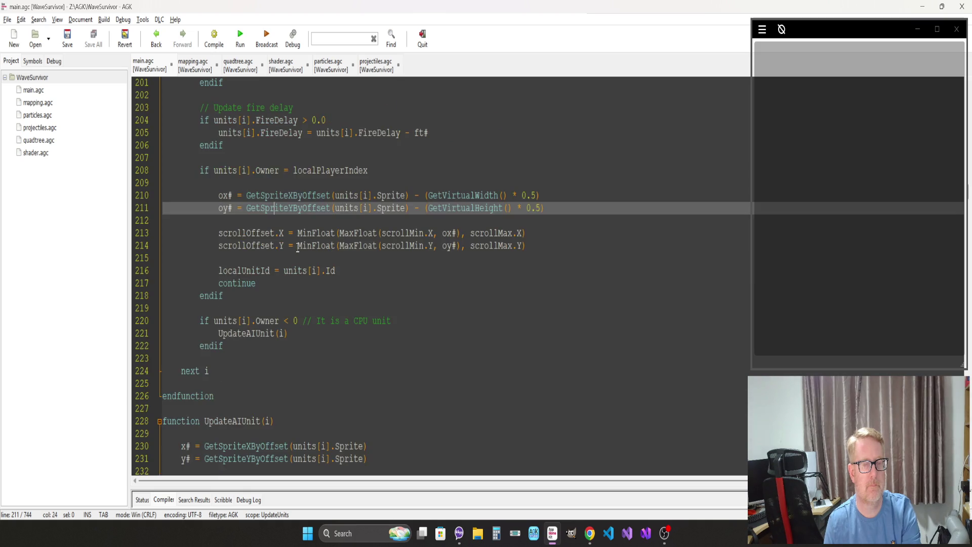
scroll(297, 247, up, 8)
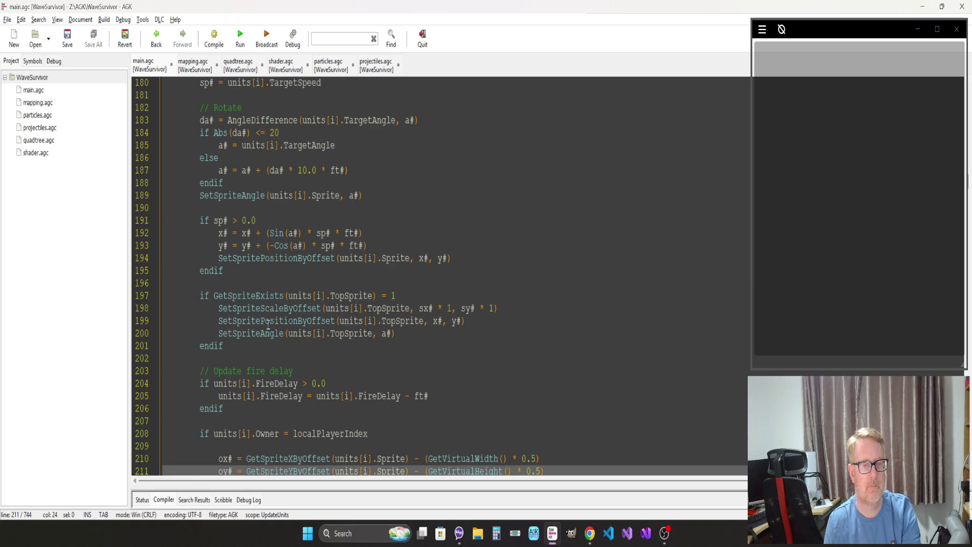
click(269, 322)
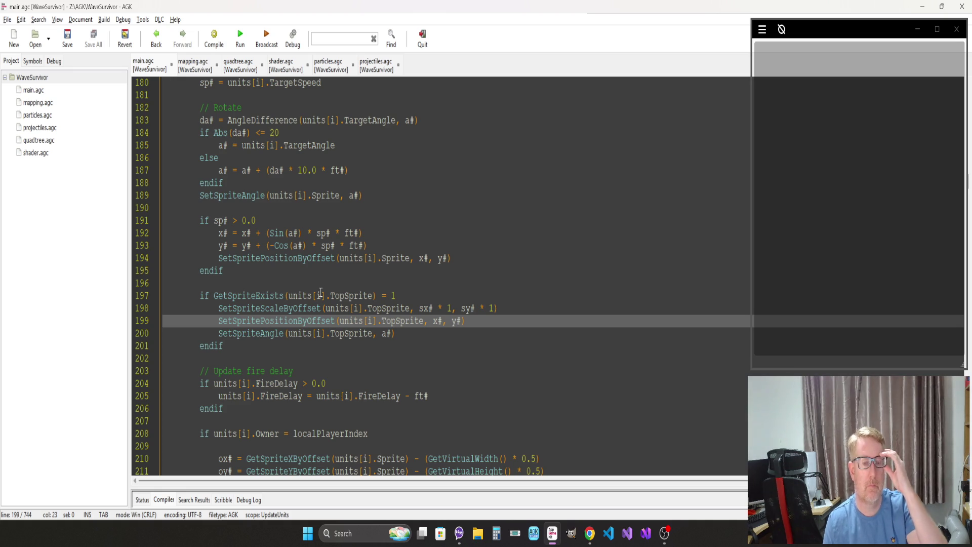
Step: Insert a line after the movement block's endif and begin '// TODO: Check for nearby'
click(231, 233)
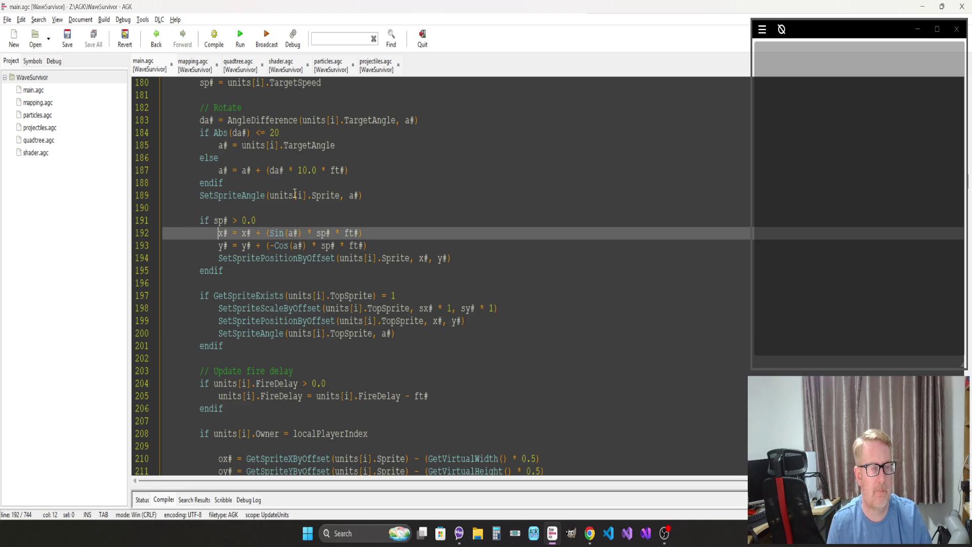
text(n)
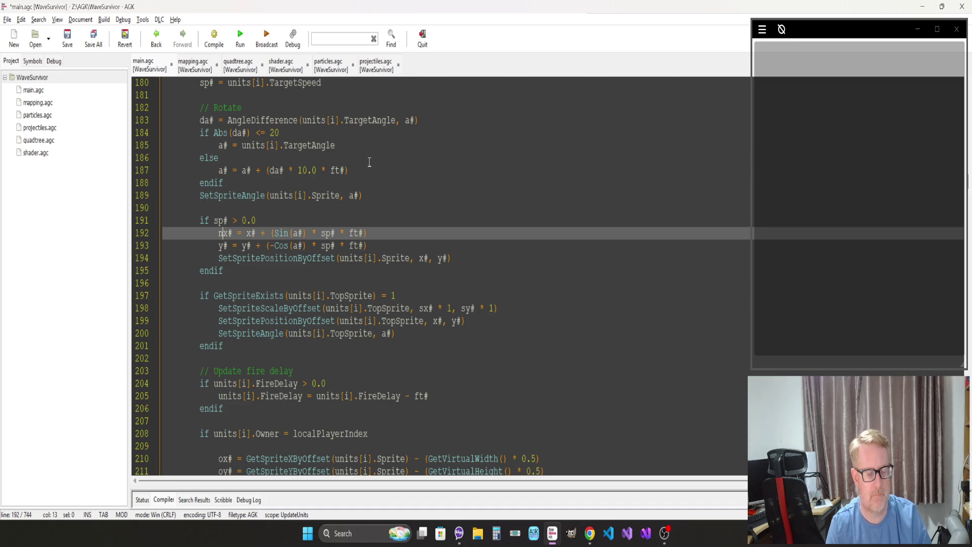
key(BackSpace)
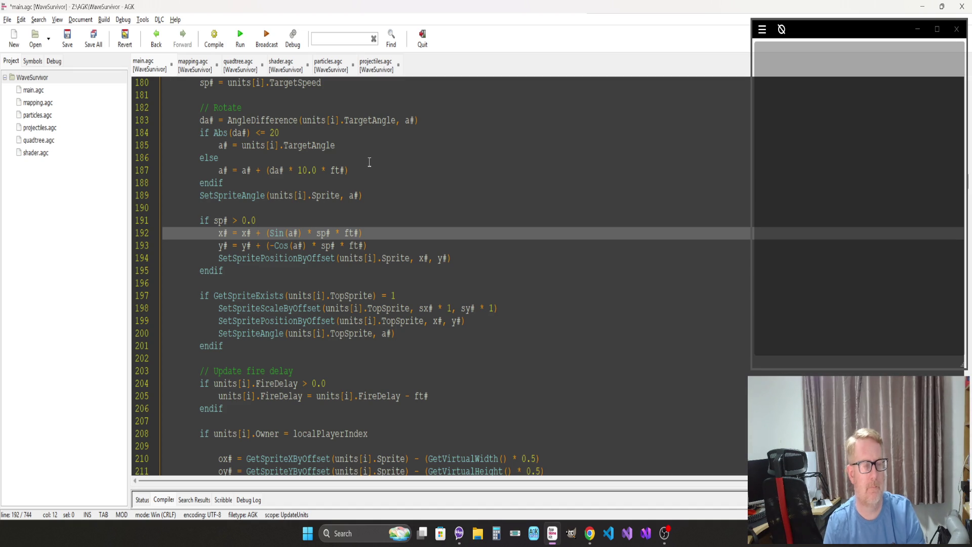
click(239, 274)
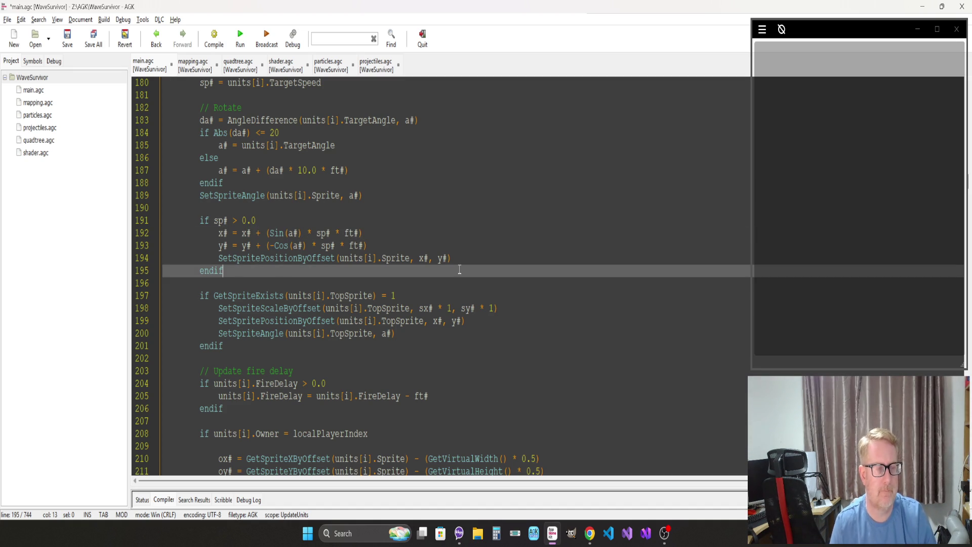
key(Return)
key(Return)
text(//)
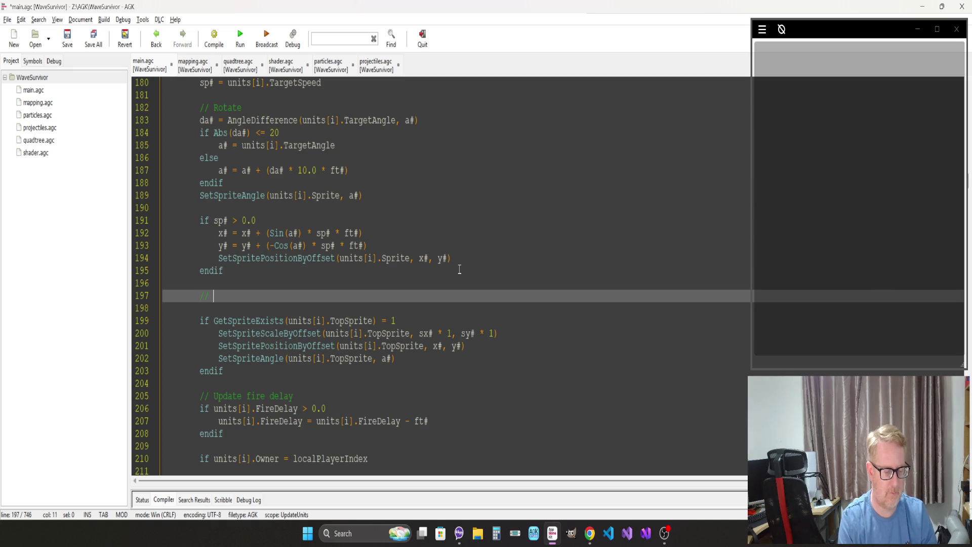
text( TODO: )
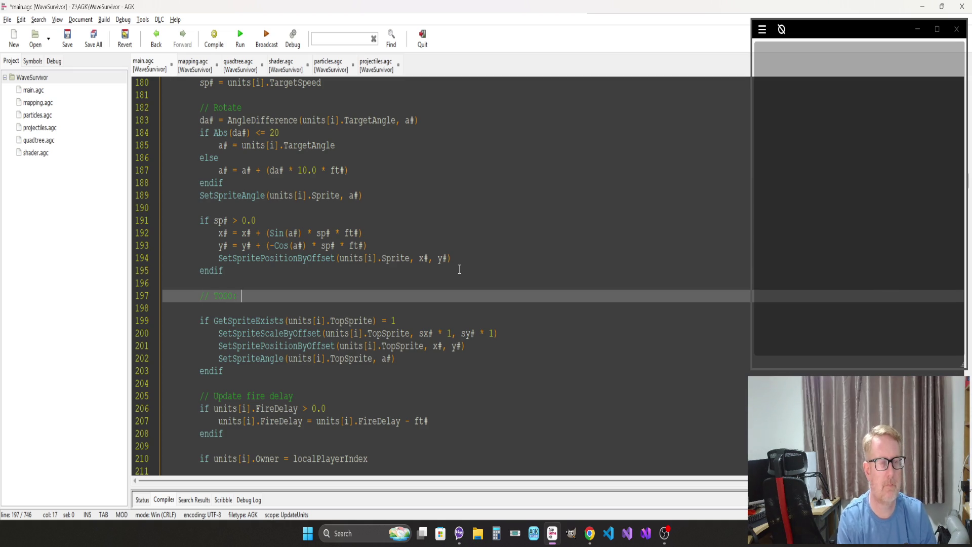
text(Check )
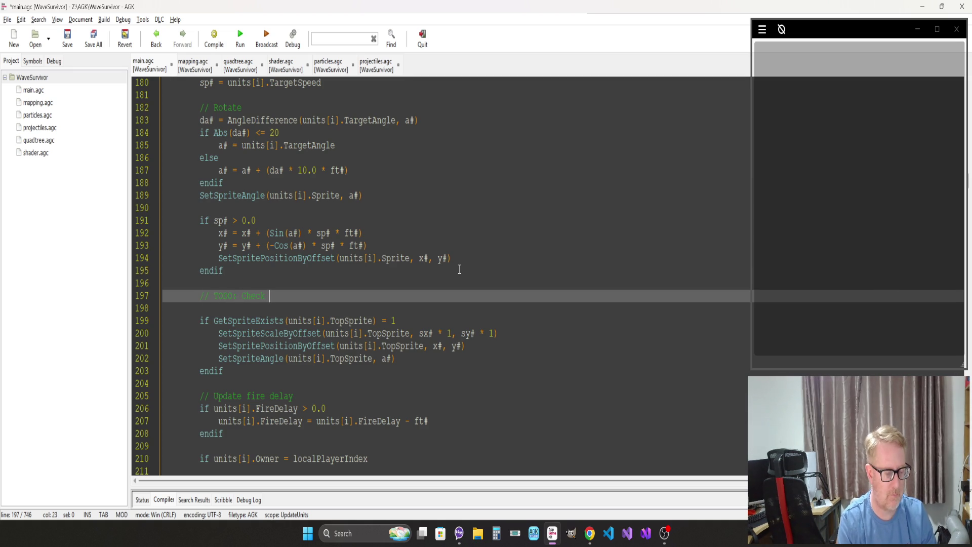
text(for nearby units)
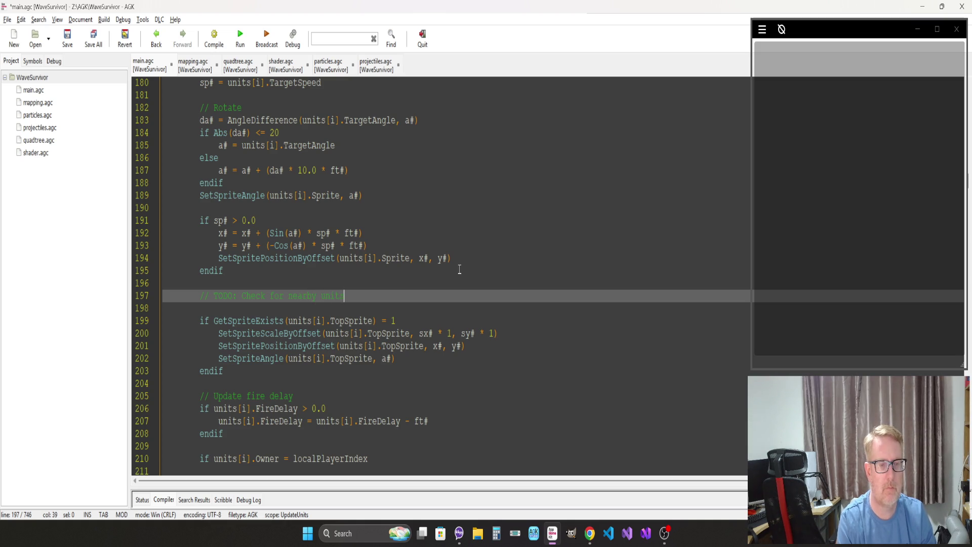
Step: Complete the comment as '// TODO: Check for nearby units and prevent overlap' and begin 'local nearby as TreeNodeItem'
text( and move)
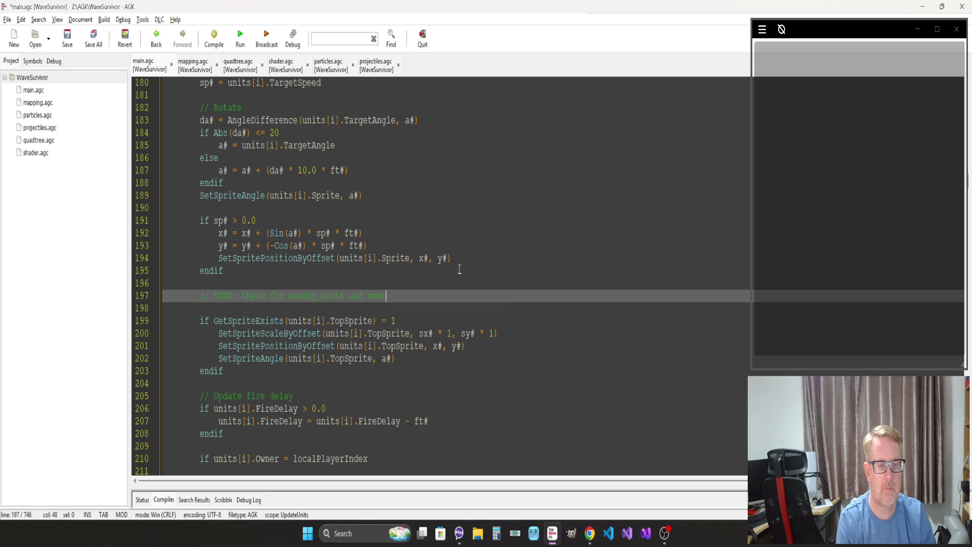
key(BackSpace)
key(BackSpace)
key(BackSpace)
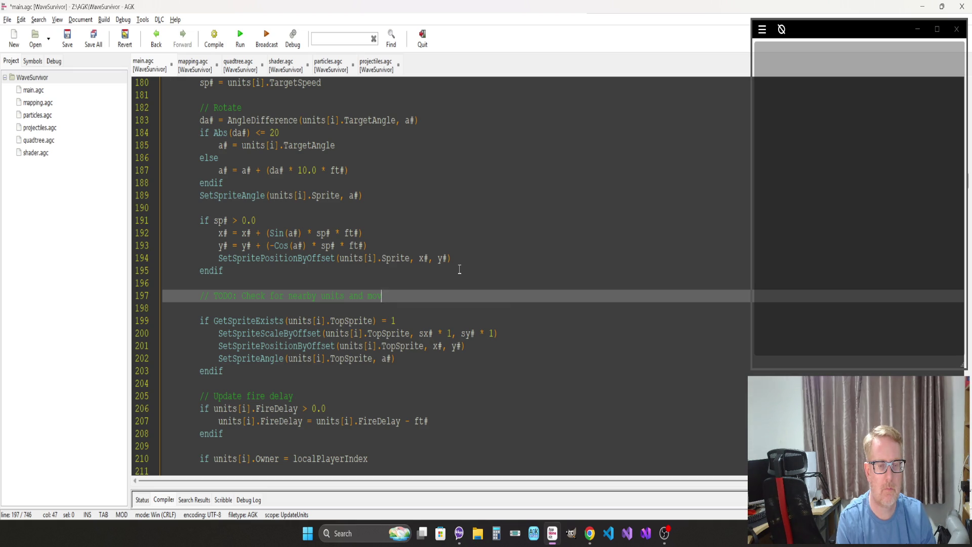
text(preve)
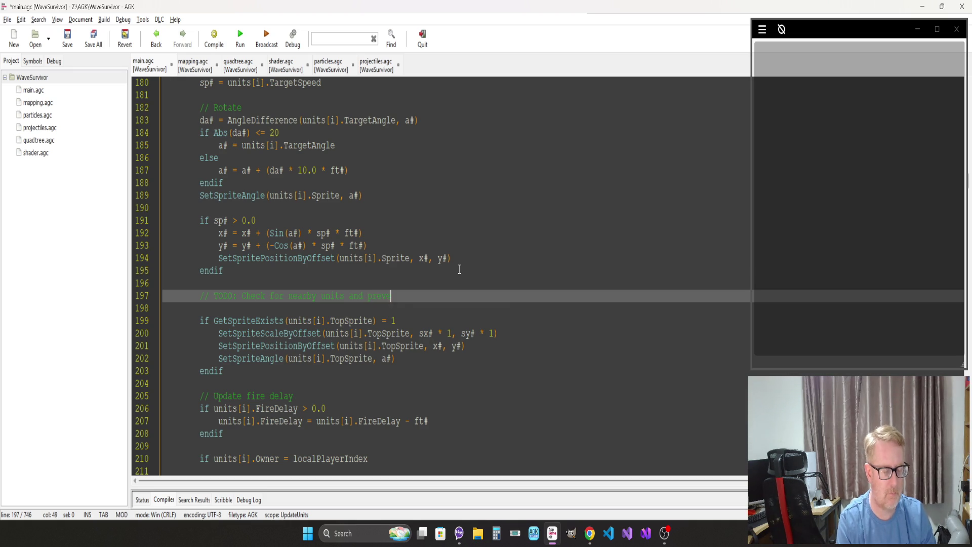
text(nt overlap)
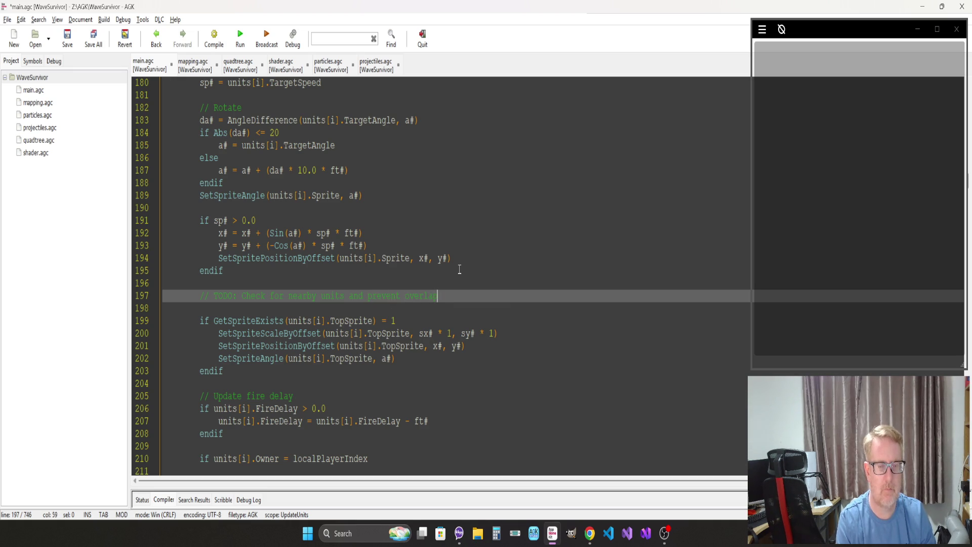
key(Return)
text(local nearby )
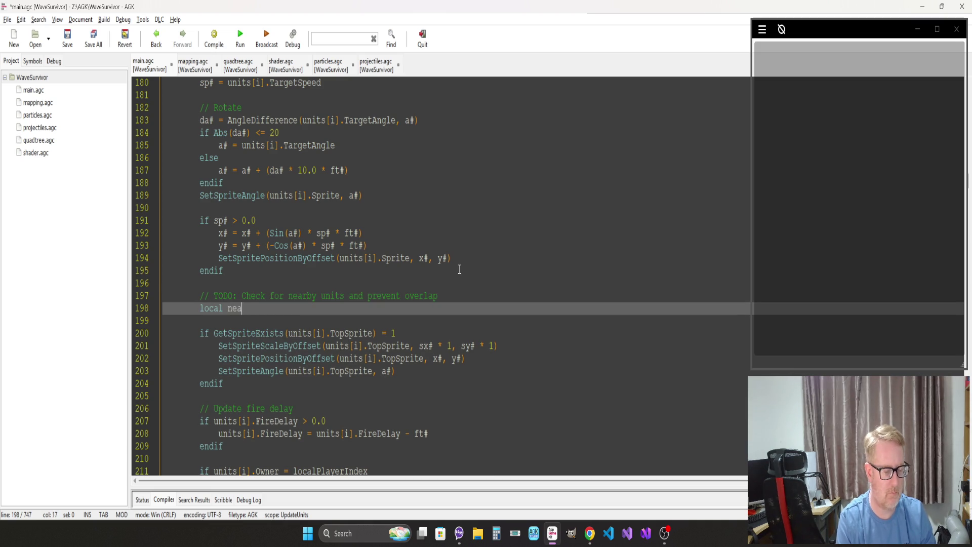
text(as Treen)
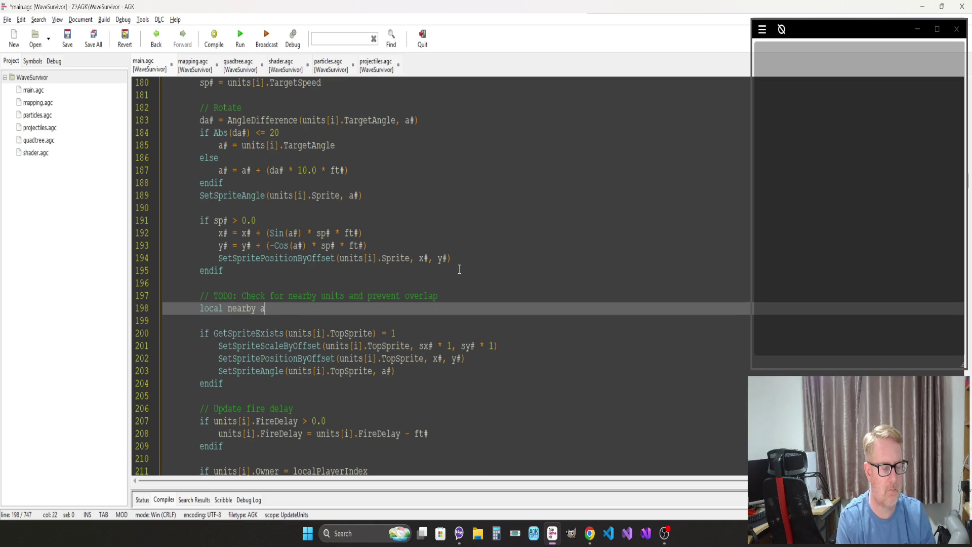
Step: Finish the declaration as 'local nearby as TreeNodeItem[]'
key(Down)
key(Return)
text([])
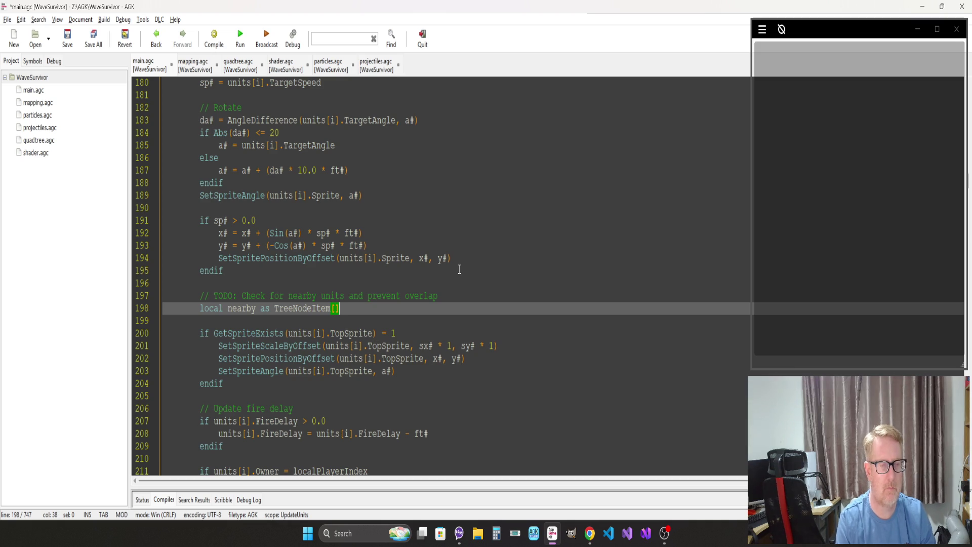
Step: Start the next line 'nearby = QueryQuadTree(x#', leaving it unfinished for now
key(Return)
text(nearby)
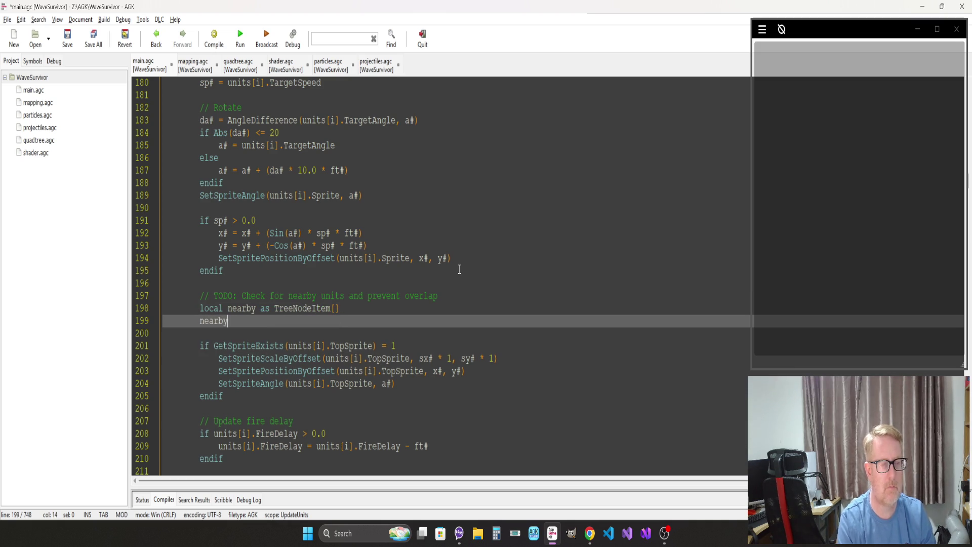
text( =)
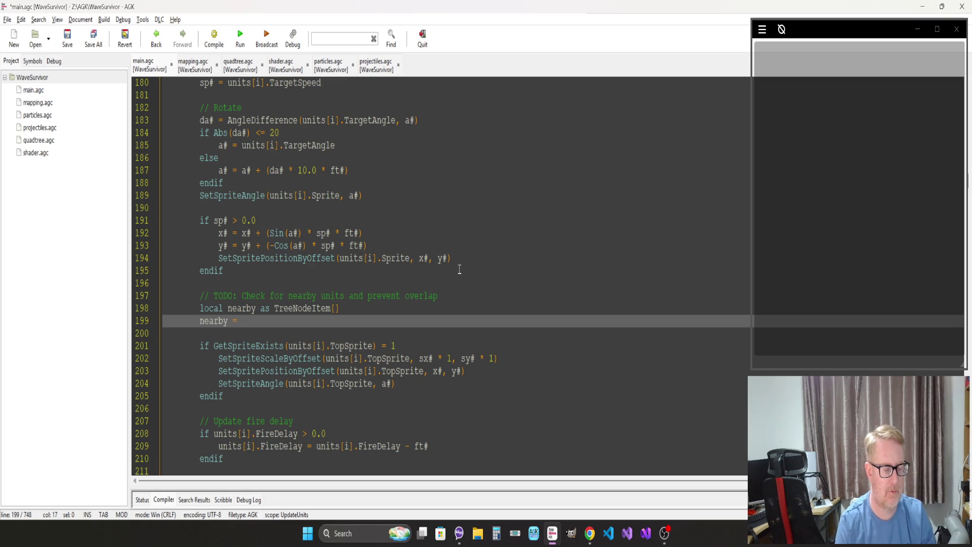
text(Query)
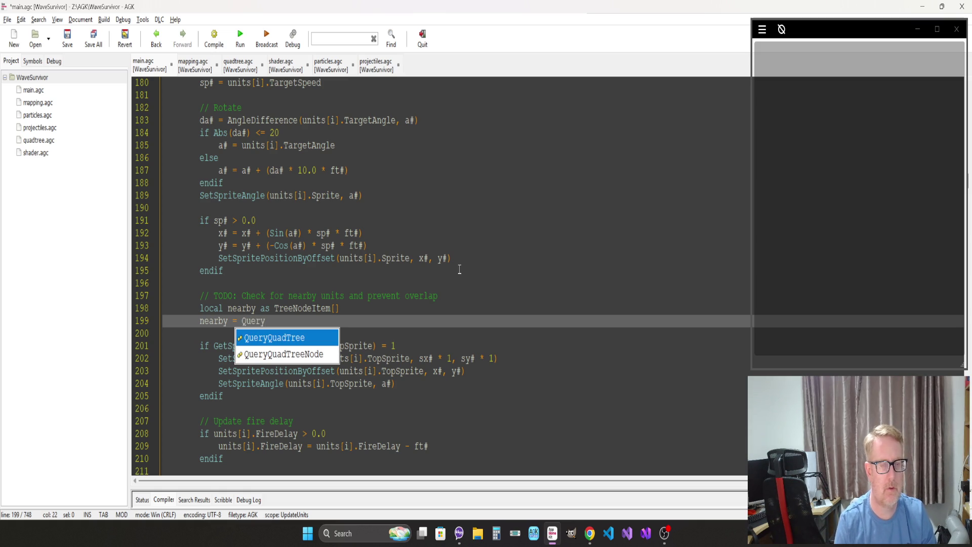
key(Return)
text(()
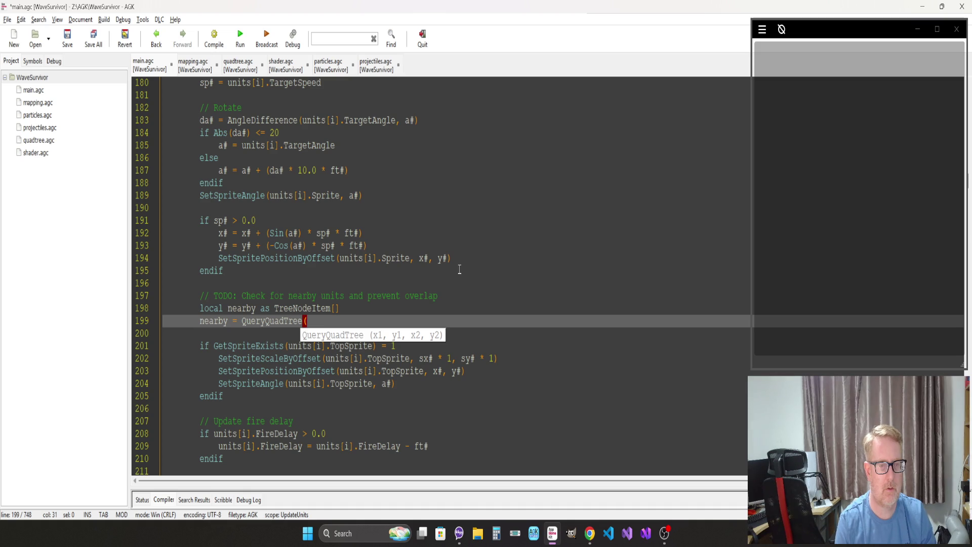
text(x# -)
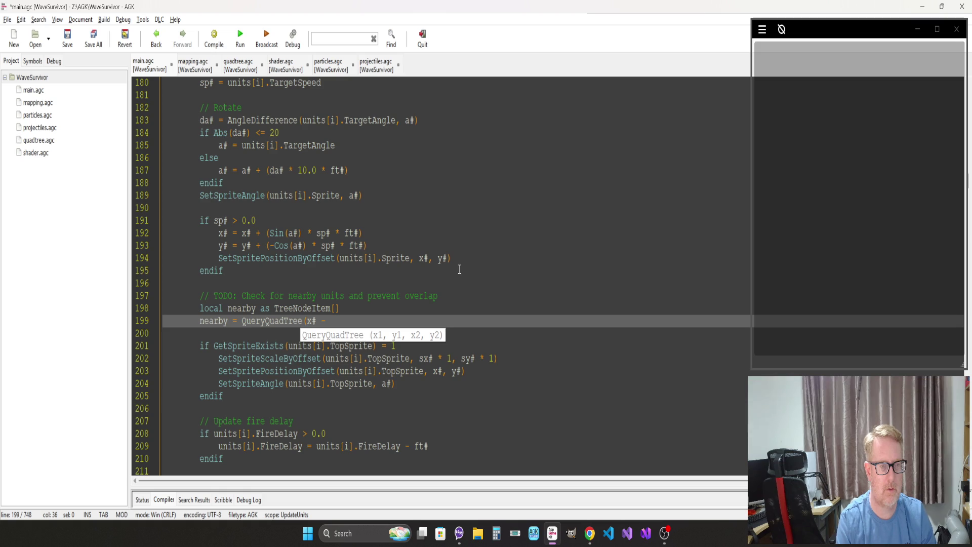
click(430, 170)
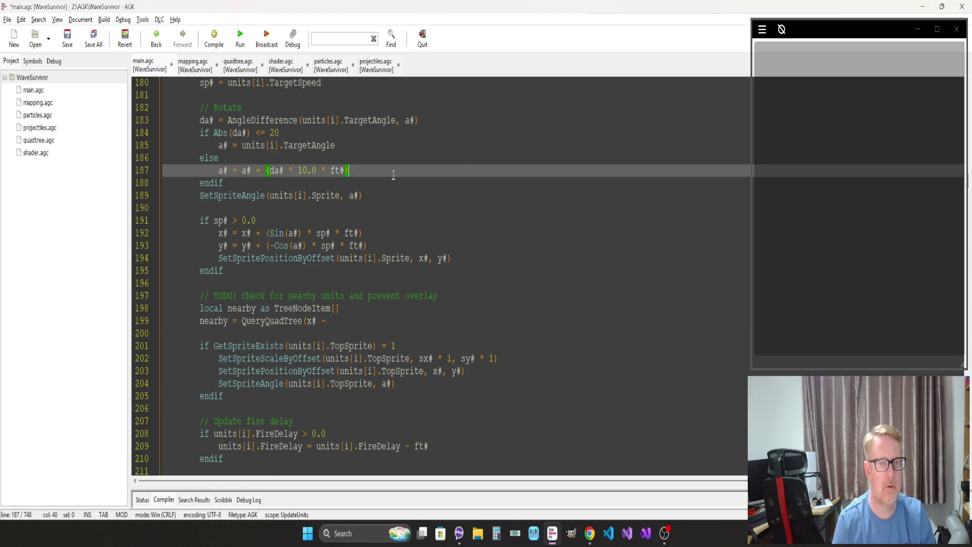
Step: Add 'r# = GetSpriteWidth(units[i].Sprite) * 0.5' on a new line below the sprite angle line
scroll(393, 175, up, 4)
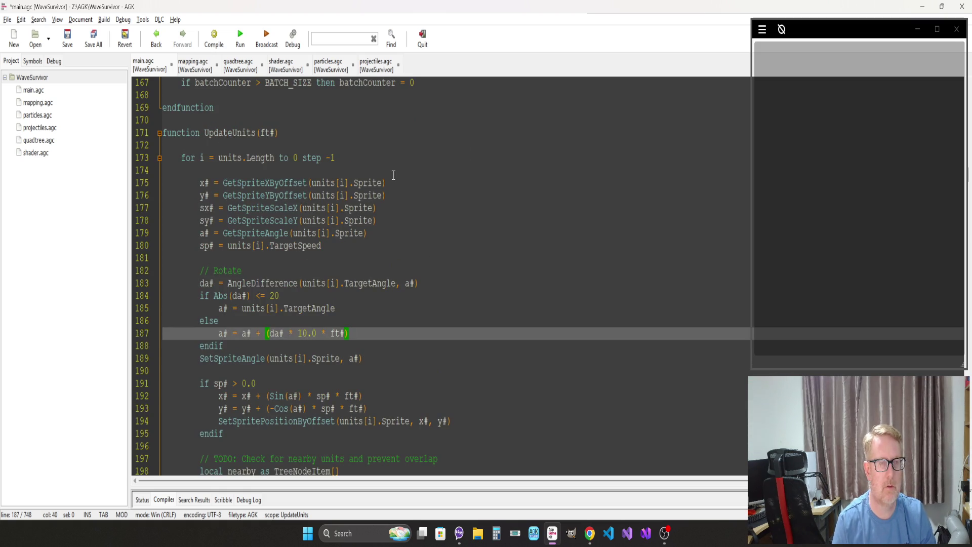
click(377, 234)
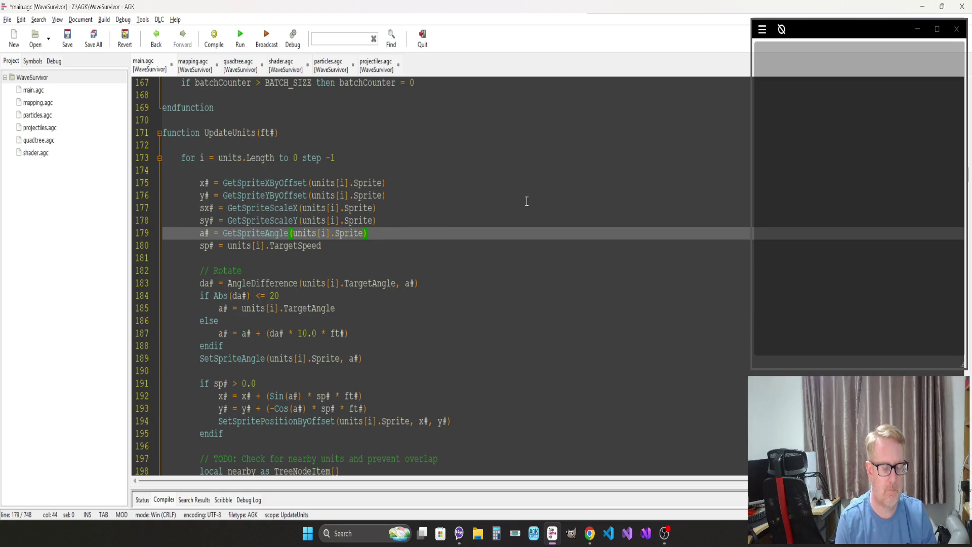
key(Return)
text(w#)
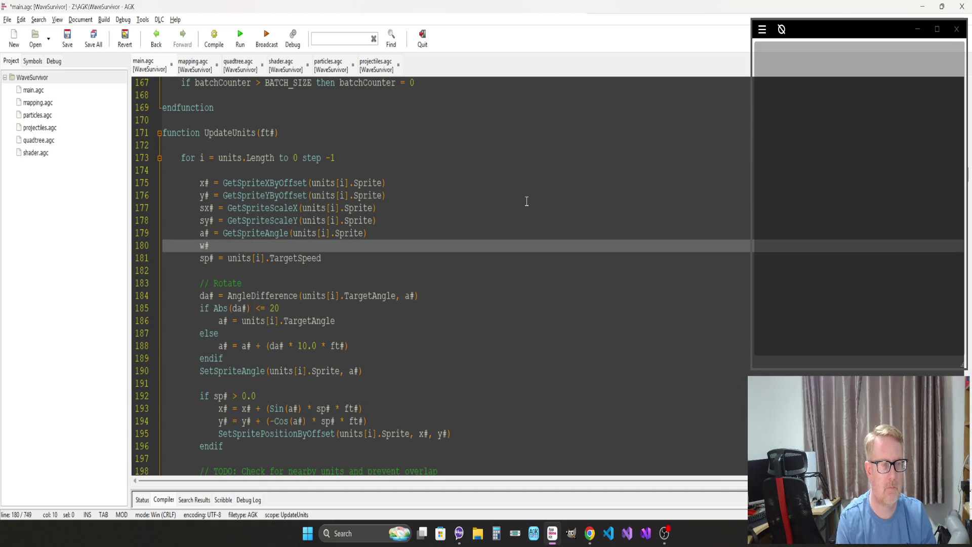
key(BackSpace)
key(BackSpace)
text(r# = GetSprite)
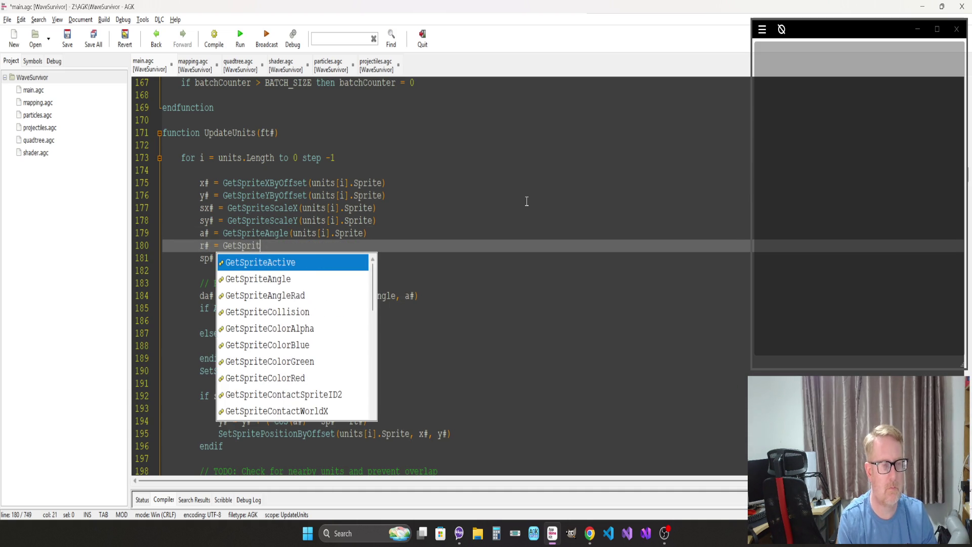
text(Wi)
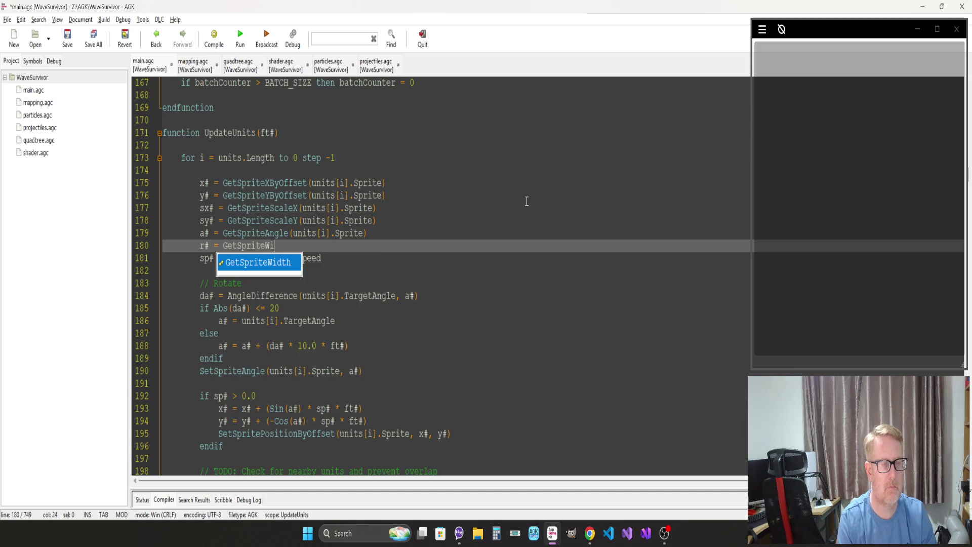
key(Return)
text((unit)
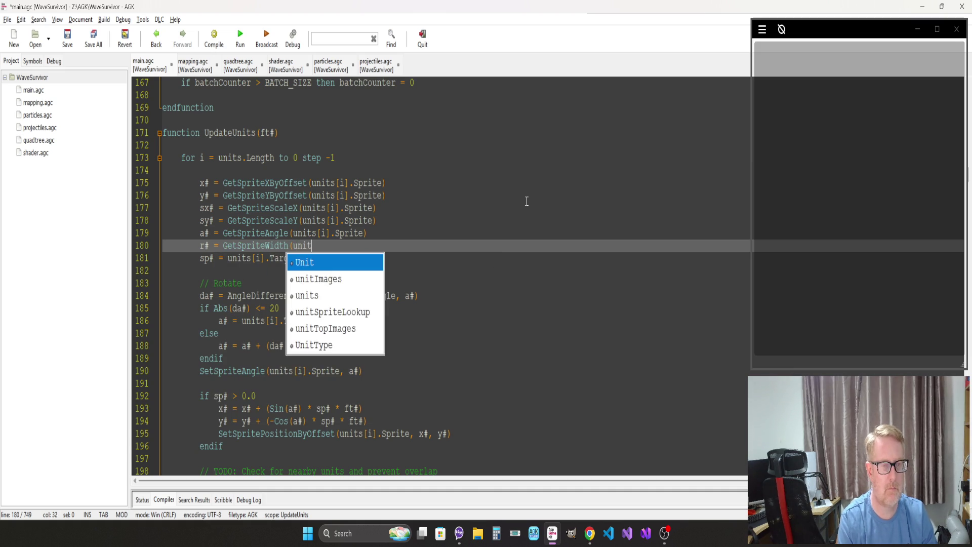
text(s[i].Sp)
key(Return)
text() * 0.5)
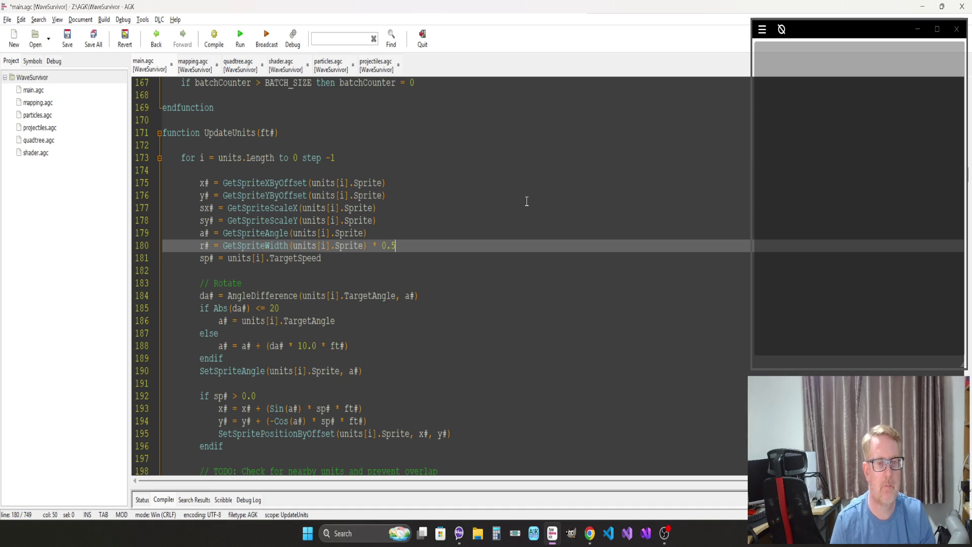
scroll(463, 279, down, 9)
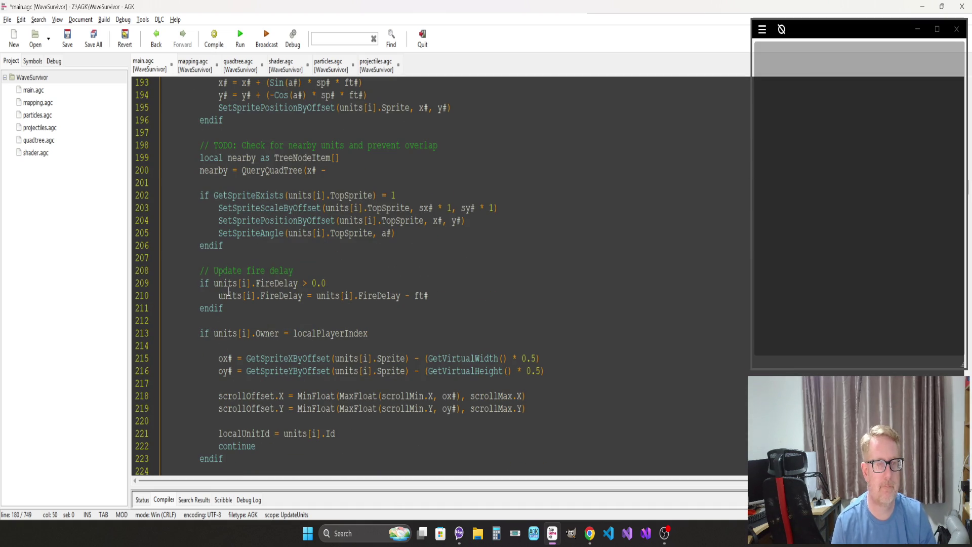
Step: Finish the line as 'nearby = QueryQuadTree(x# - r#, y# - r#, x# + r#, y# + r#)'
click(346, 170)
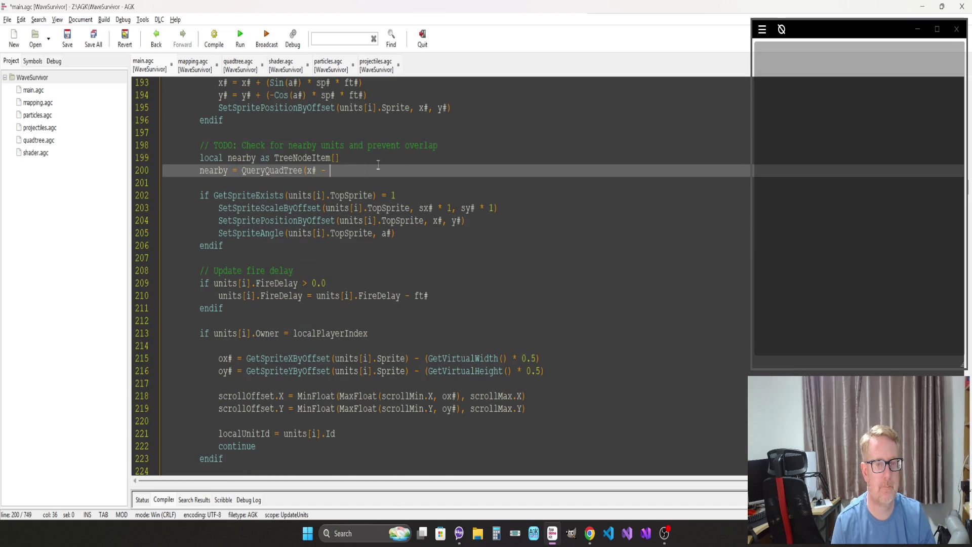
text(r#)
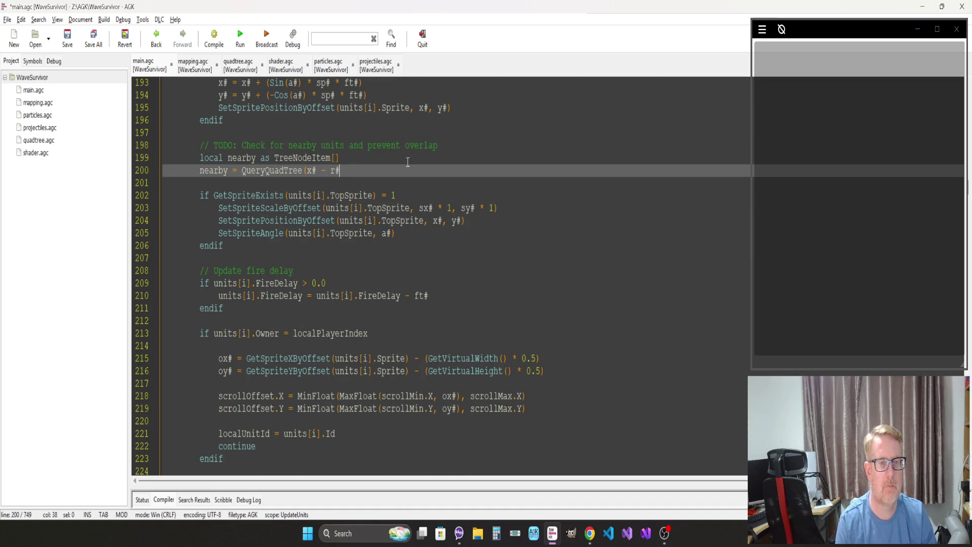
text(, y)
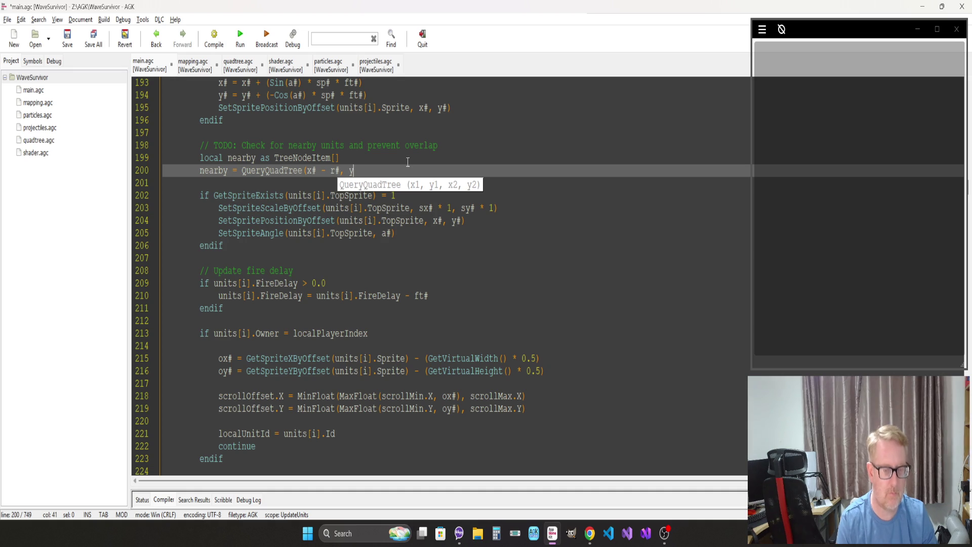
text(# - r#)
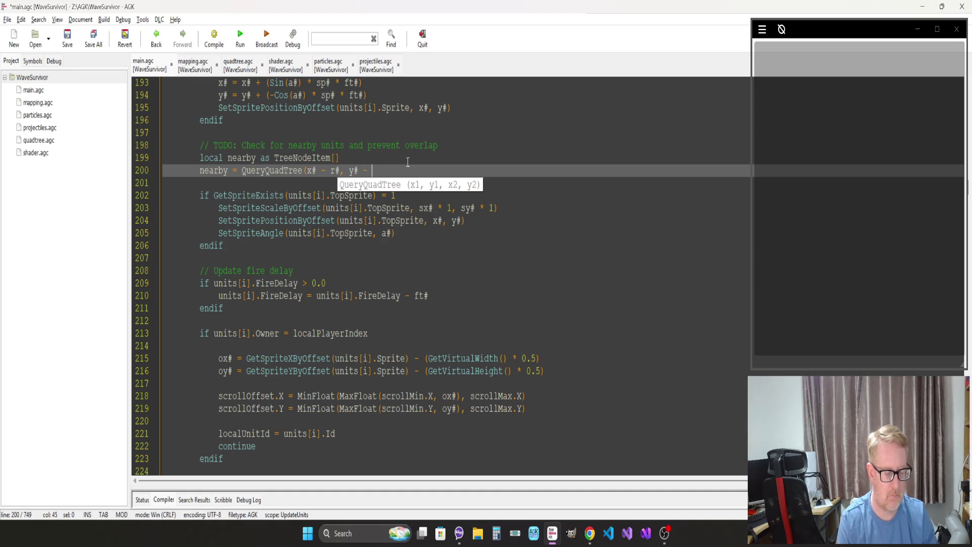
text(, )
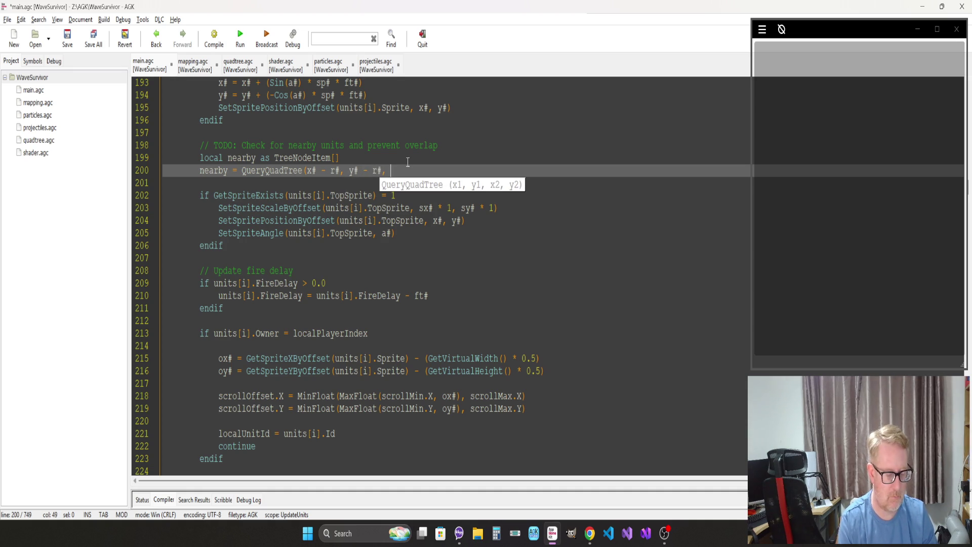
text(x# + r#)
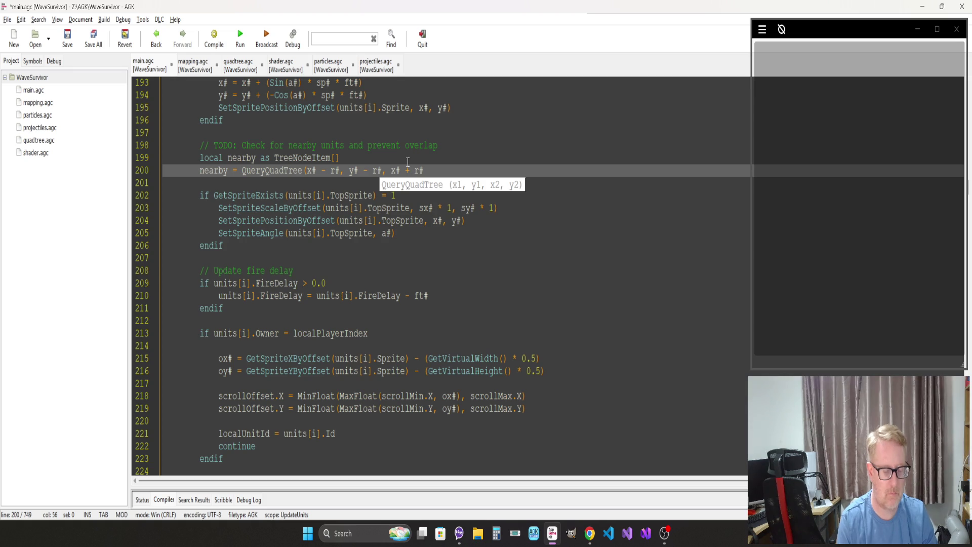
text(, y# + r#)
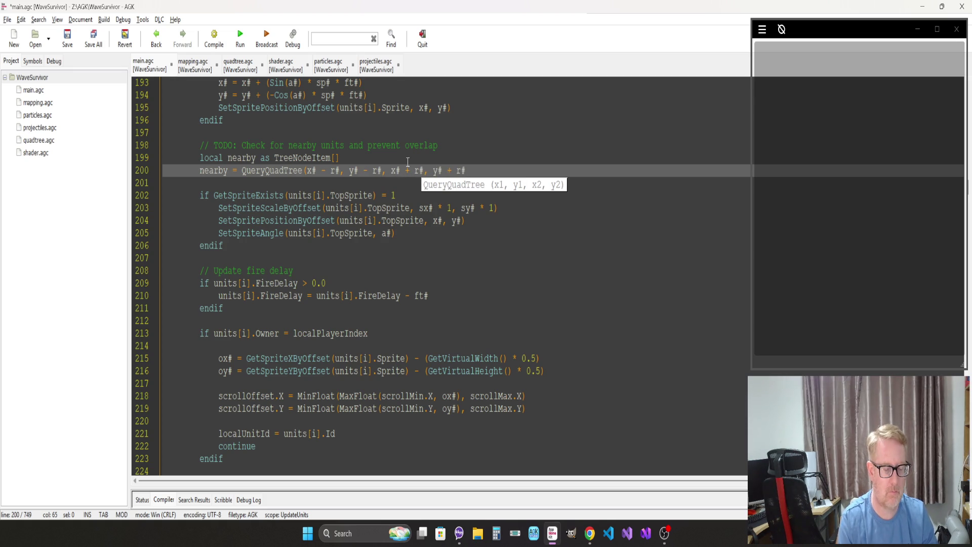
text())
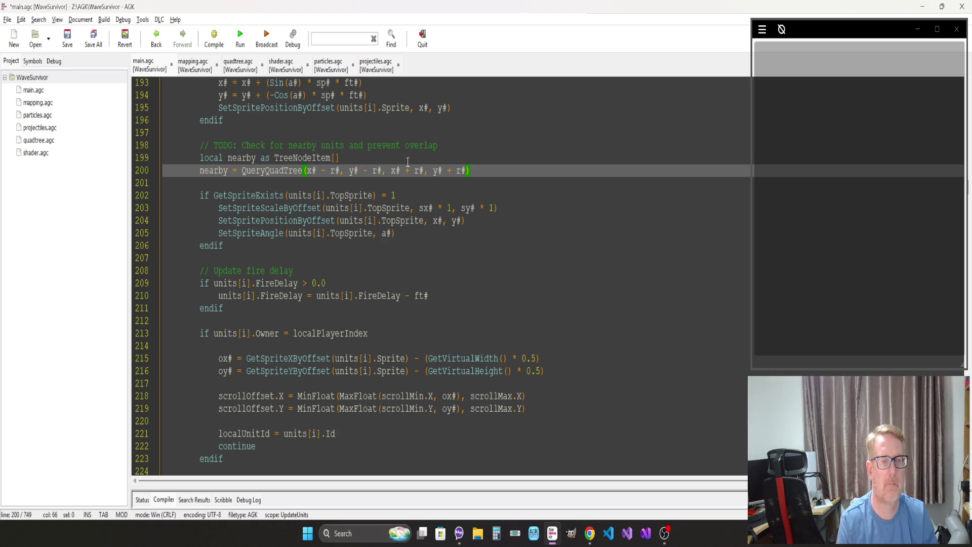
key(Return)
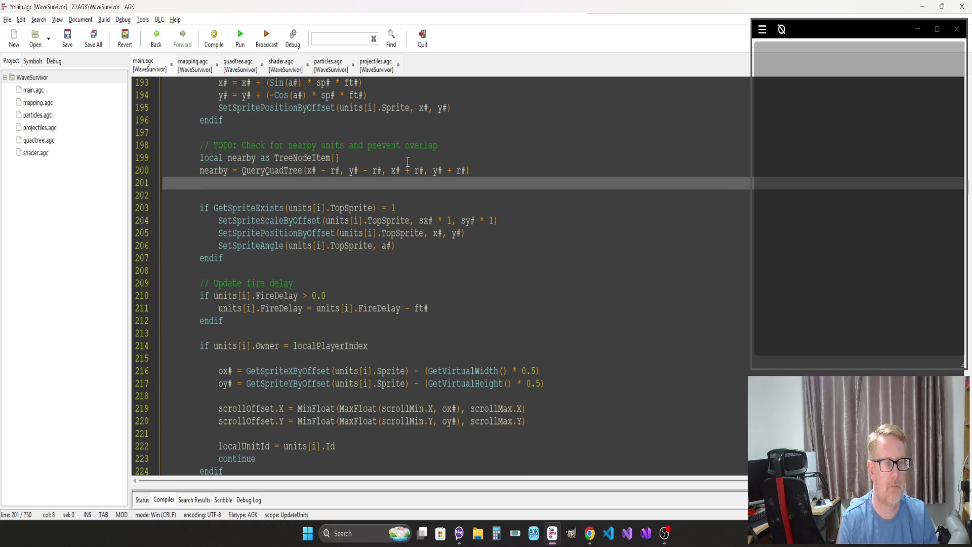
scroll(407, 161, up, 10)
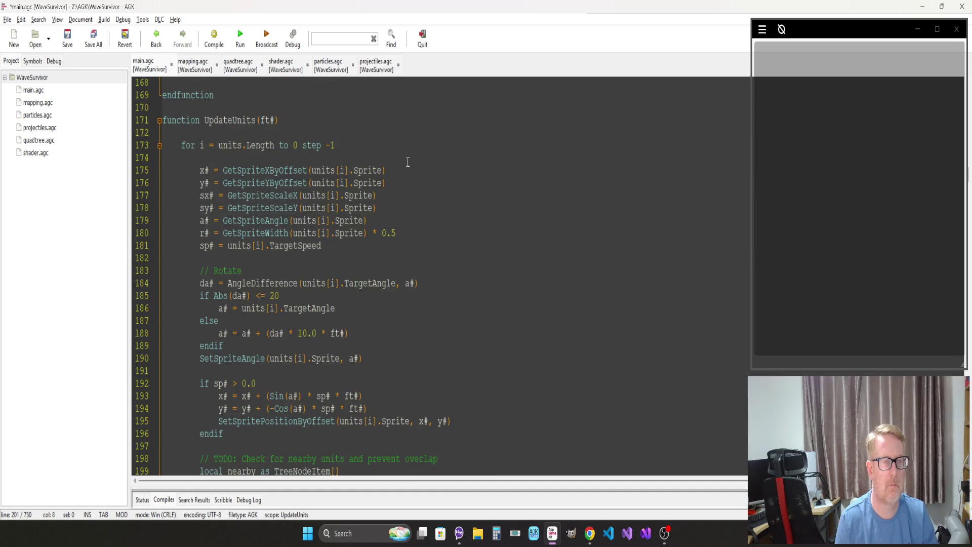
Step: Add a 'for j = 0 to nearby.Length' loop closed by 'next j'
scroll(408, 162, down, 5)
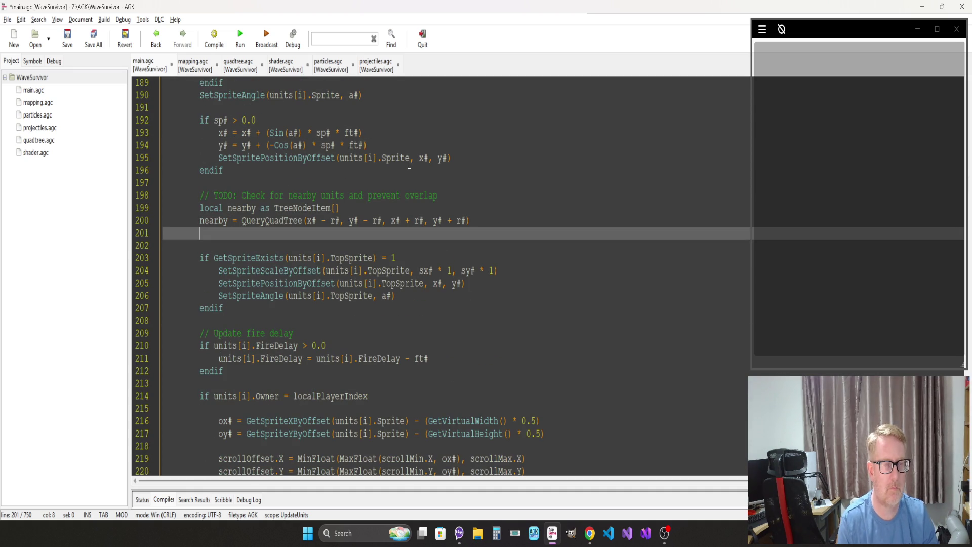
text(for j = )
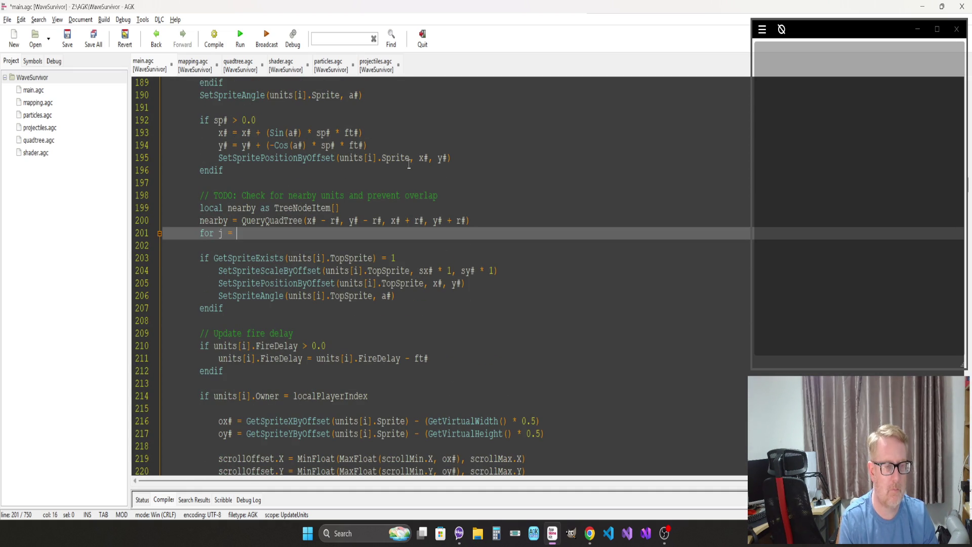
text(0 to near)
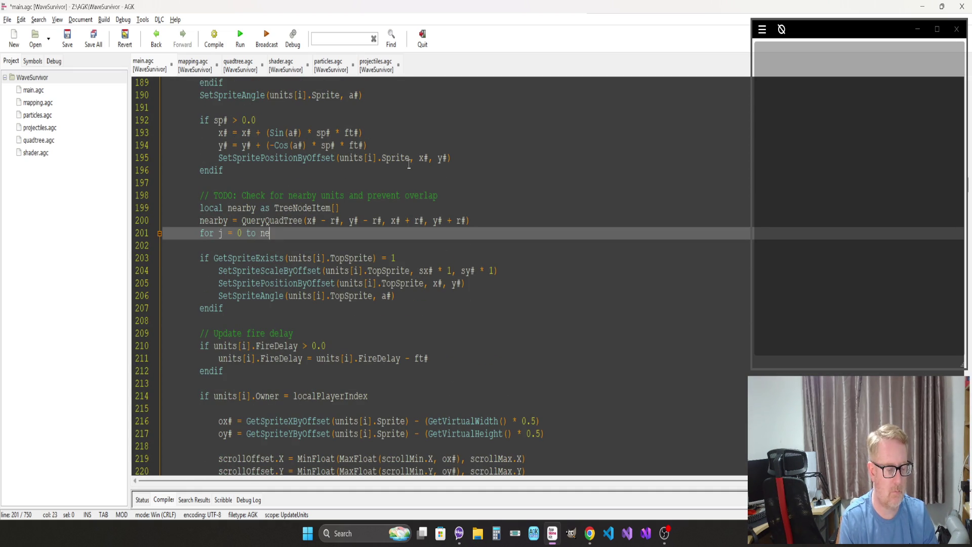
key(Tab)
text(.Length)
key(Return)
key(Return)
key(Return)
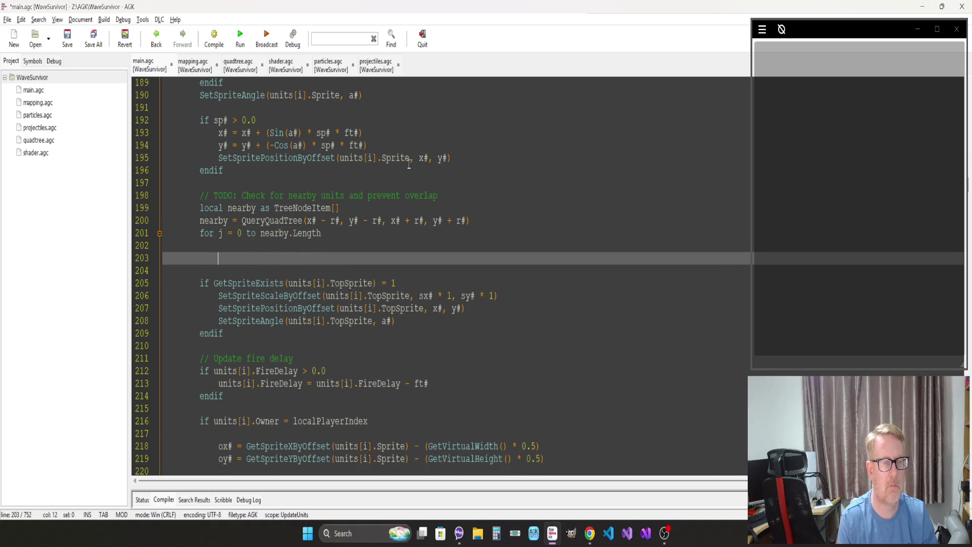
text(next j)
key(Up)
key(Up)
Step: Inside the loop, add 'if nearby.ItemId <> units[i].Id' with an endif below it
text(if)
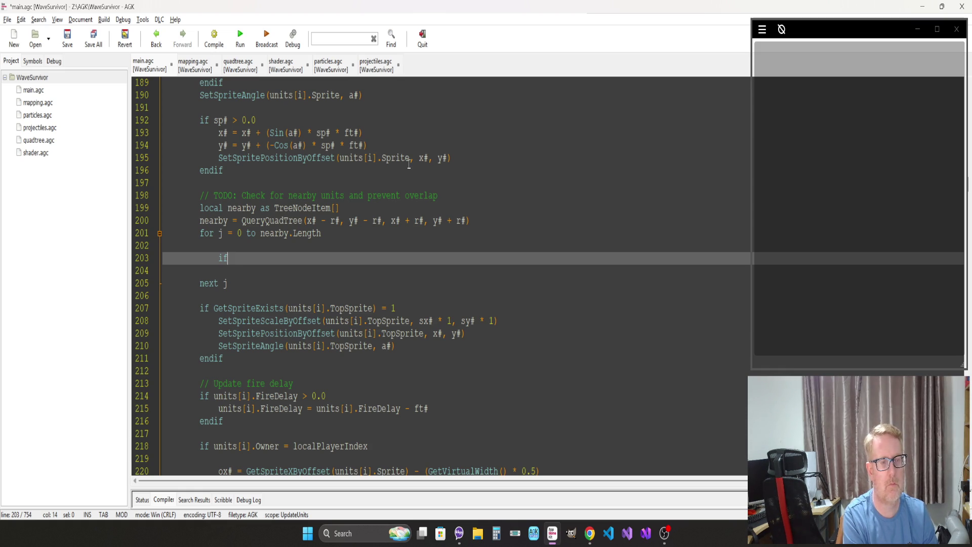
text( neary)
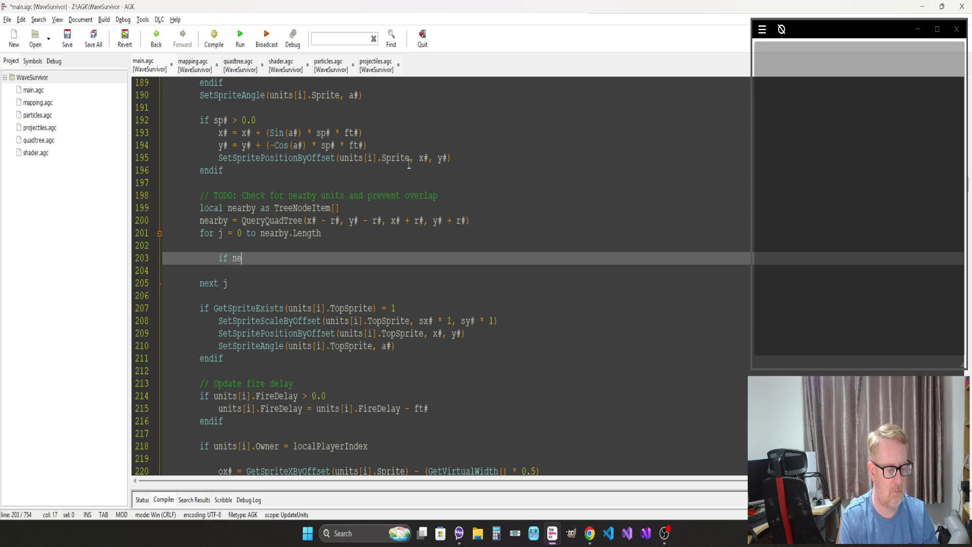
key(BackSpace)
text(b)
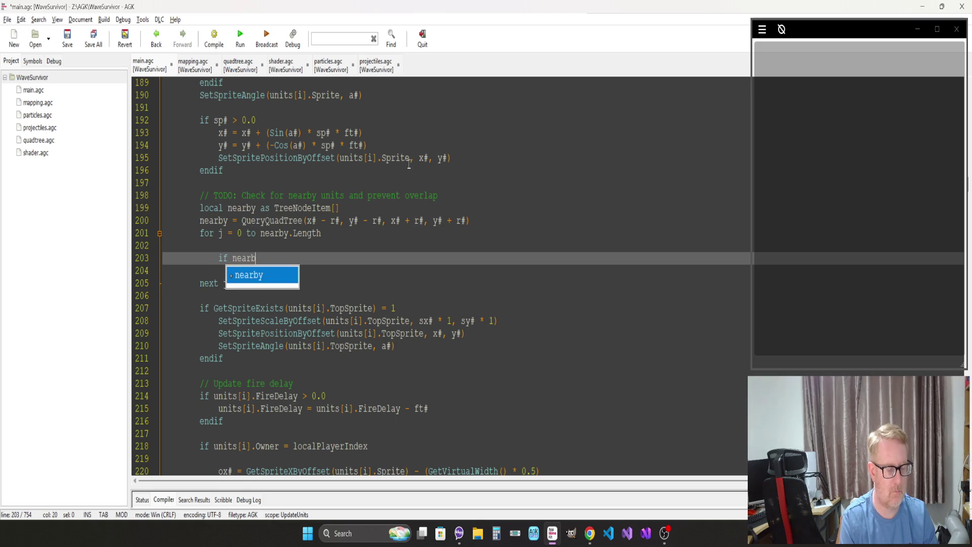
text(y.)
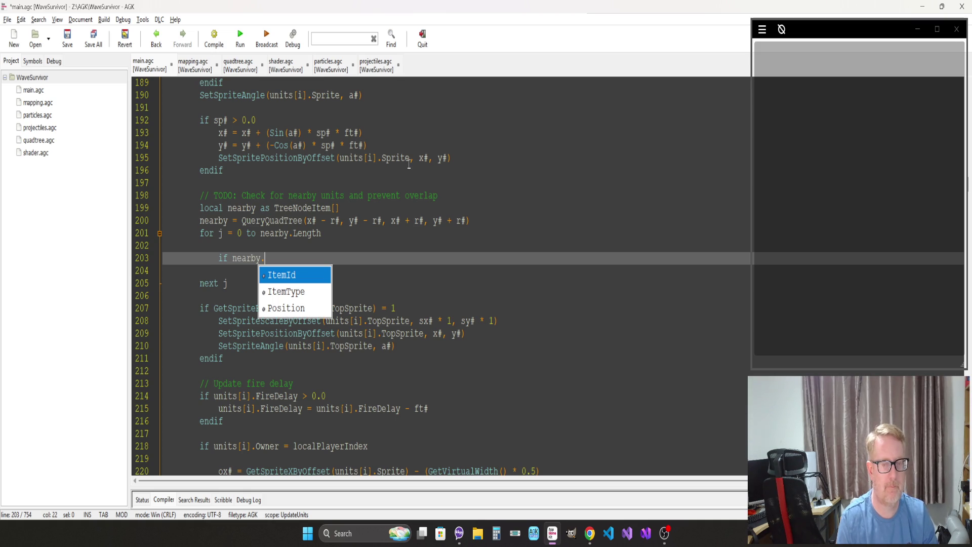
key(Down)
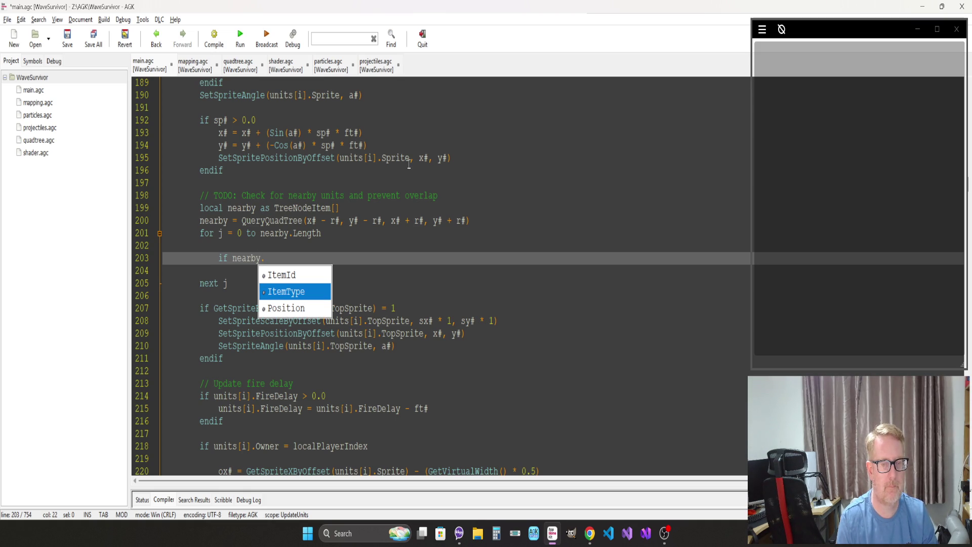
key(Escape)
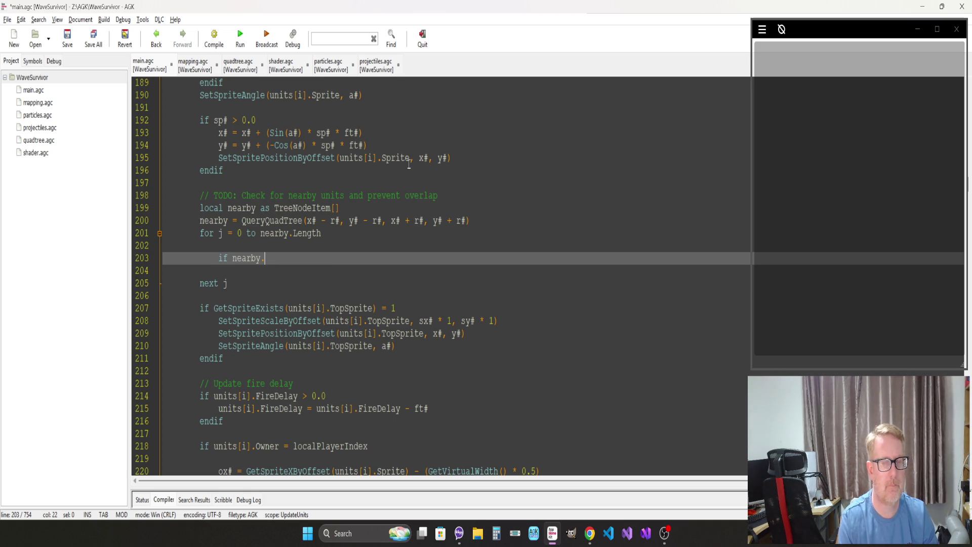
text(Item)
key(Tab)
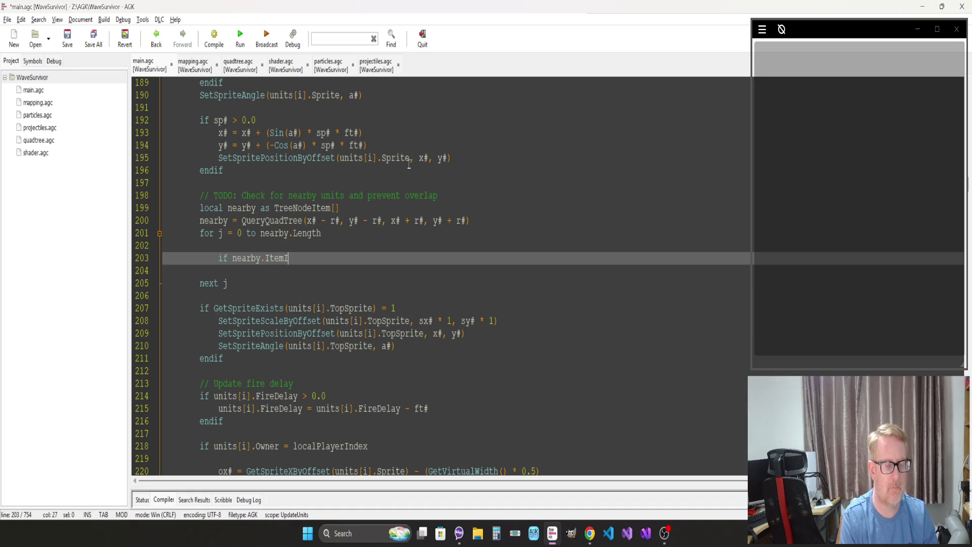
text(<>)
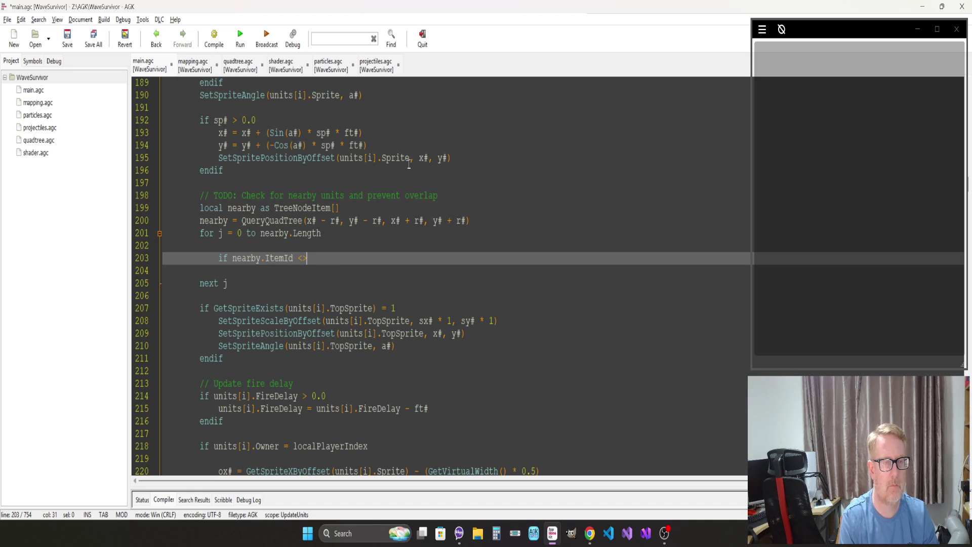
text( units[i].Id)
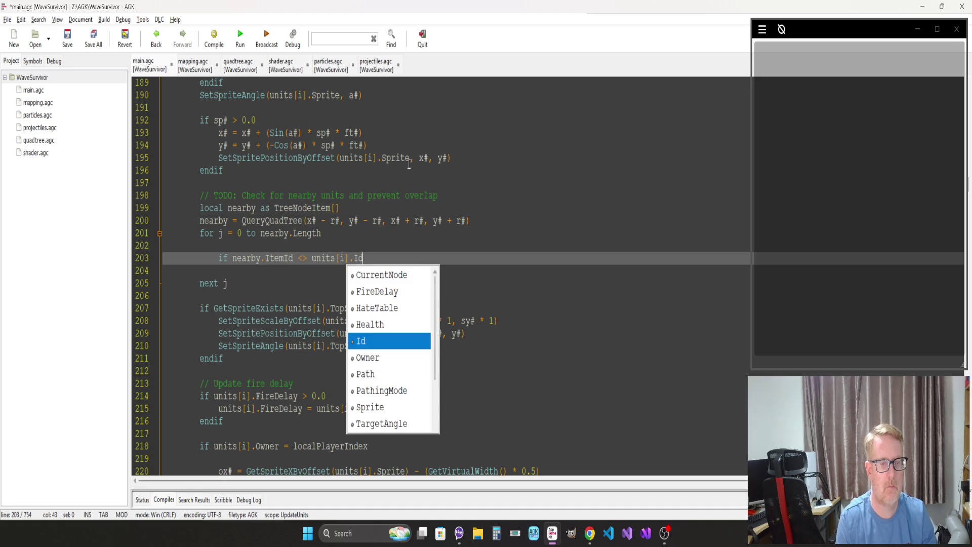
key(Return)
key(Return)
key(Return)
text(endif)
key(Up)
key(Up)
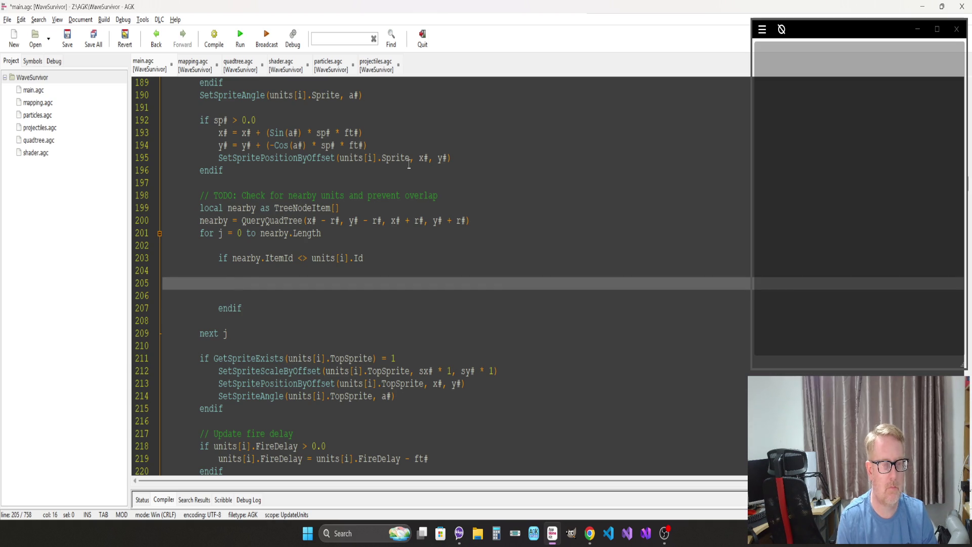
Step: Type 'unitIndex = units.Find(nearby.ItemId)' inside the if block and start a new line
text(unitInde)
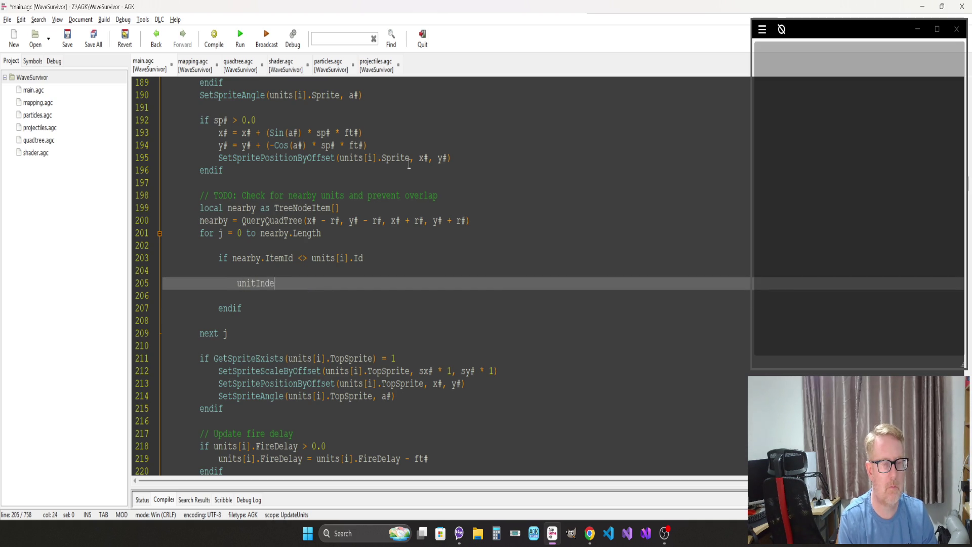
text(x = )
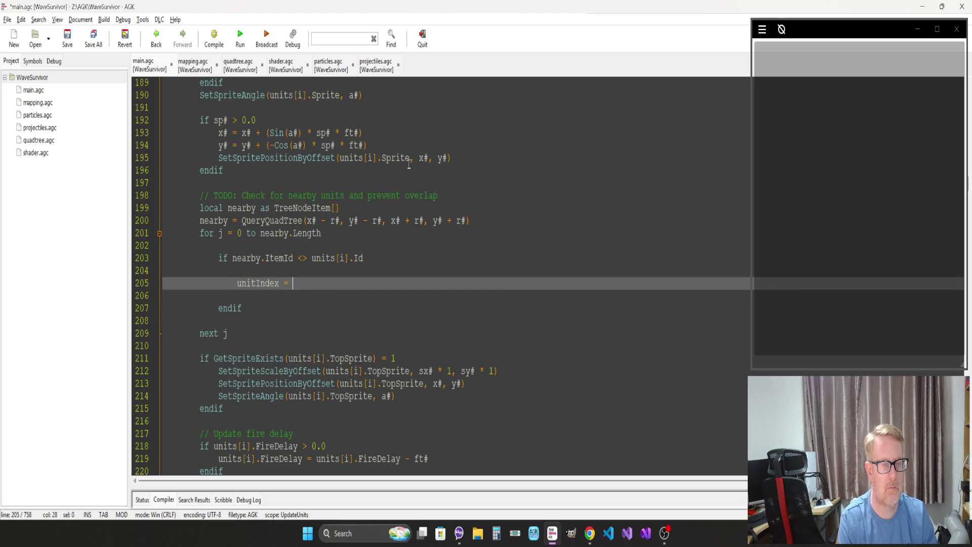
text(units.)
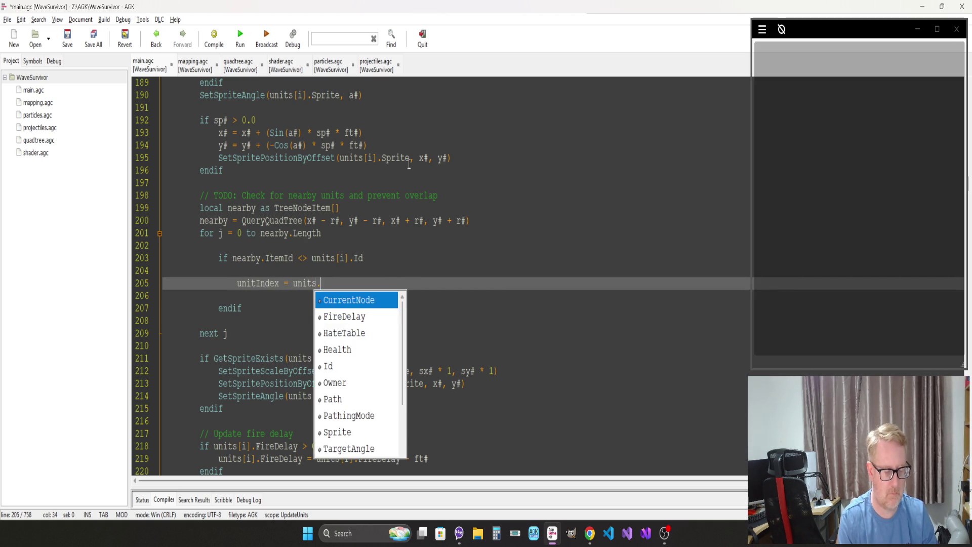
text(Find()
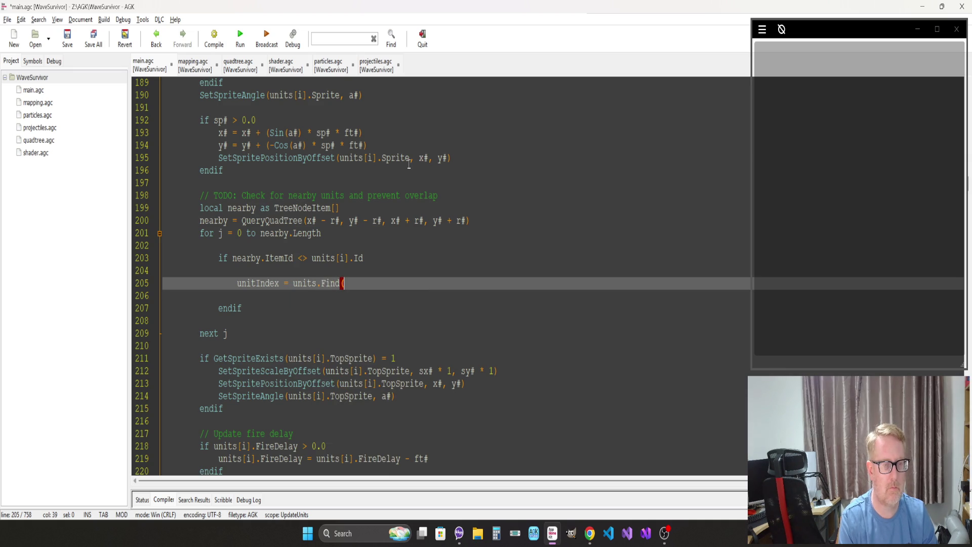
text(nearby)
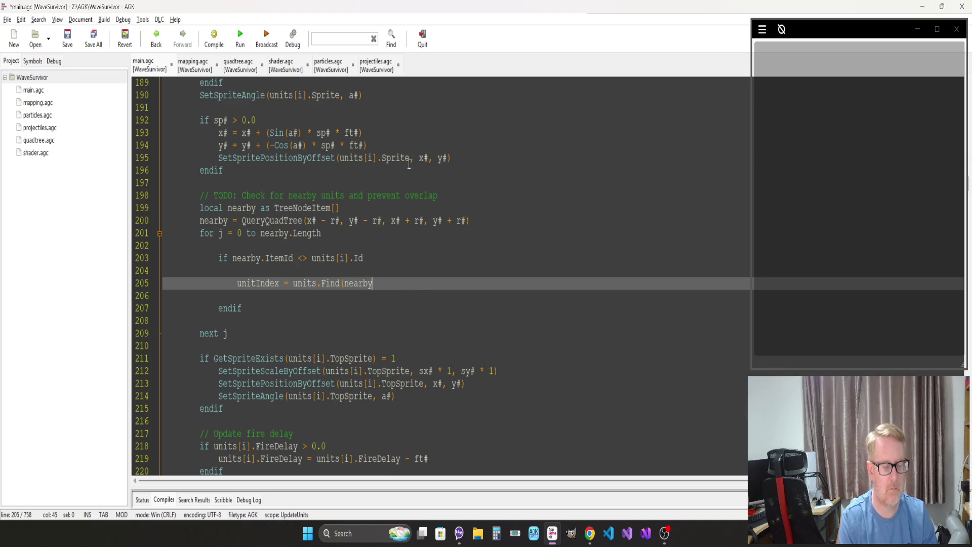
text(.ItemId)
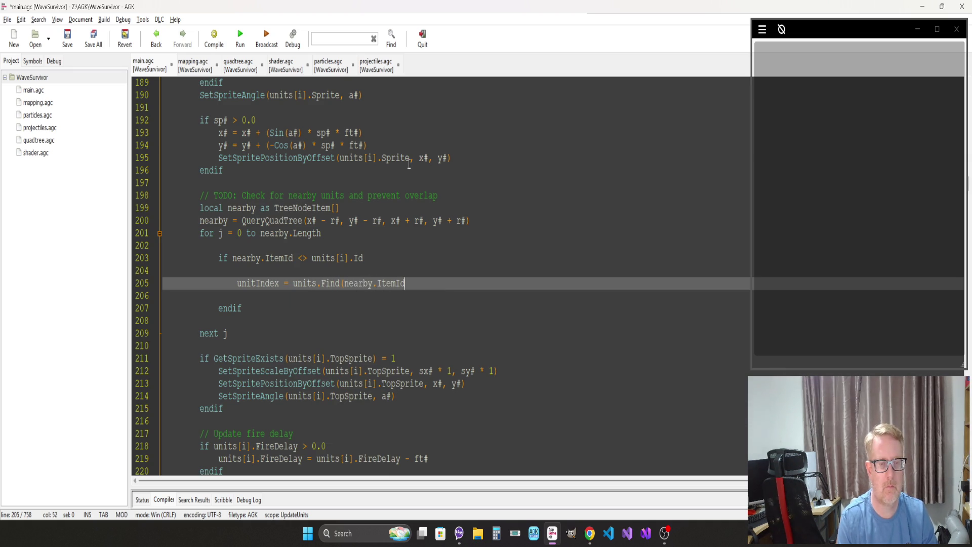
text())
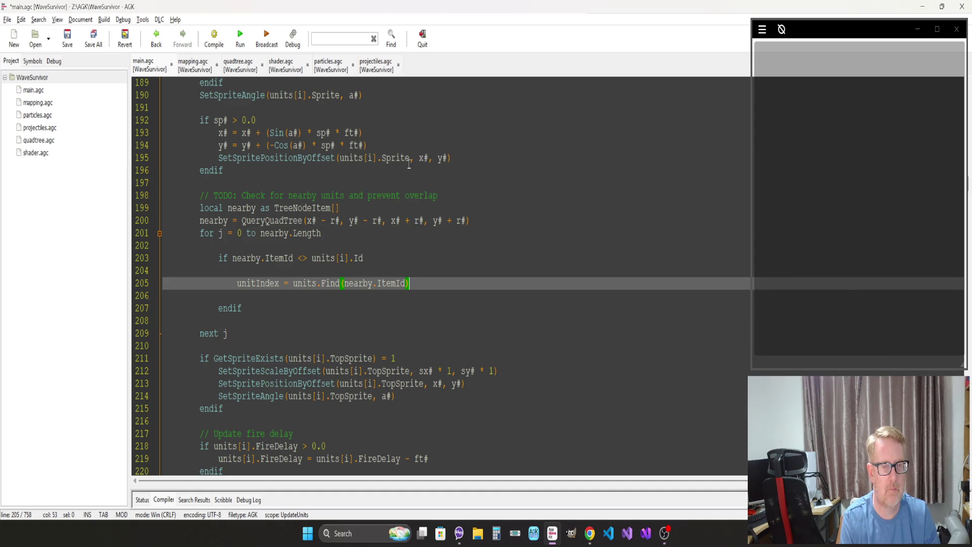
key(Return)
key(Return)
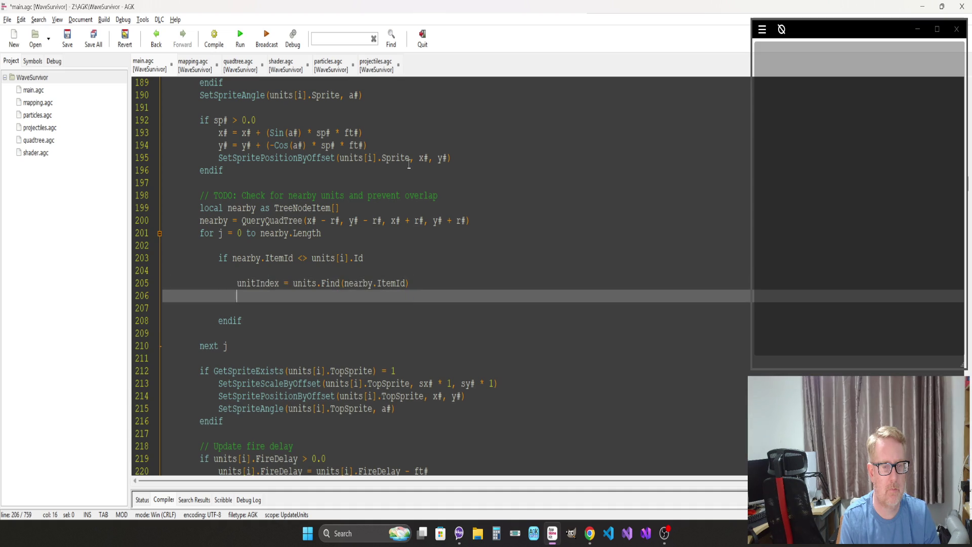
Step: Add 'dx# = GetSpriteXByOffset(units[j].Sprite) - x#' inside the if block
text(dx# = )
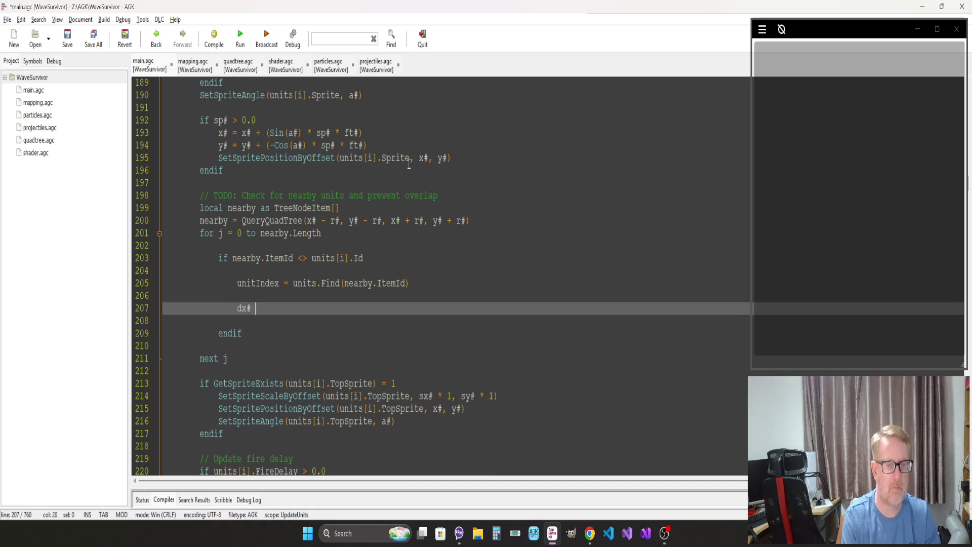
text(GetSprit)
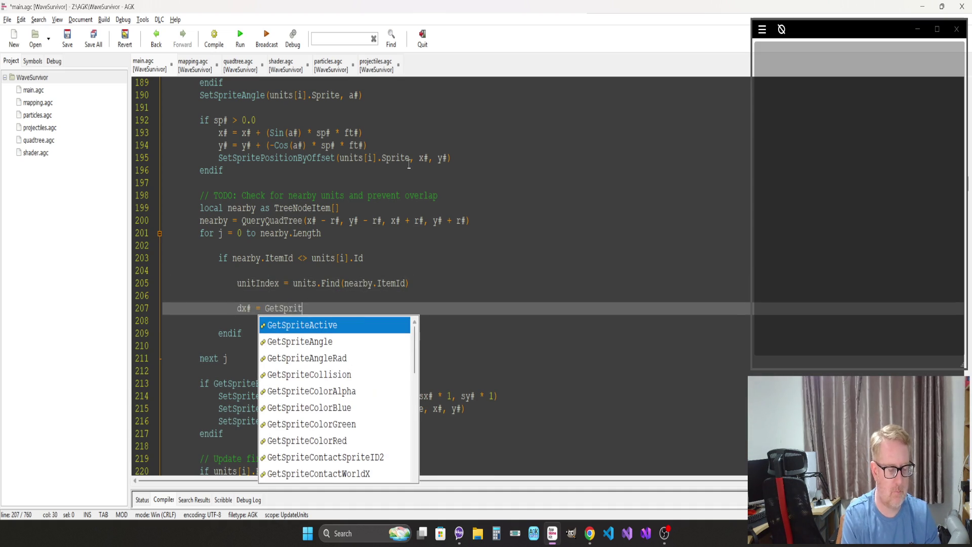
text(eXBy)
key(Return)
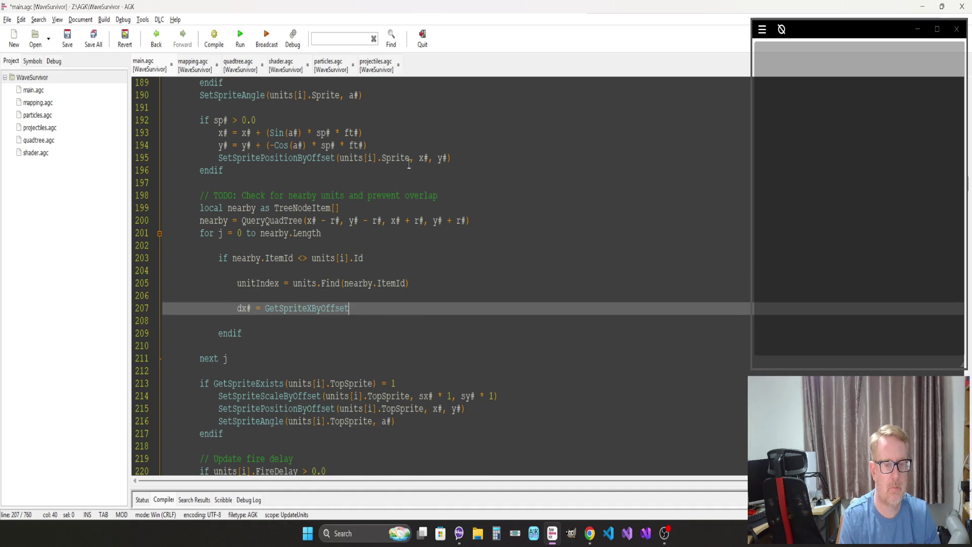
text((units)
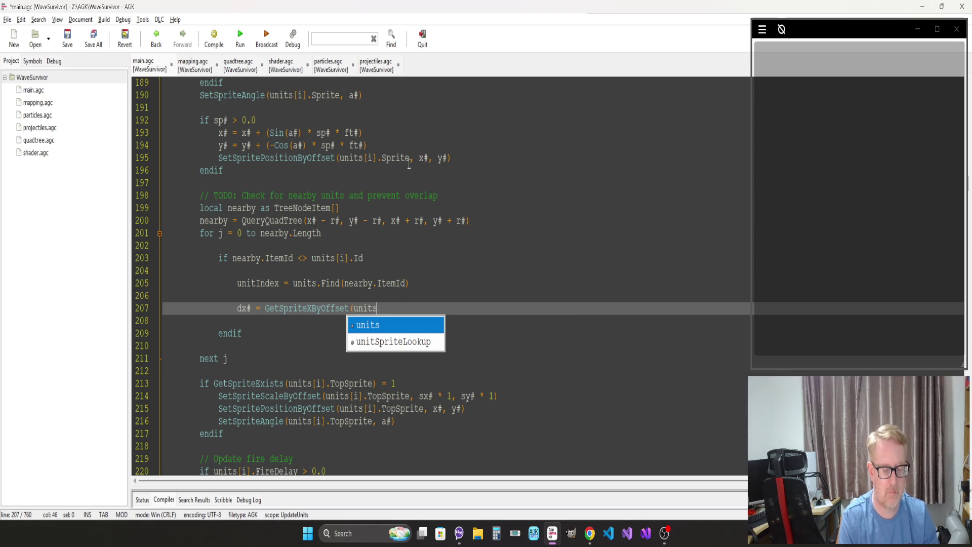
text([j].Sp)
key(Return)
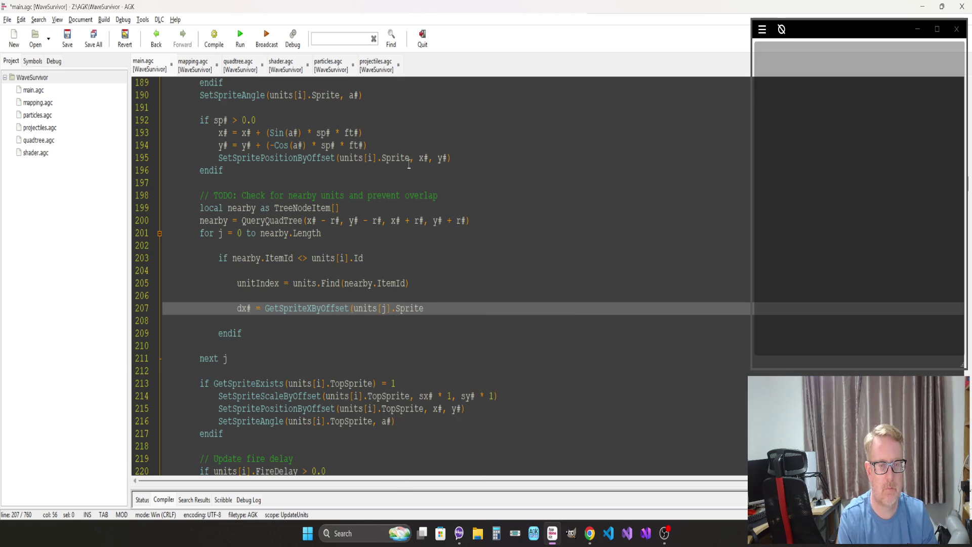
text() -)
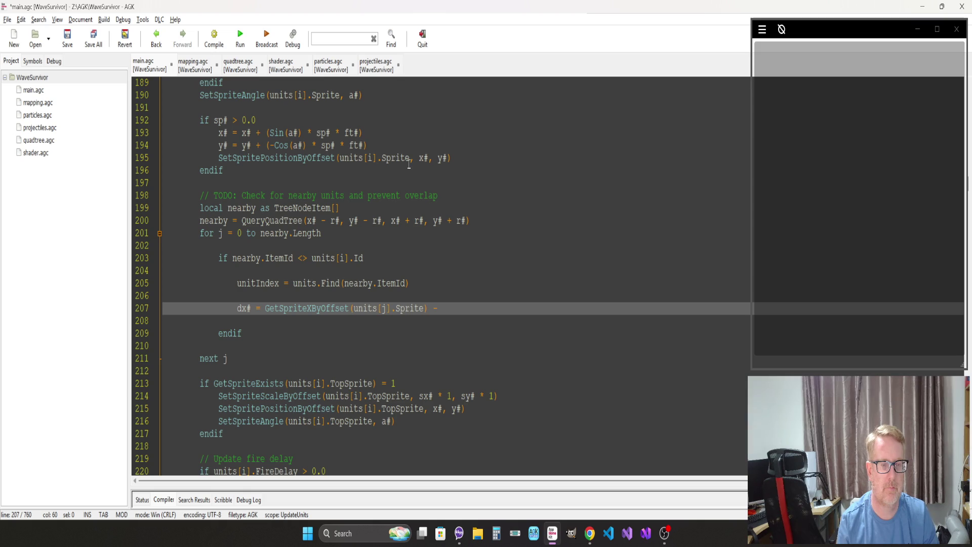
text(x#)
key(Return)
Step: Copy it into a matching dy# line using GetSpriteYByOffset, then add 'dlen# = Sqrt(dx# * dx# + dy# * dy#)'
key(Up)
key(shift+End)
key(ctrl+c)
key(Down)
key(ctrl+v)
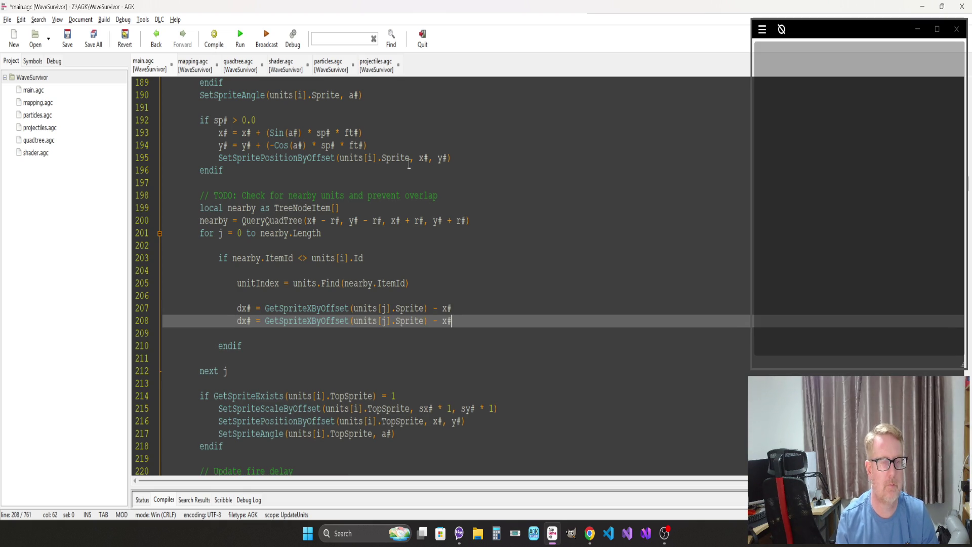
click(247, 325)
key(BackSpace)
text(y)
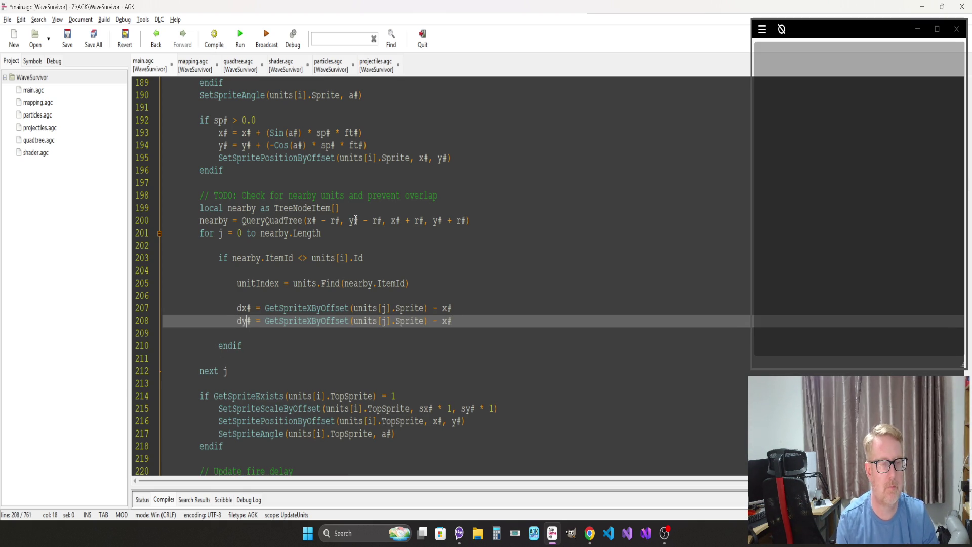
key(Right)
key(Delete)
text(Y)
key(Right)
key(Right)
key(Right)
key(Right)
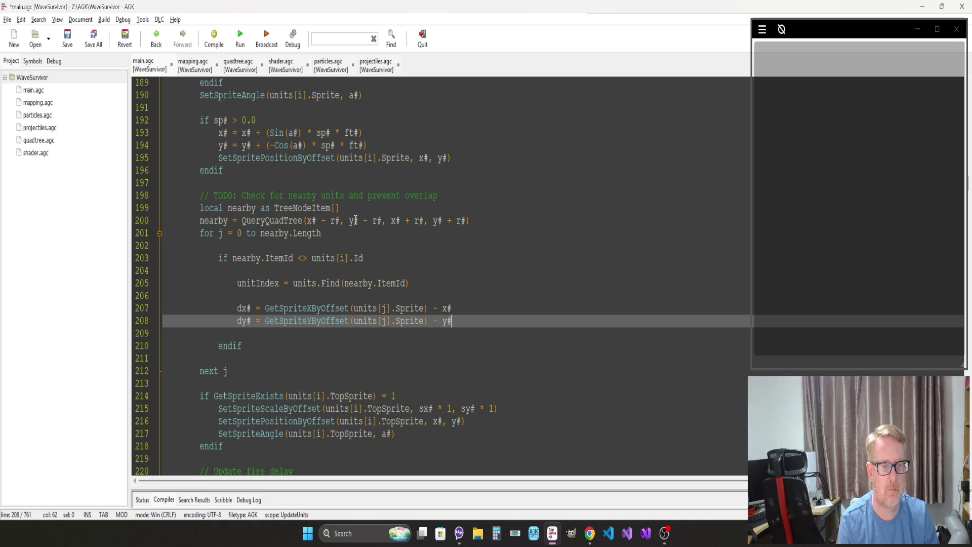
key(Return)
text(dlen# )
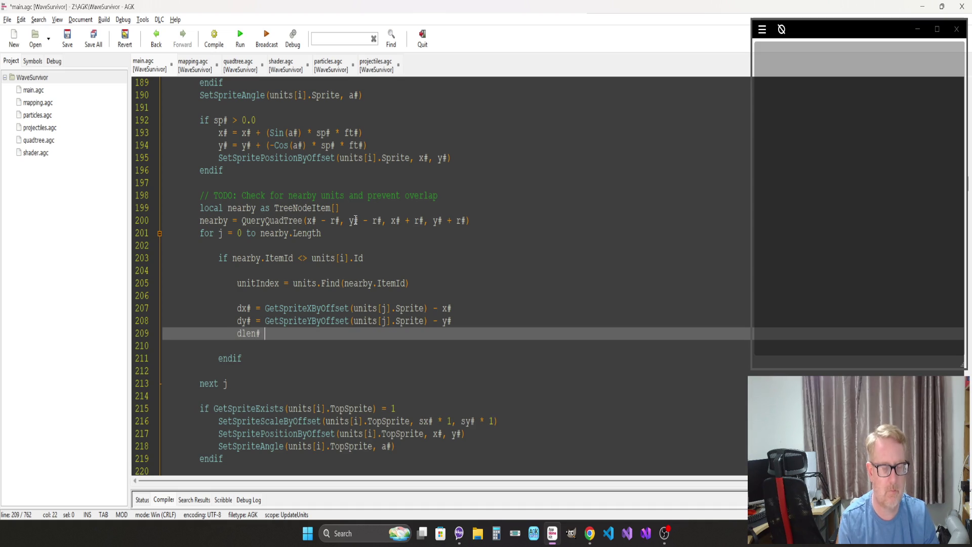
text(= Sqrt)
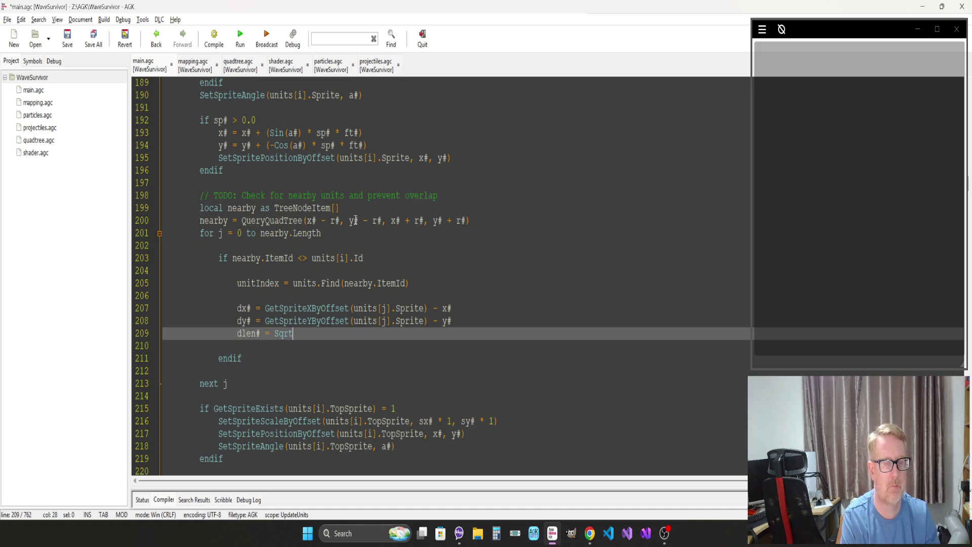
text(()
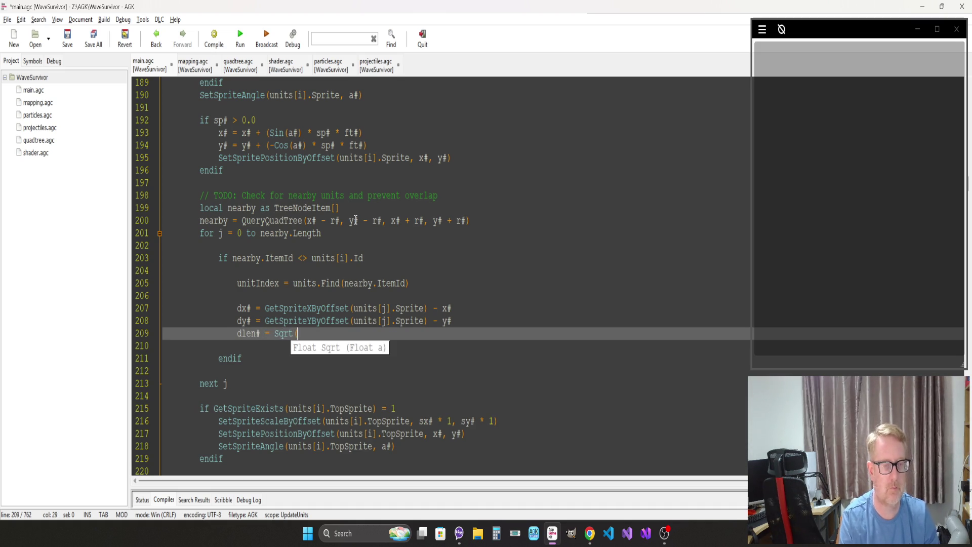
text(dx# * dx# + dy#)
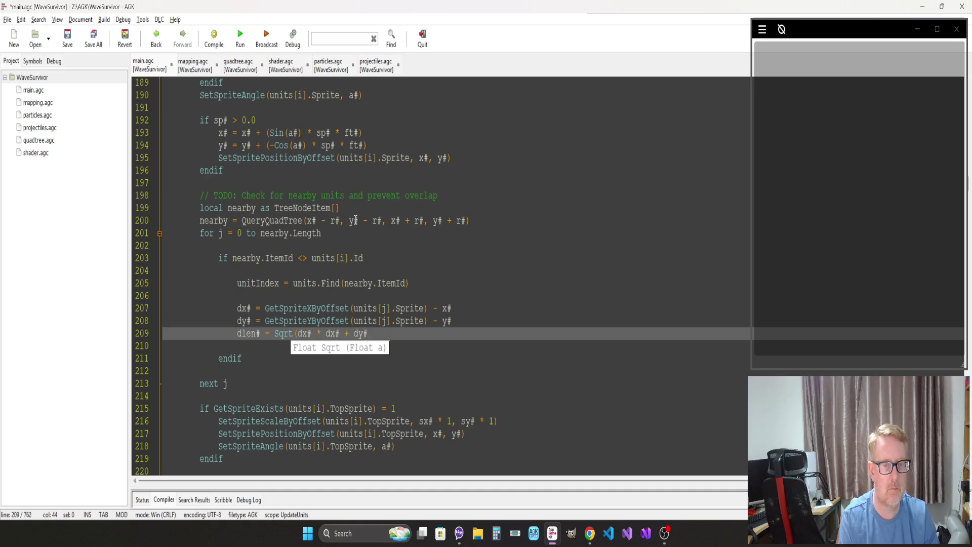
text( * dy#))
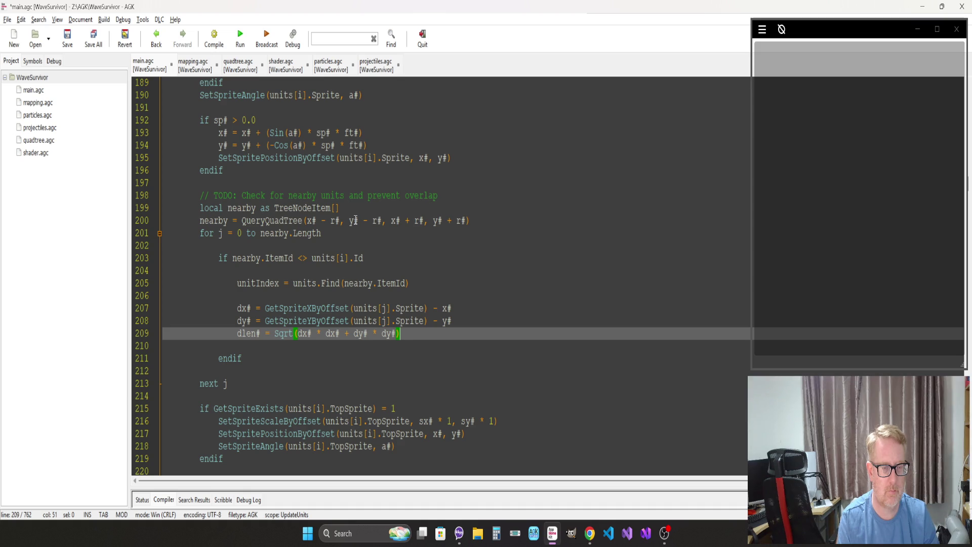
Step: Wrap the dx#, dy# and dlen# lines in an indented 'if unitIndex > -1' ... endif block
key(Up)
key(Up)
key(Up)
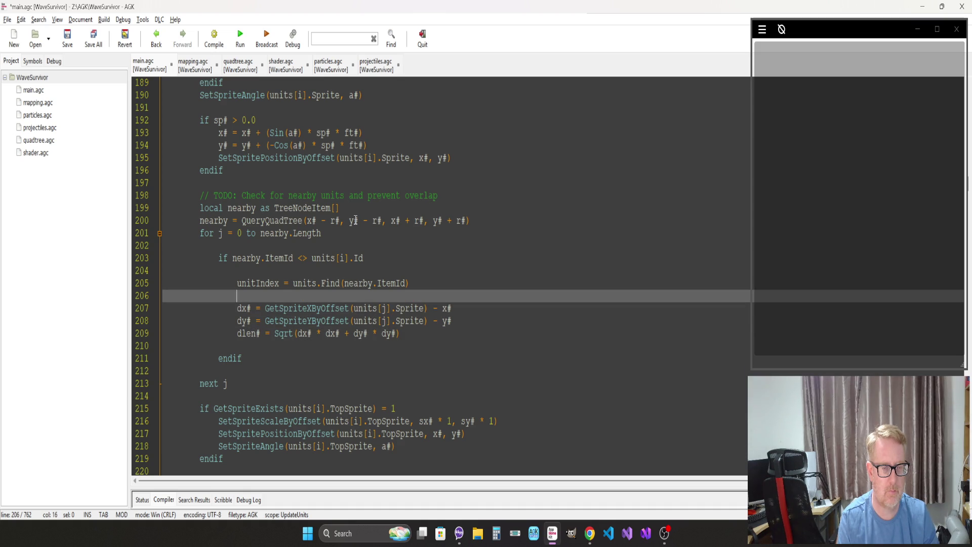
key(Return)
text(if )
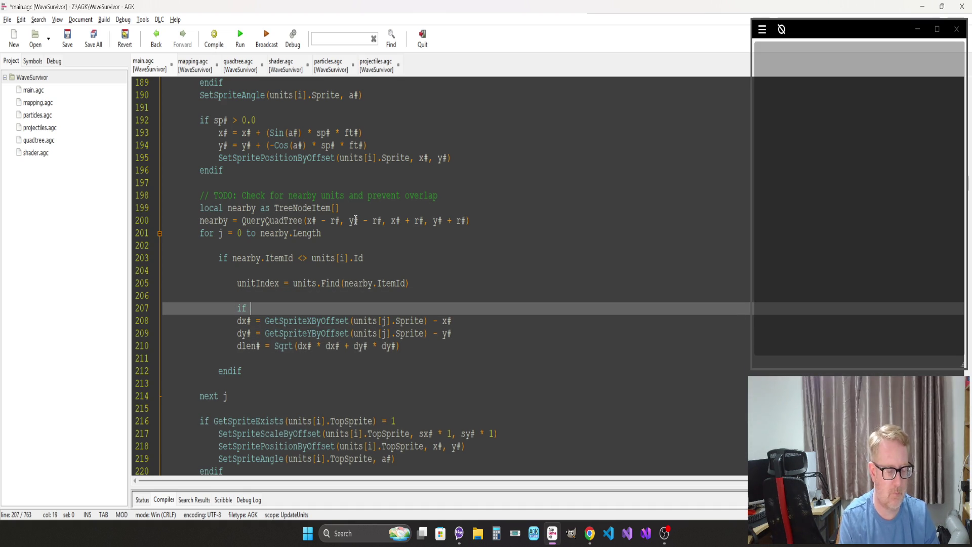
text(unitInde)
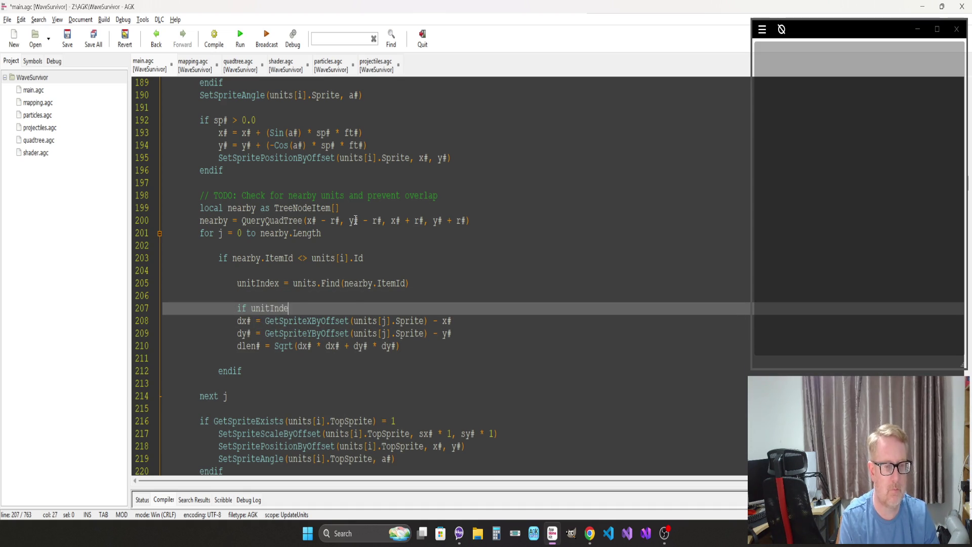
text(x > -1)
key(Return)
key(Down)
key(Down)
key(Down)
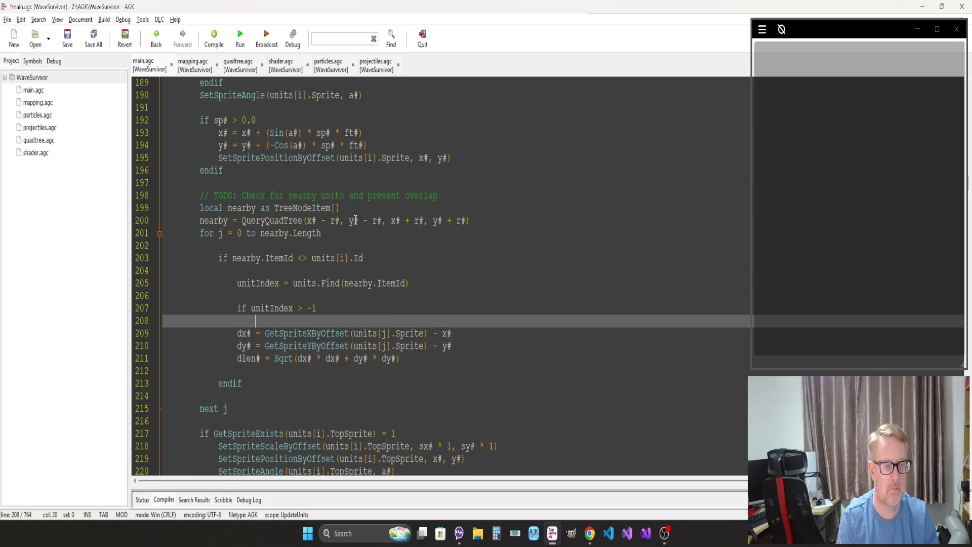
key(Return)
text(endif)
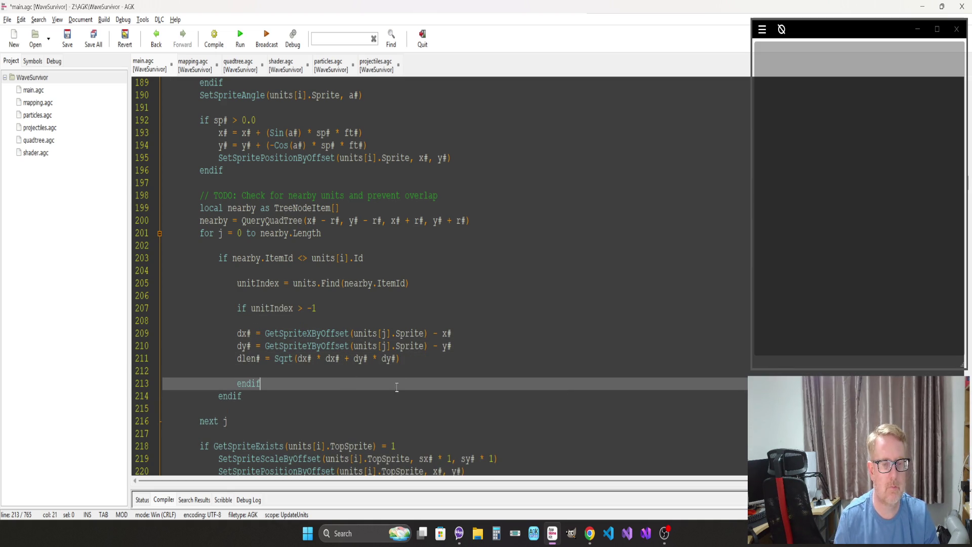
drag(408, 360, 83, 332)
key(Tab)
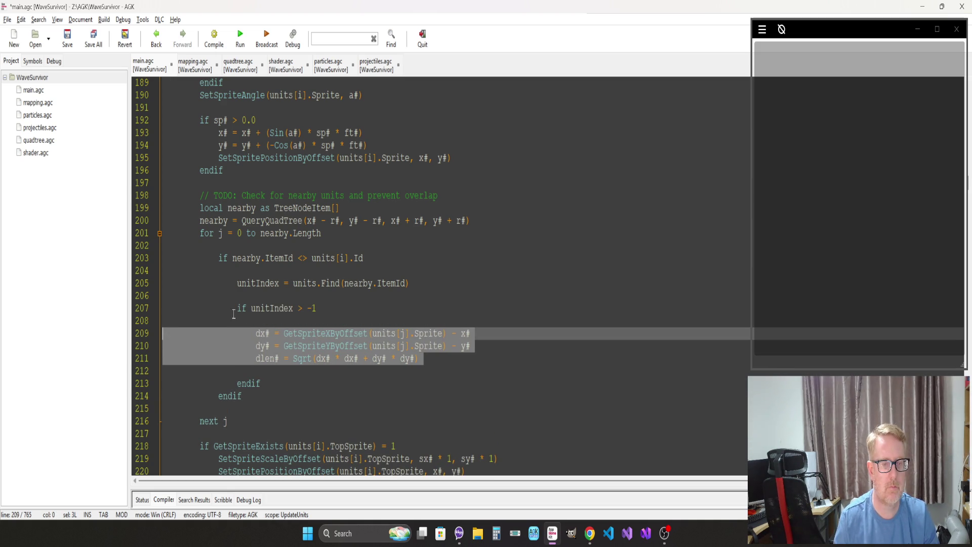
Step: Begin a new r2# = GetSpriteW line above the offset calculations
click(267, 316)
key(Return)
text(r2# = GetSpriteW)
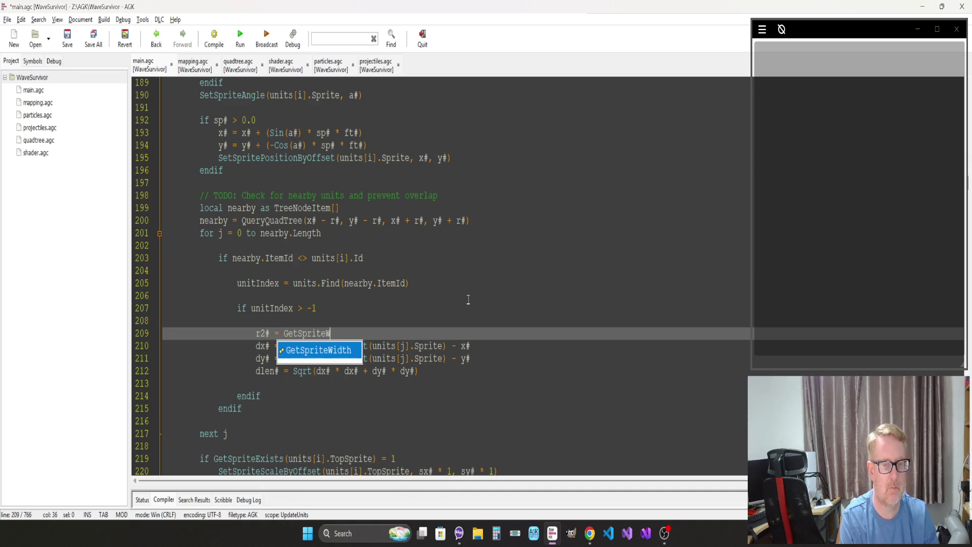
Step: Complete the line as r2# = GetSpriteWidth(units[j].Sprite) * 0.5
key(Return)
text((units[j].Sprite)
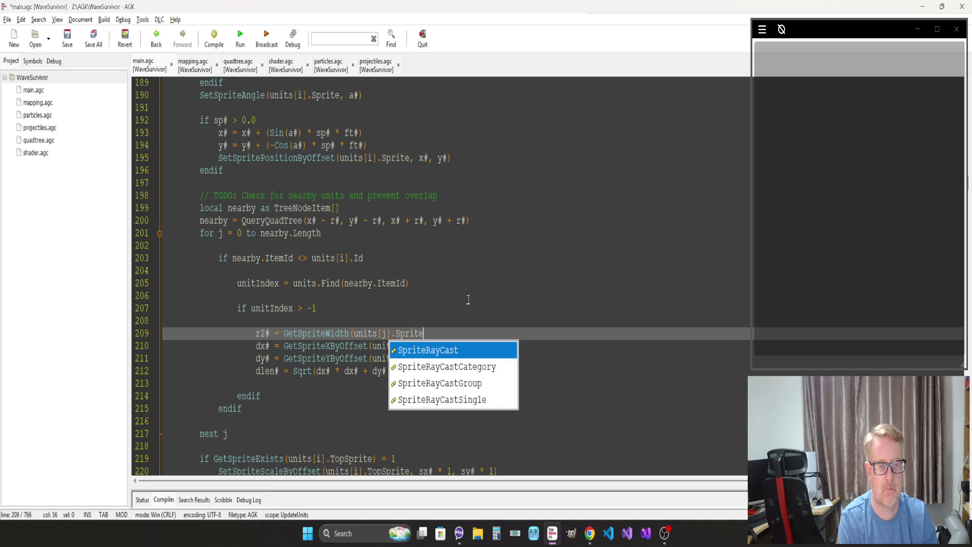
text() * 0.5)
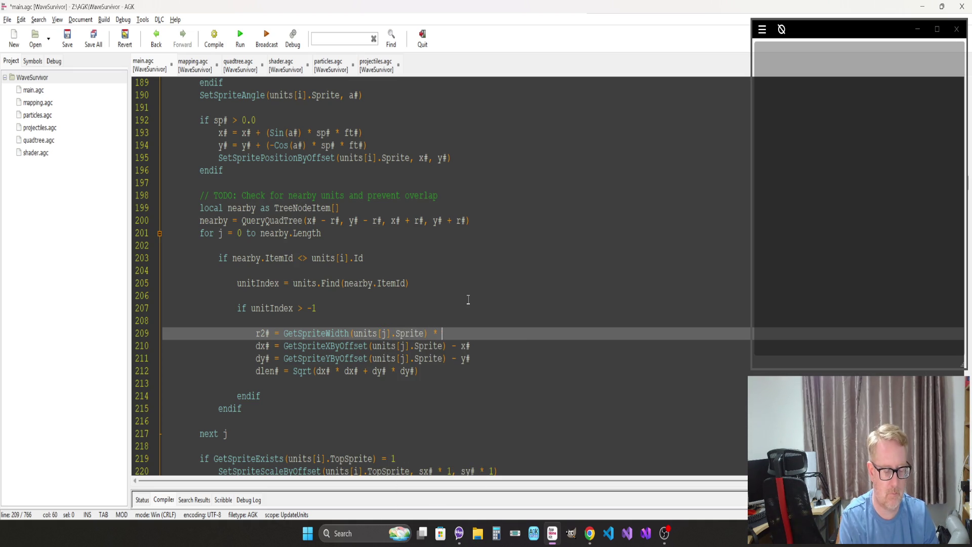
key(Down)
key(Down)
key(Down)
Step: Add an 'if dlen# < r# + r2#' overlap check with a comment, endif, and '// Push units apart' placeholder
key(Return)
key(Return)
text(if dlen# )
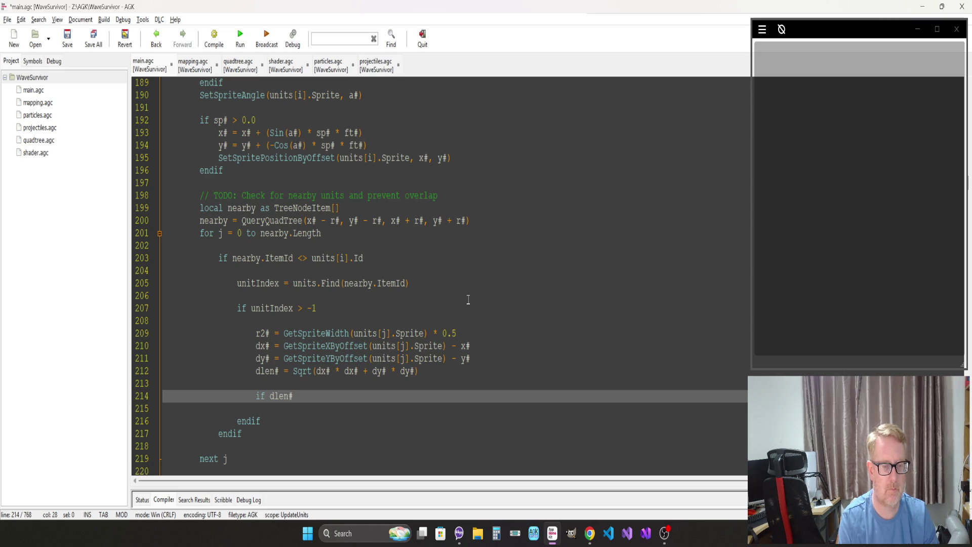
text(<)
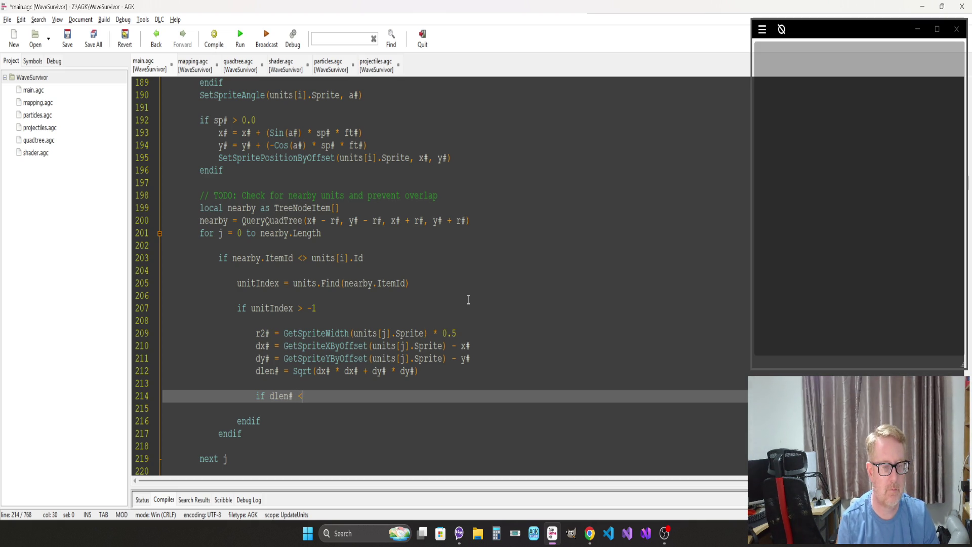
text(r# )
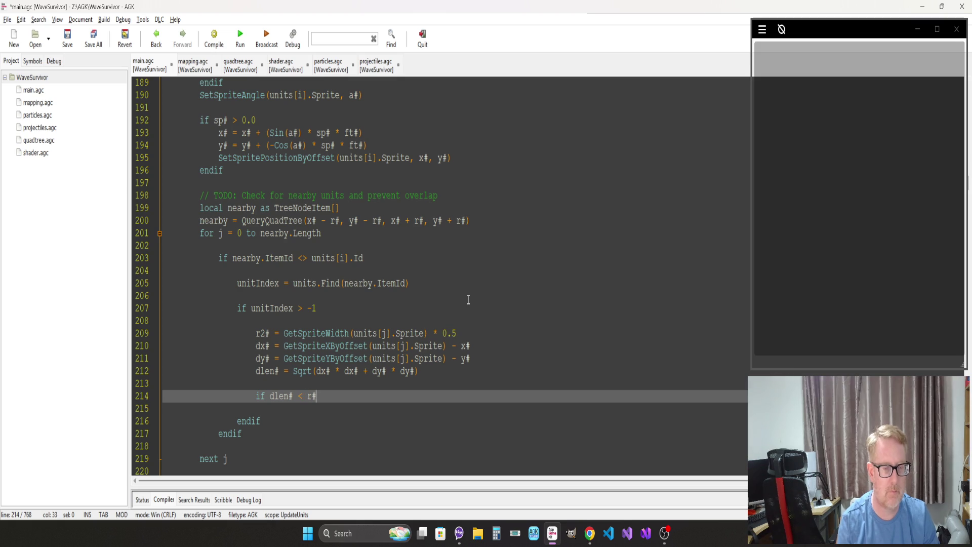
text(+ r2# // )
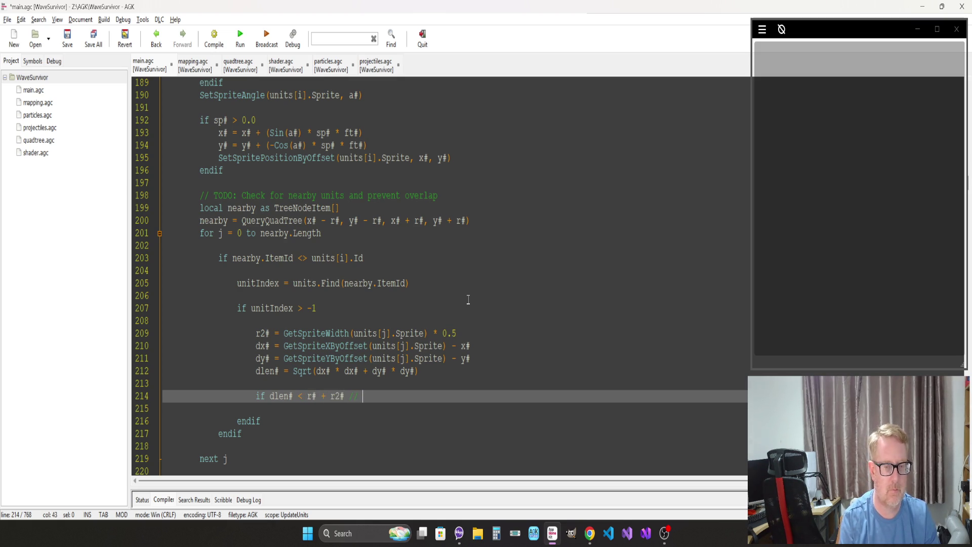
text(Units)
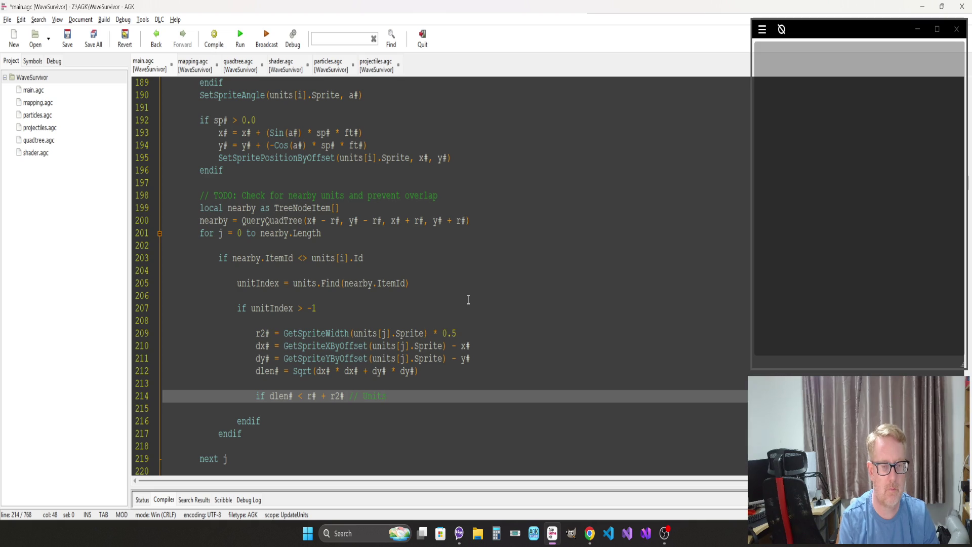
text(re closer than their )
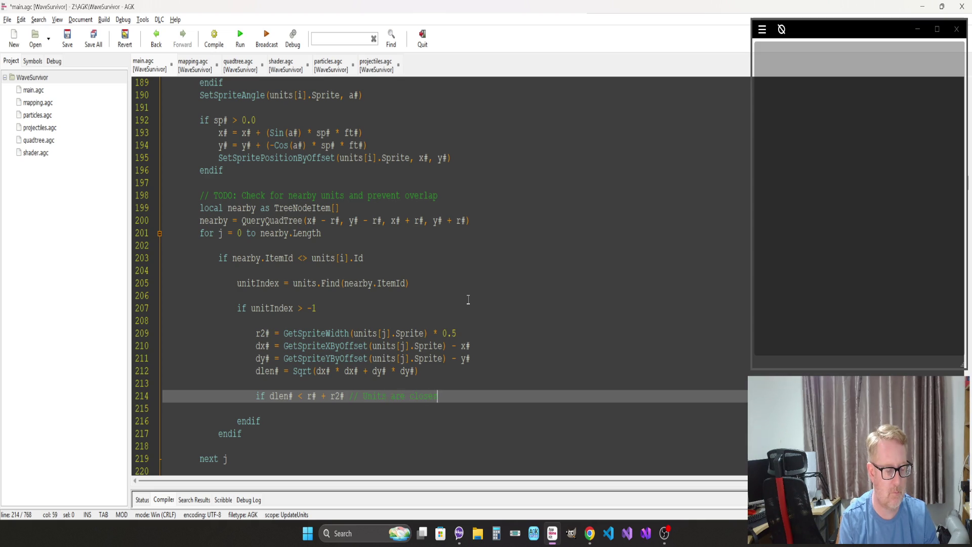
text(comb)
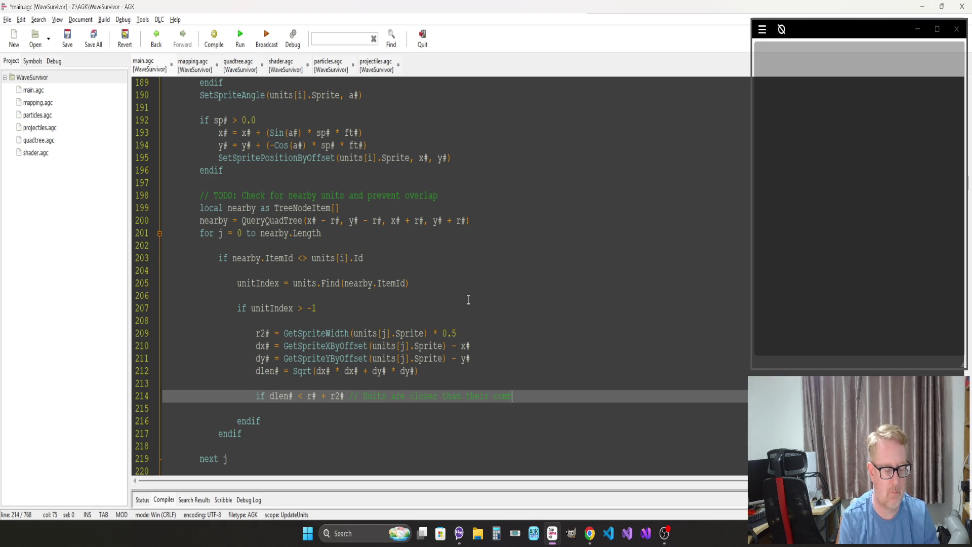
text(ined radius)
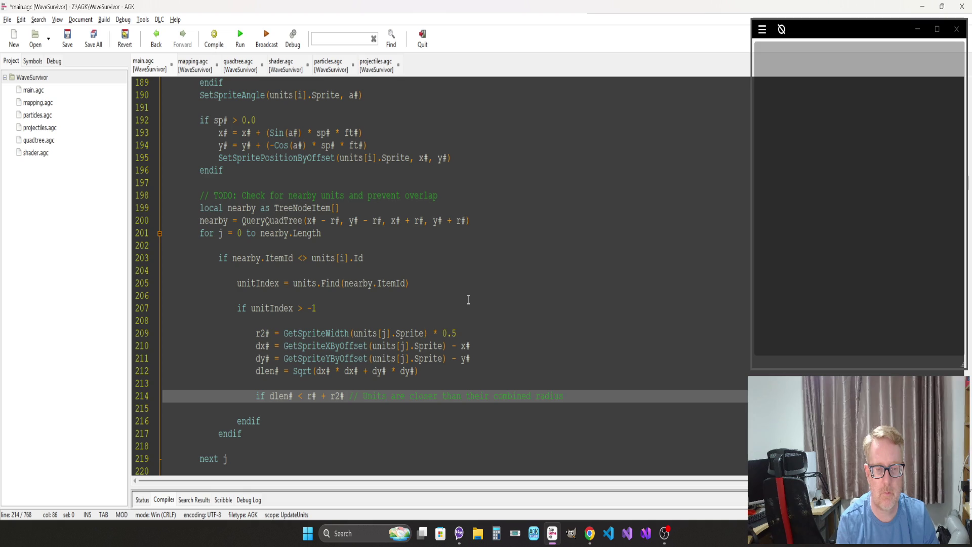
key(Return)
key(Return)
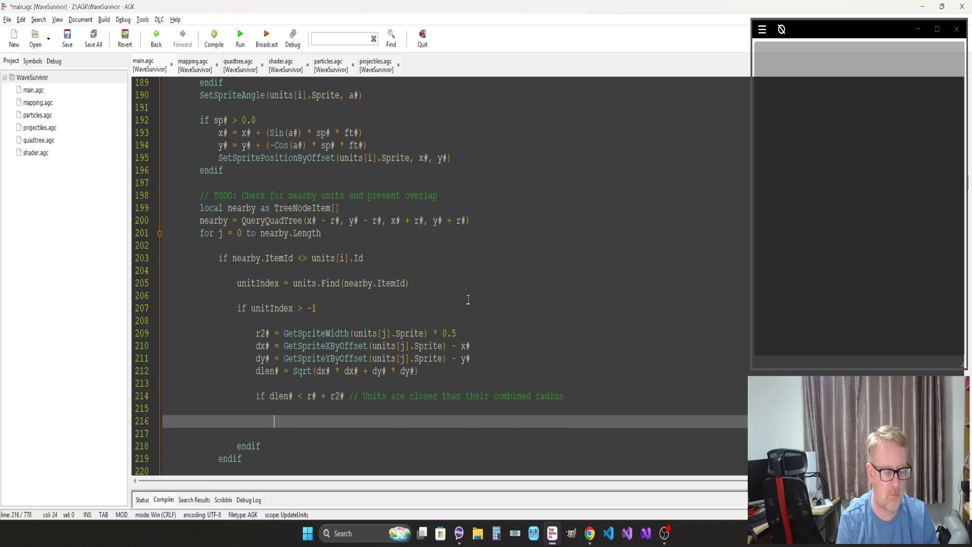
key(Return)
key(Return)
text(ednif)
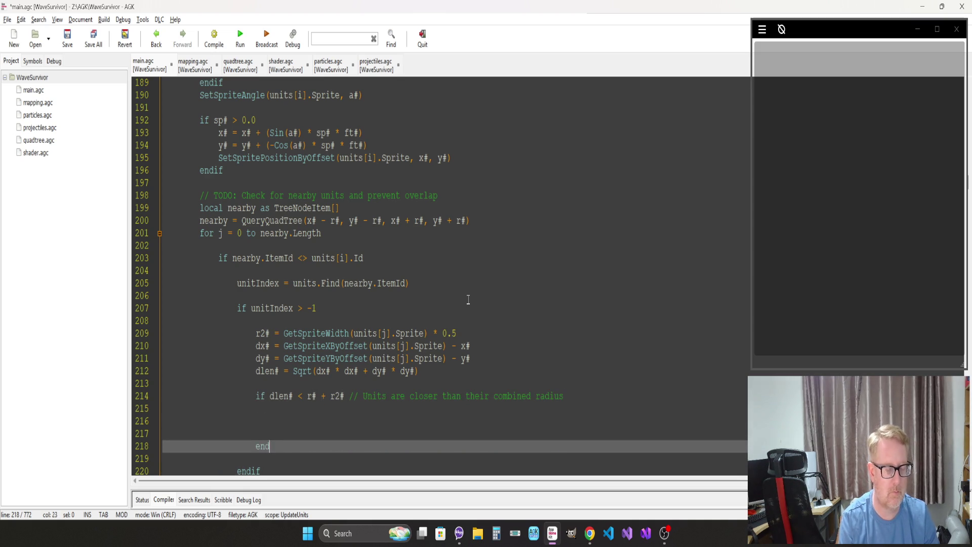
key(Up)
key(Up)
key(Up)
text(// Push units )
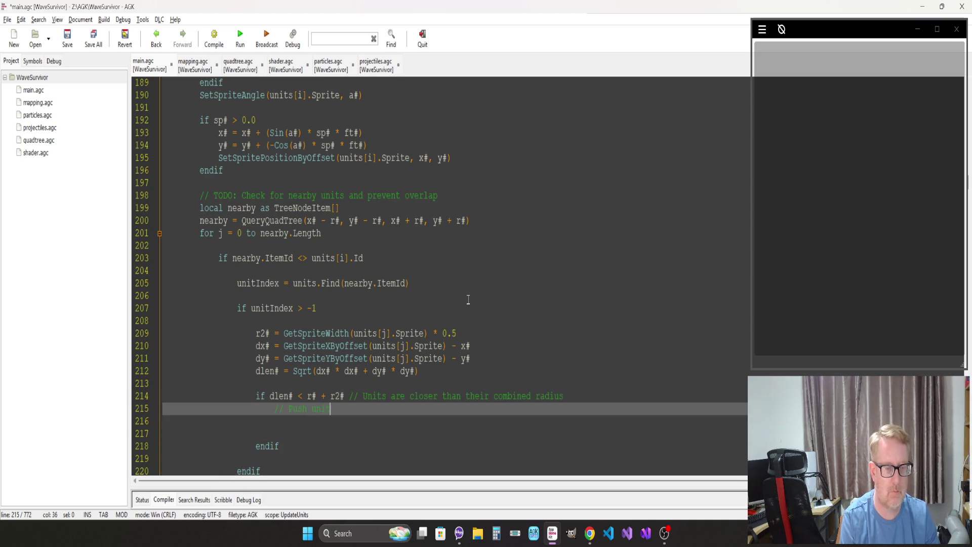
text(apart)
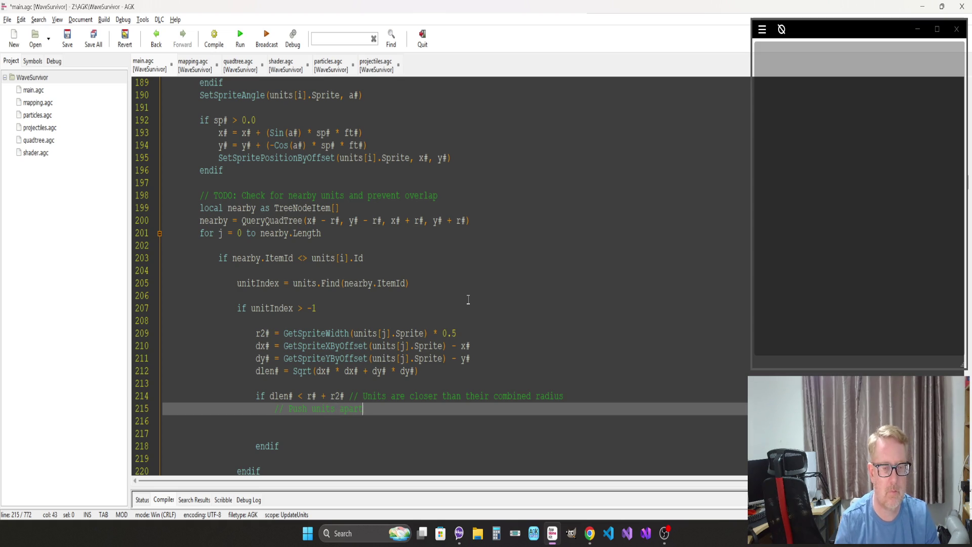
key(Down)
key(Down)
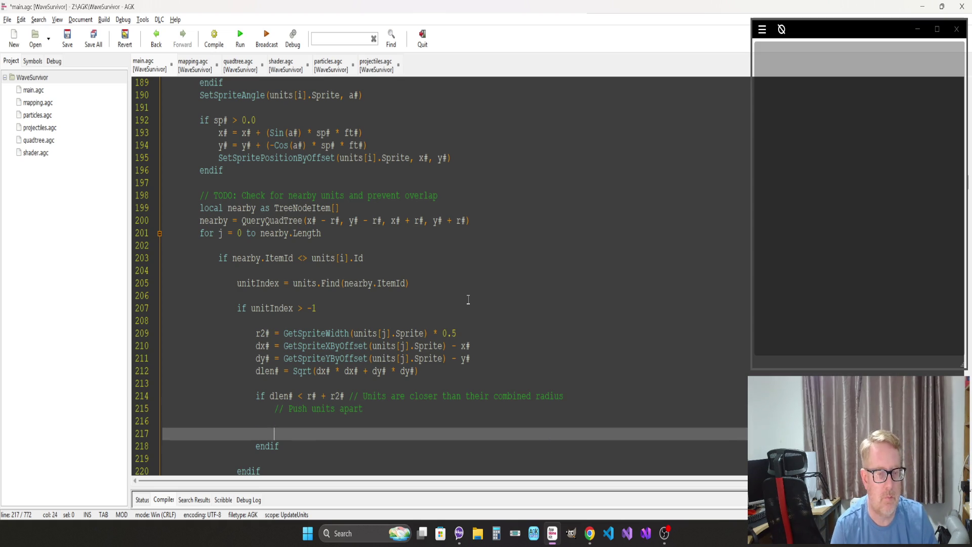
key(Up)
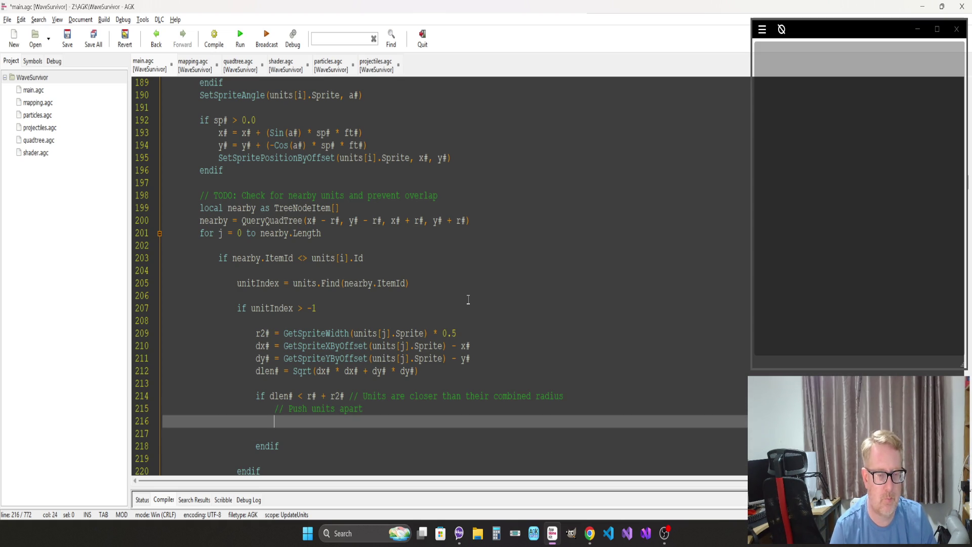
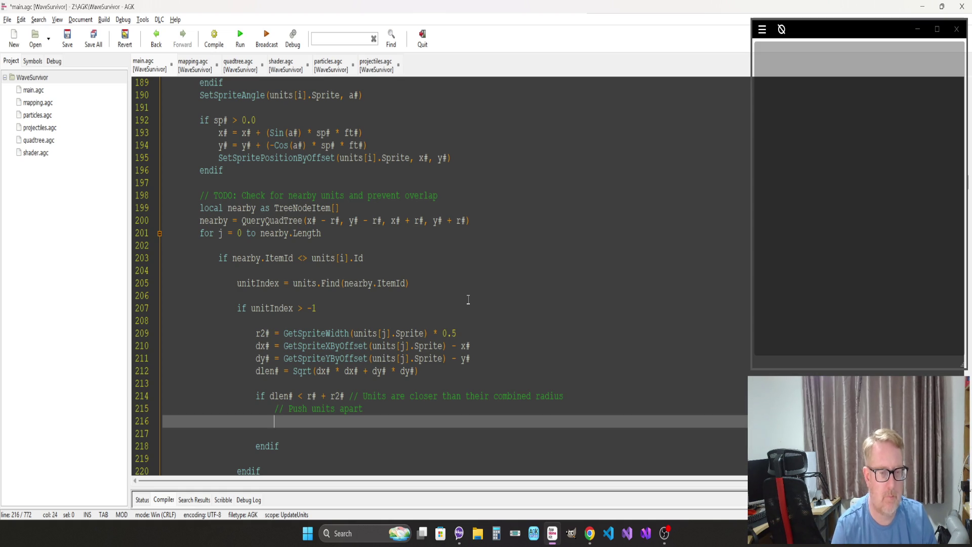
Step: Compute the angle between the two units as a# = ATanFull(dx#, dy#)
text(a#)
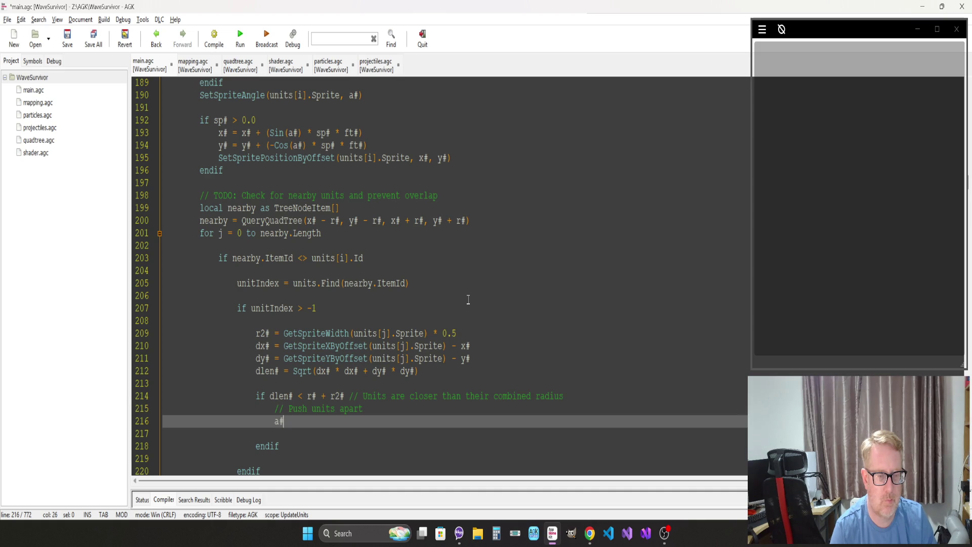
text( = )
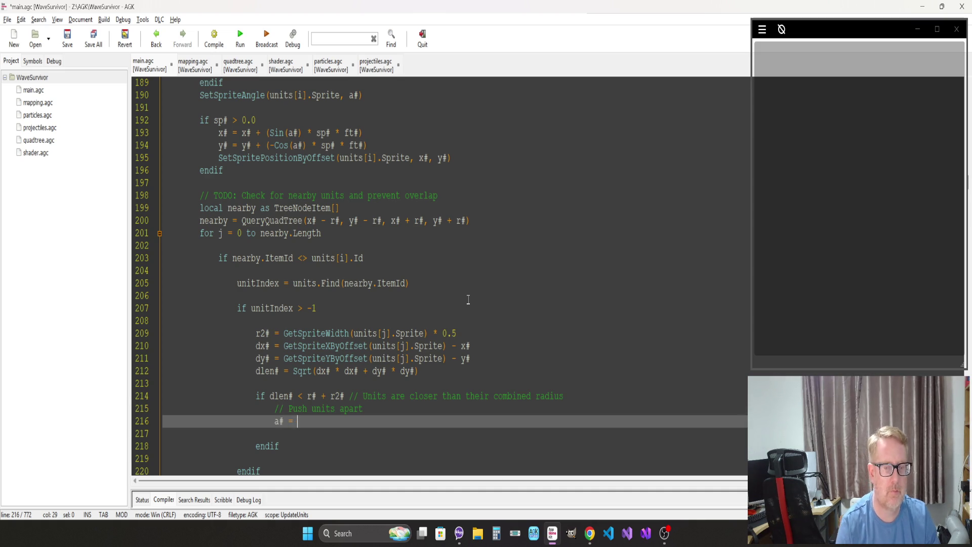
text(ATanF)
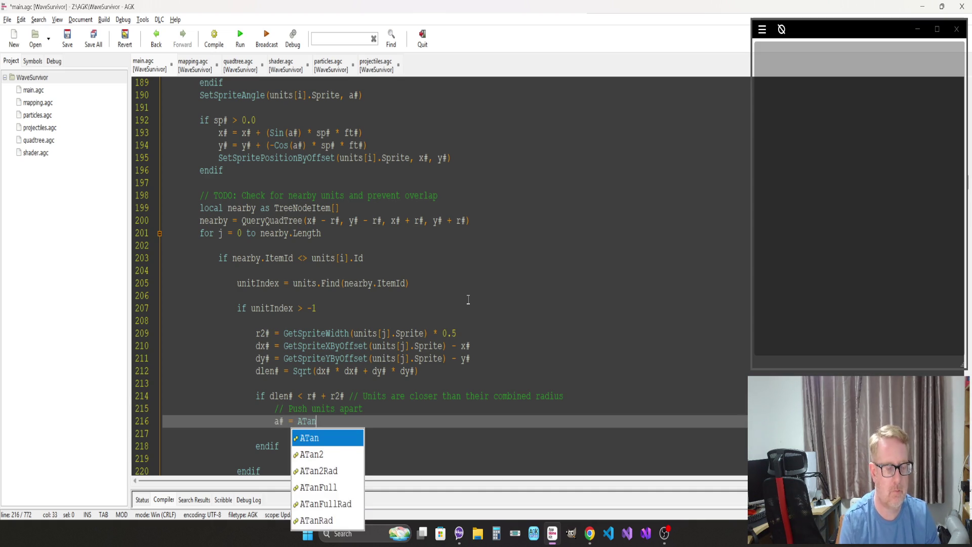
key(Return)
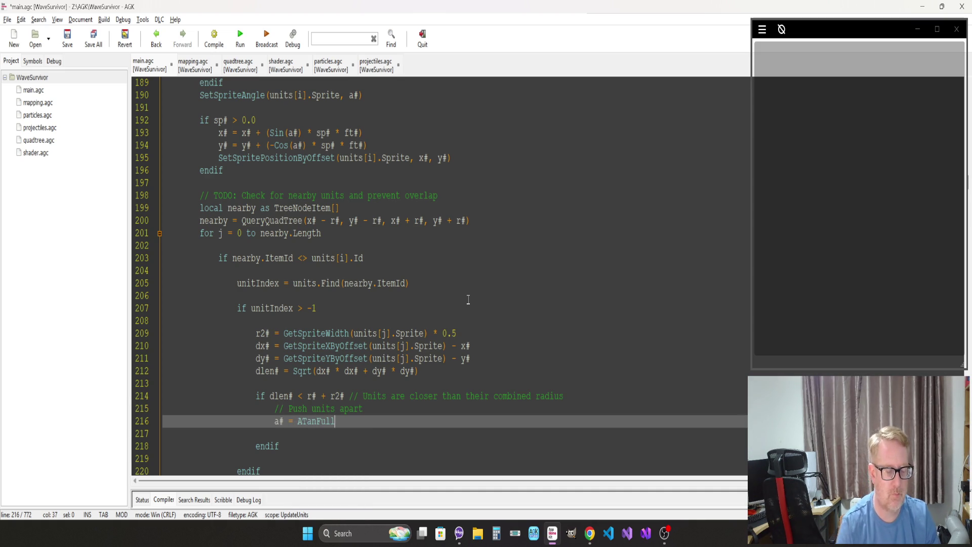
text(()
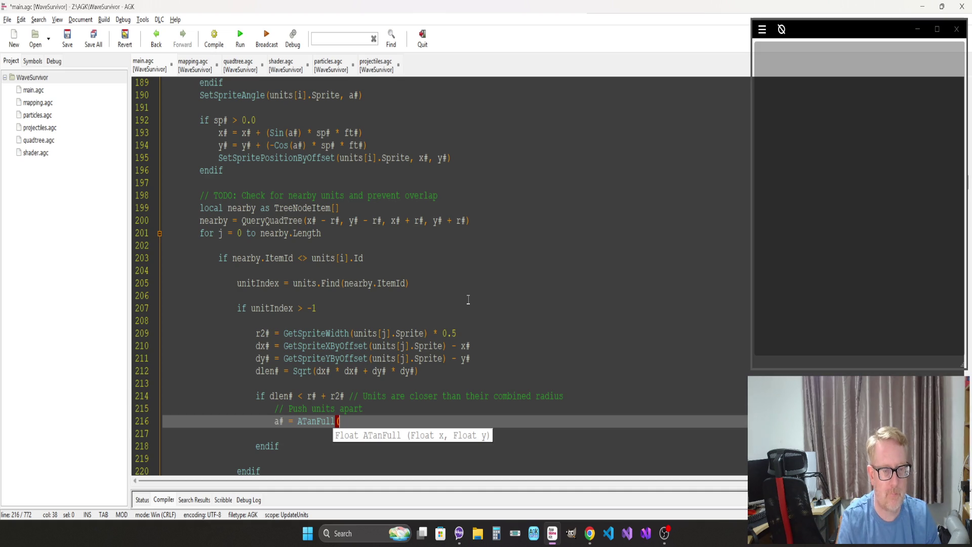
text(dx#, dy)
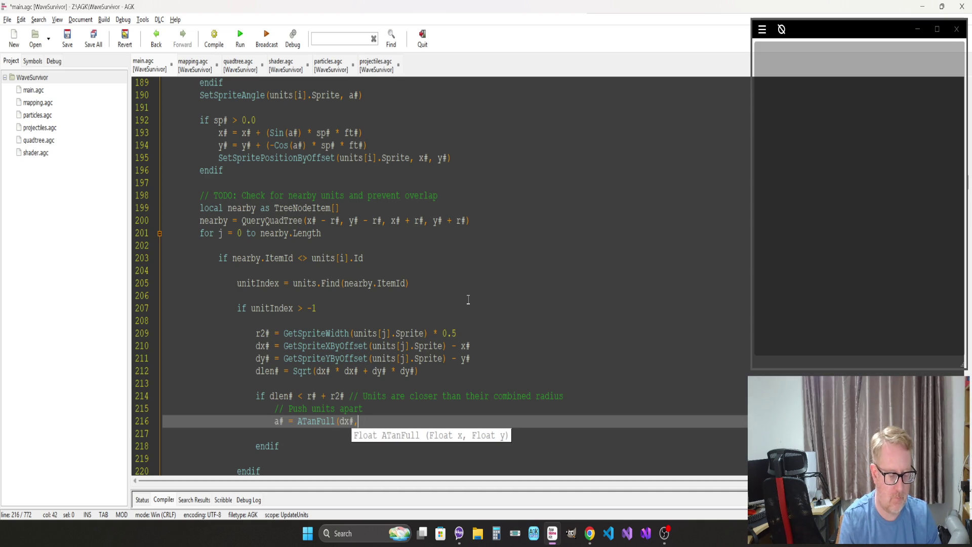
text(#))
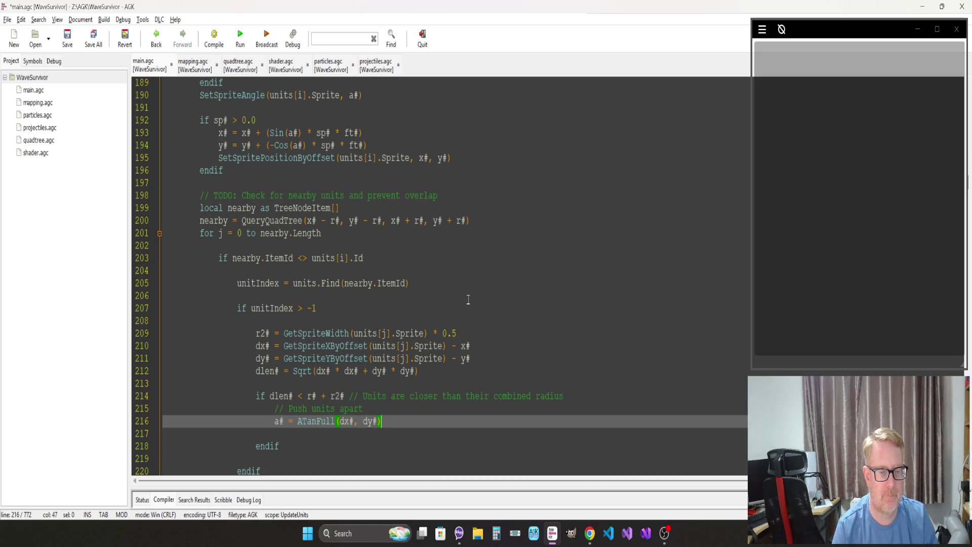
key(Return)
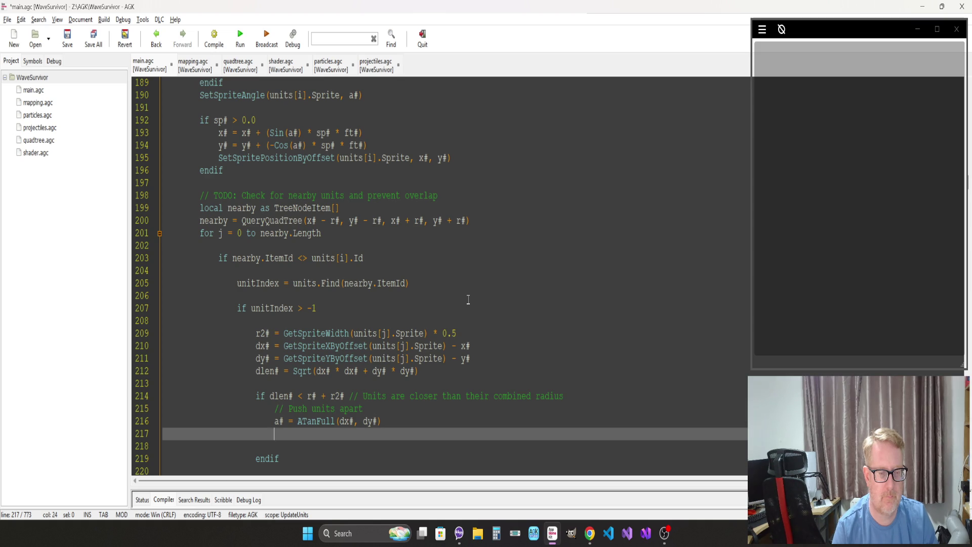
Step: Compute the overlap as push# = (r# + r2#) - dlen# and begin a units[ line below
text(pu)
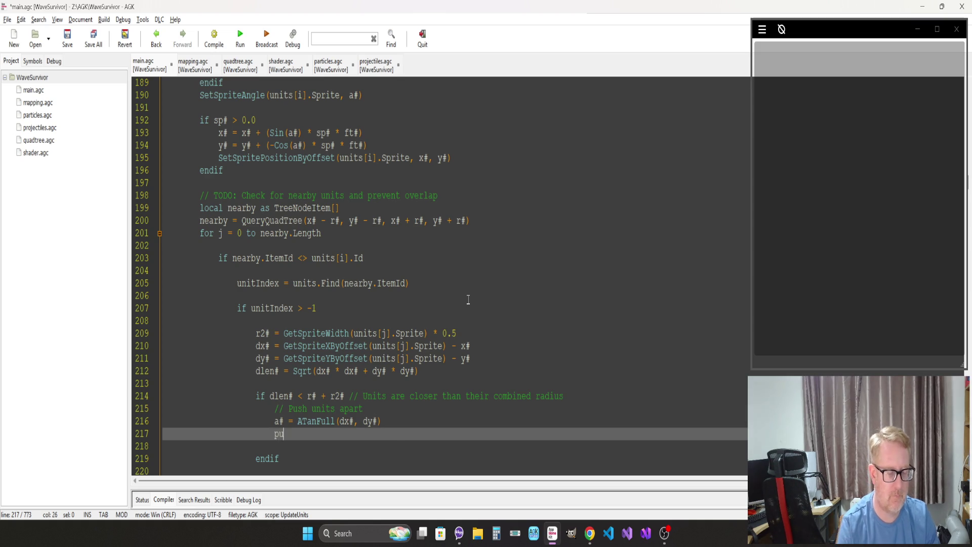
text(sh# =)
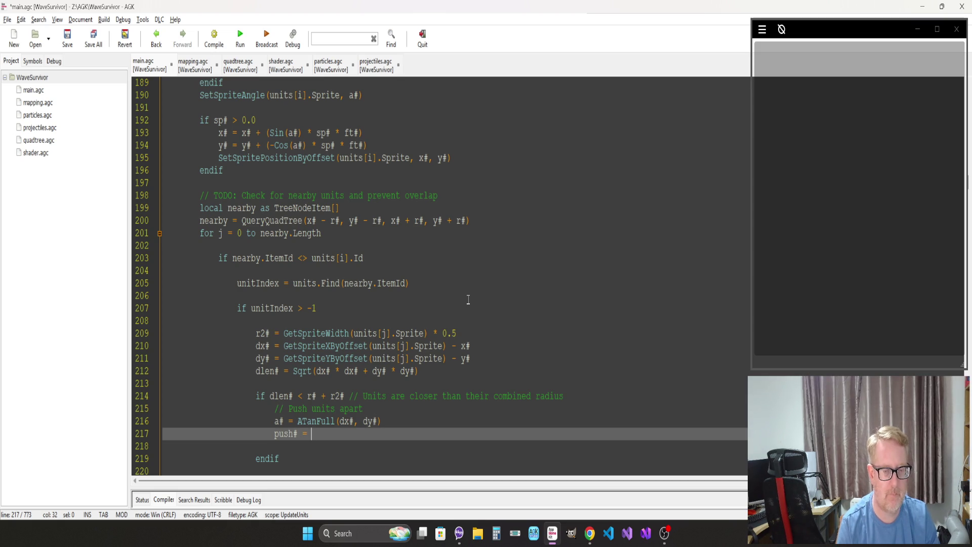
text((r# )
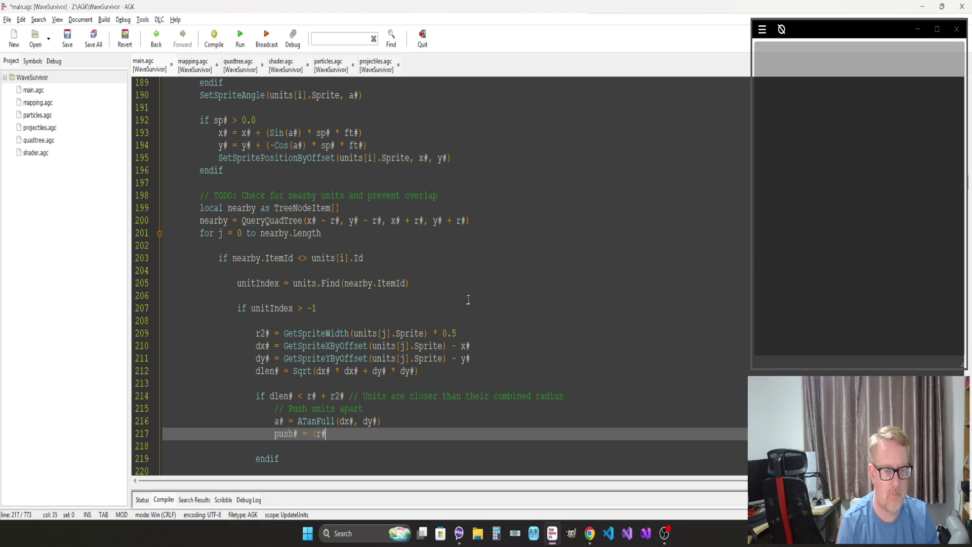
text(+ r)
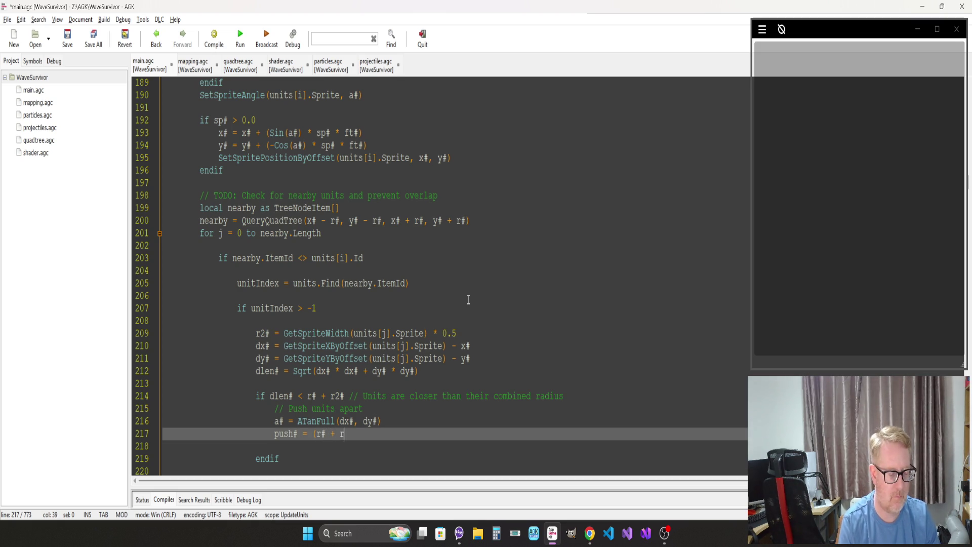
text(2#) - )
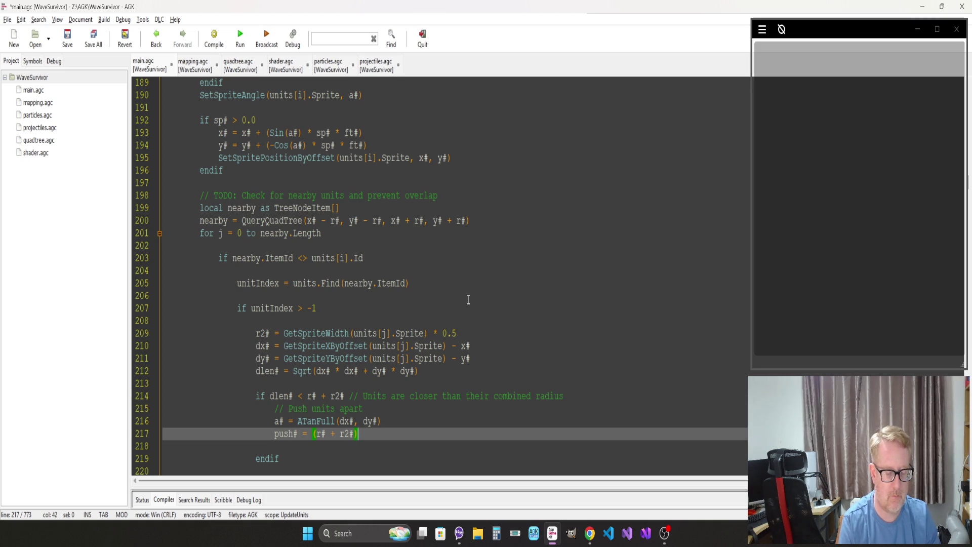
text(dlen#)
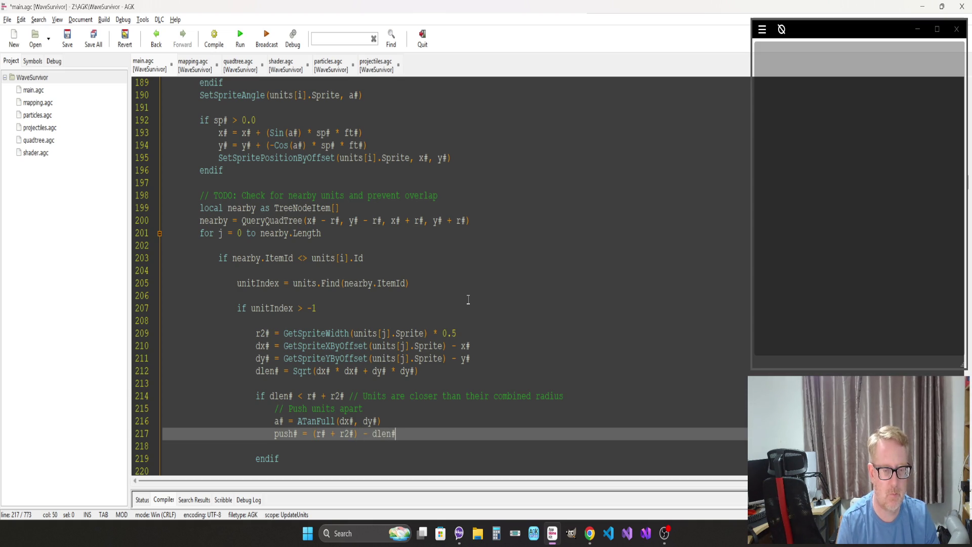
key(Return)
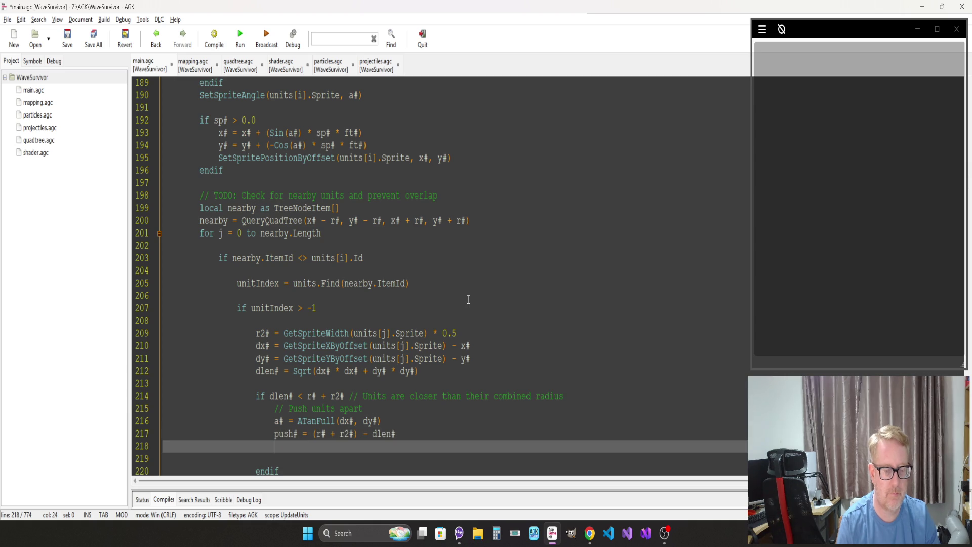
text(units)
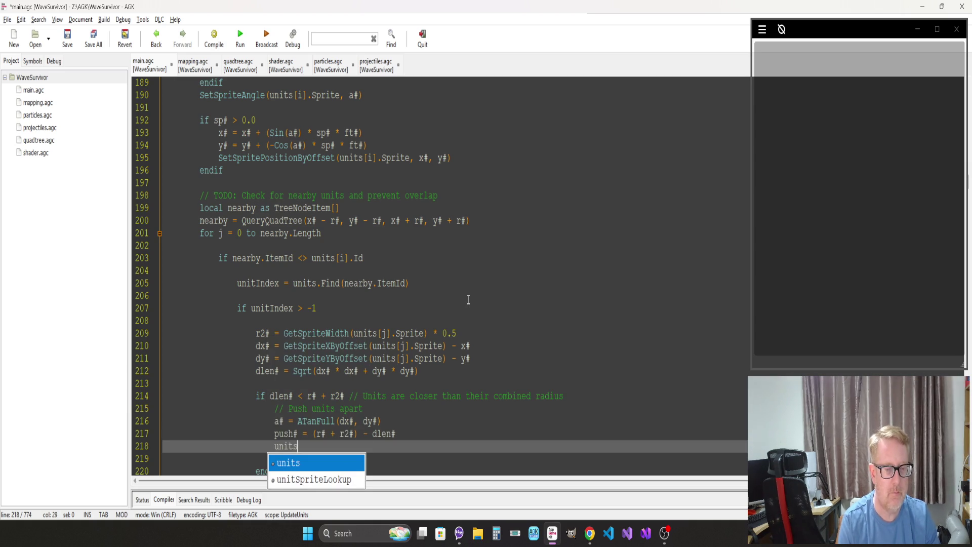
text([)
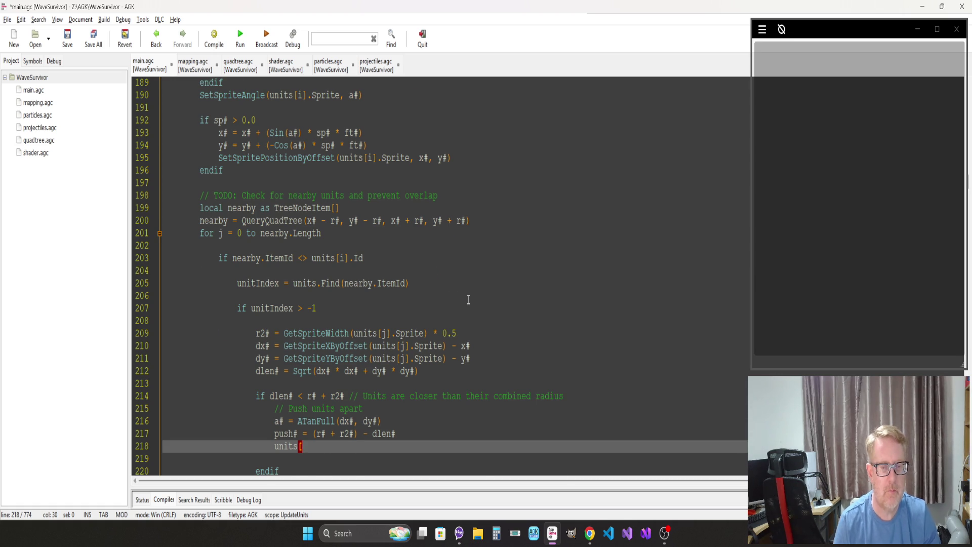
scroll(466, 299, up, 2)
scroll(458, 354, down, 4)
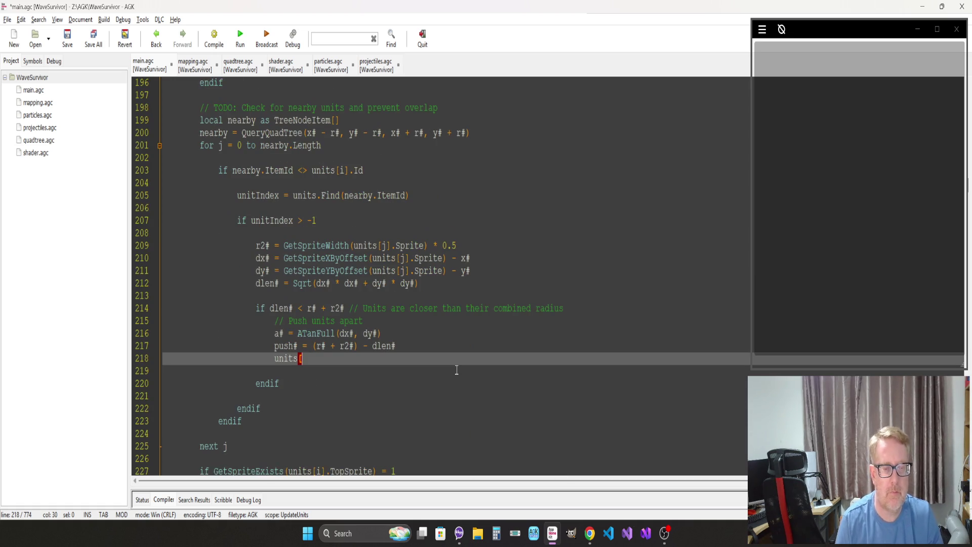
Step: Store the other unit's X position as x2# = GetSpriteXByOffset(units[j].Sprite) after the r2# line
click(451, 258)
key(Left)
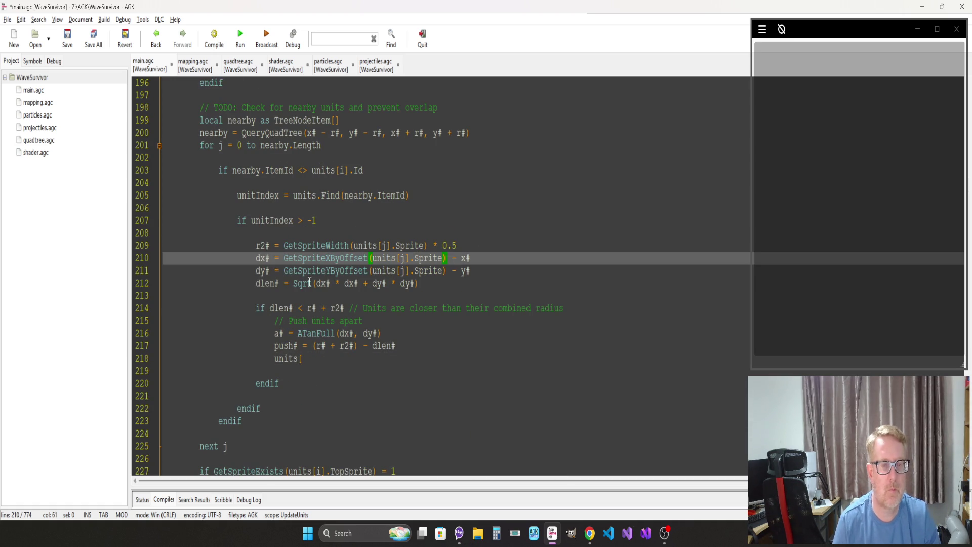
shift+click(282, 258)
click(461, 248)
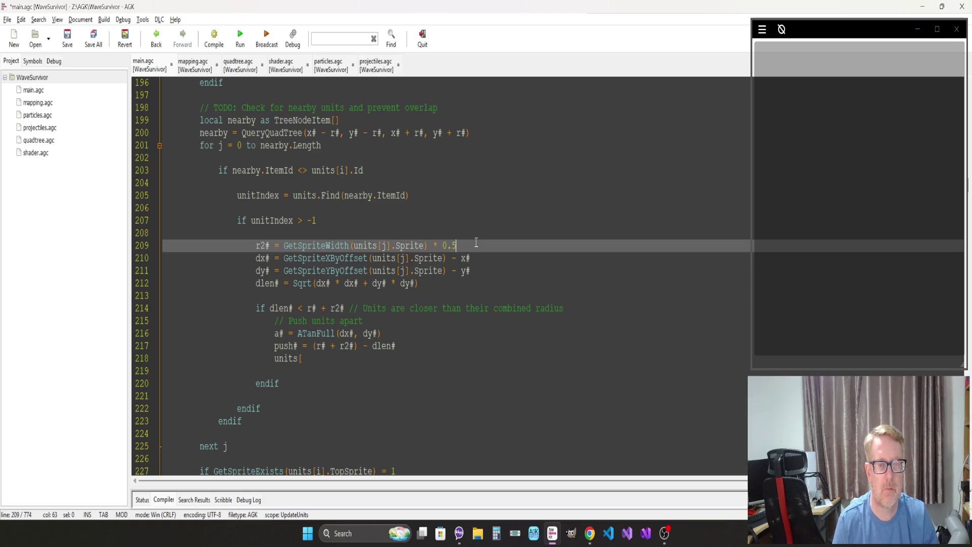
key(Return)
text(x2# =)
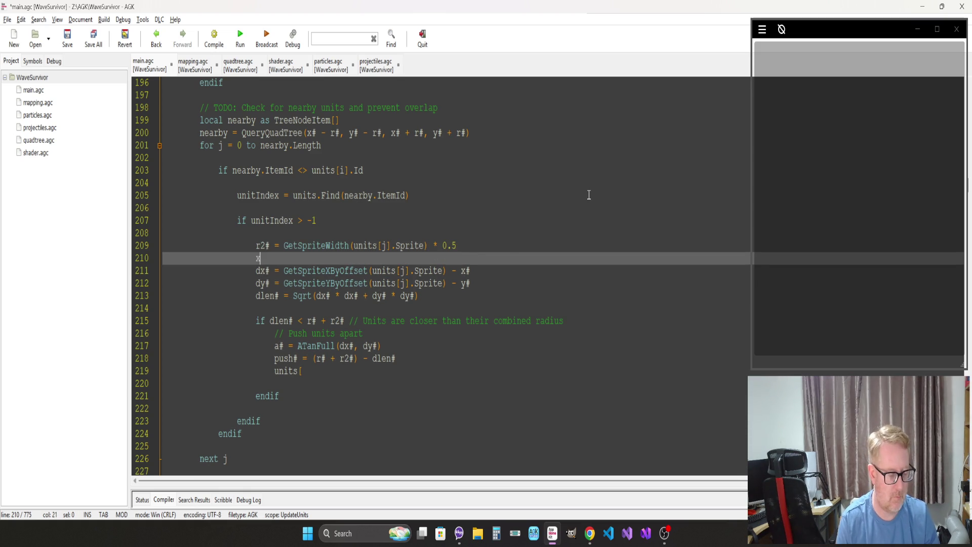
text(GetSpriteXByOffset(units[j].Sprite))
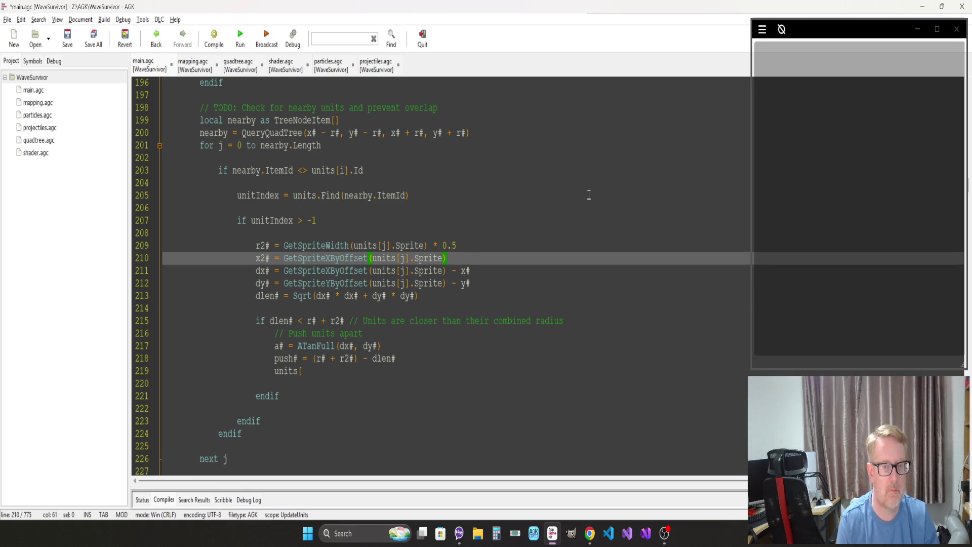
Step: Add y2# = GetSpriteYByOffset(units[j].Sprite) on the next line
key(Return)
text(y2)
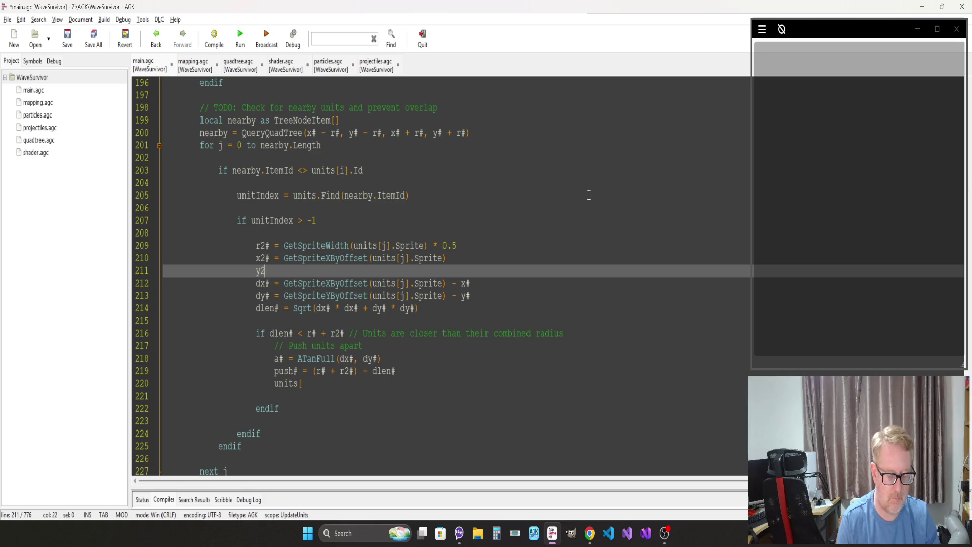
text(# =)
text(GetSpriteXByOffset(units[j].Sprite))
key(Left)
key(Left)
key(Left)
key(Left)
key(Left)
key(Left)
key(BackSpace)
text(Y)
key(Escape)
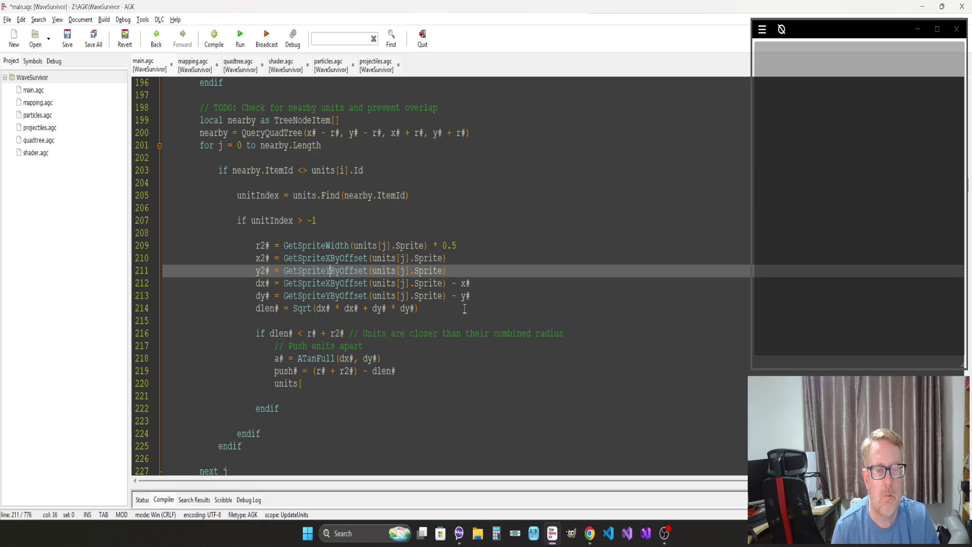
Step: Rewrite dx# and dy# to use the stored values: x2# - x# and y2# - y#
click(447, 283)
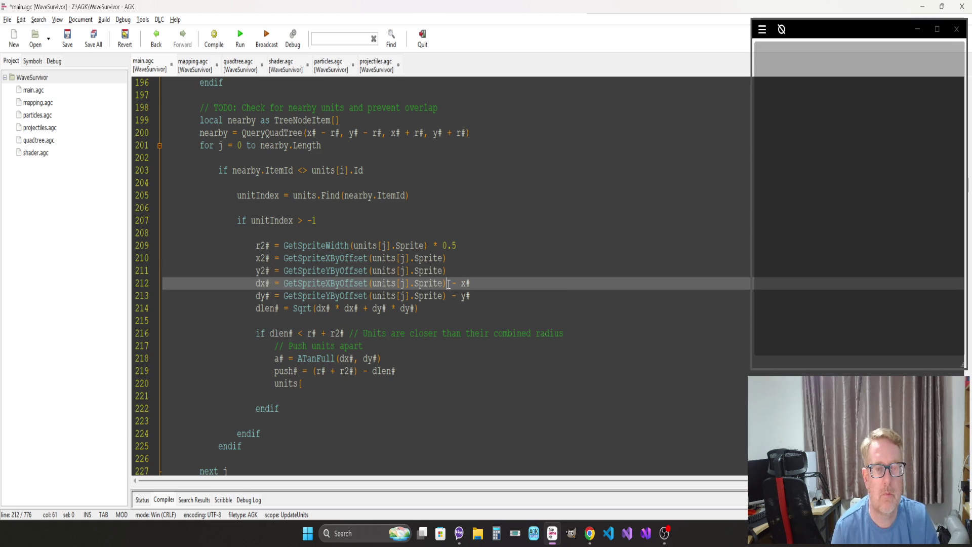
shift+click(284, 283)
text(x2#)
key(Down)
key(Left)
key(Left)
key(shift+Right)
key(shift+Right)
key(shift+Right)
key(shift+Right)
key(shift+Right)
key(shift+Right)
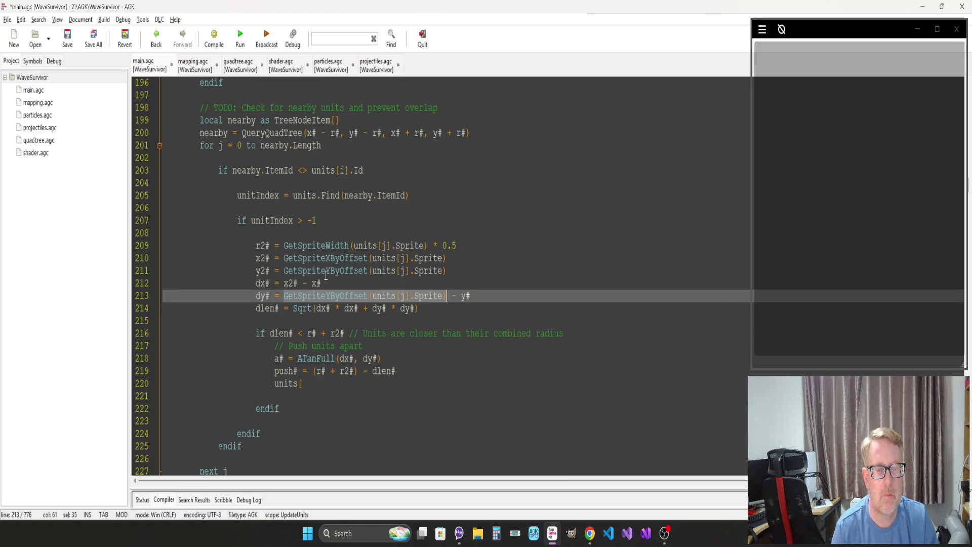
text(y2#)
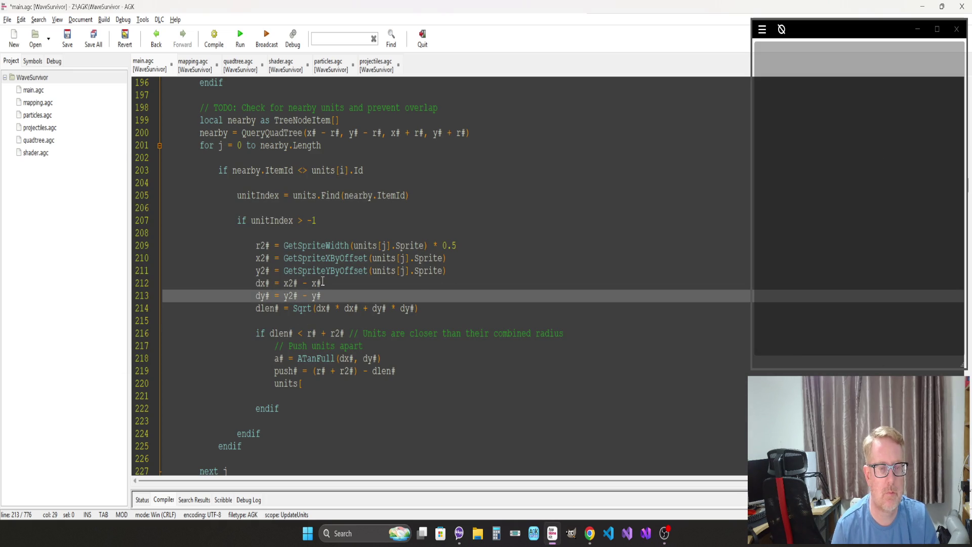
click(446, 370)
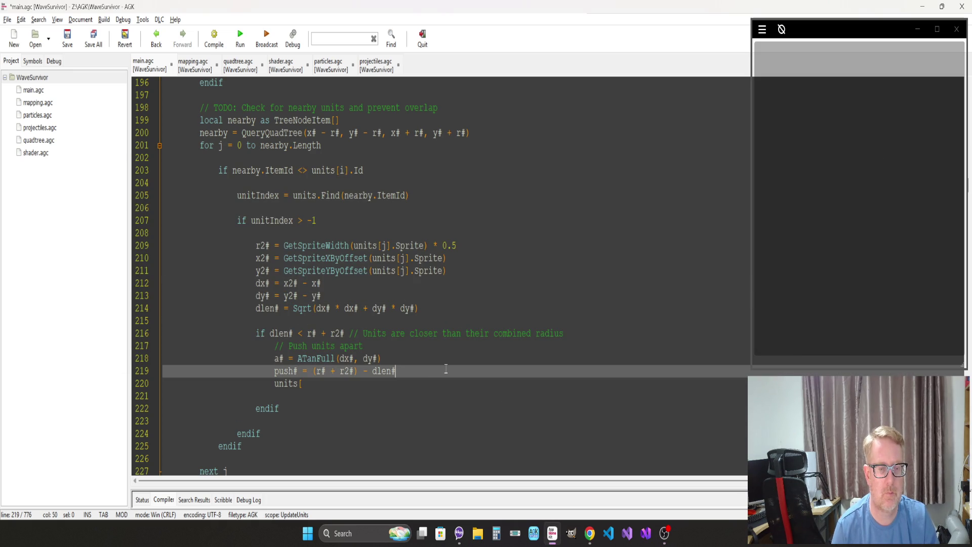
Step: Push unit j out with SetSpritePositionByOffset(units[j].Sprite, x2# + (Sin(a#) * push#), y2# + (Cos(a#) * push#))
click(337, 385)
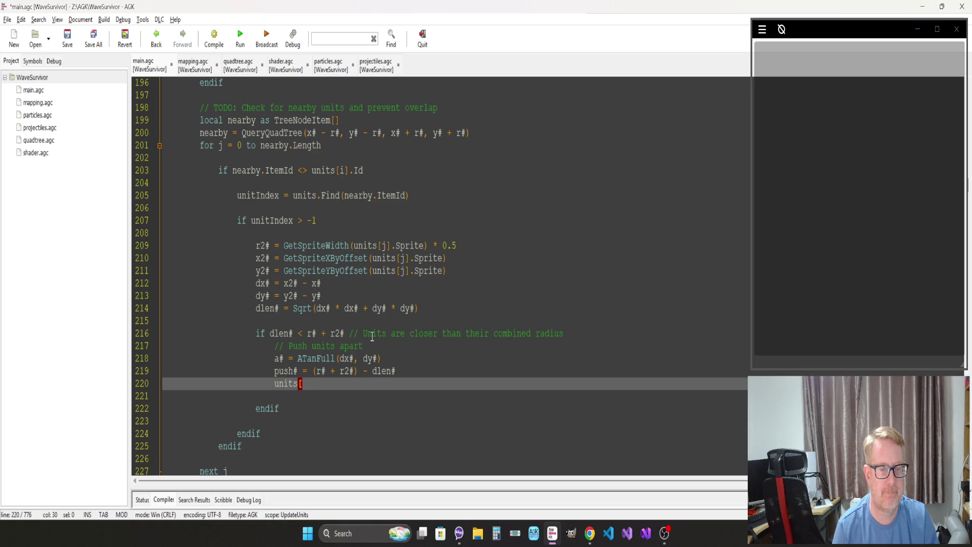
text(j)
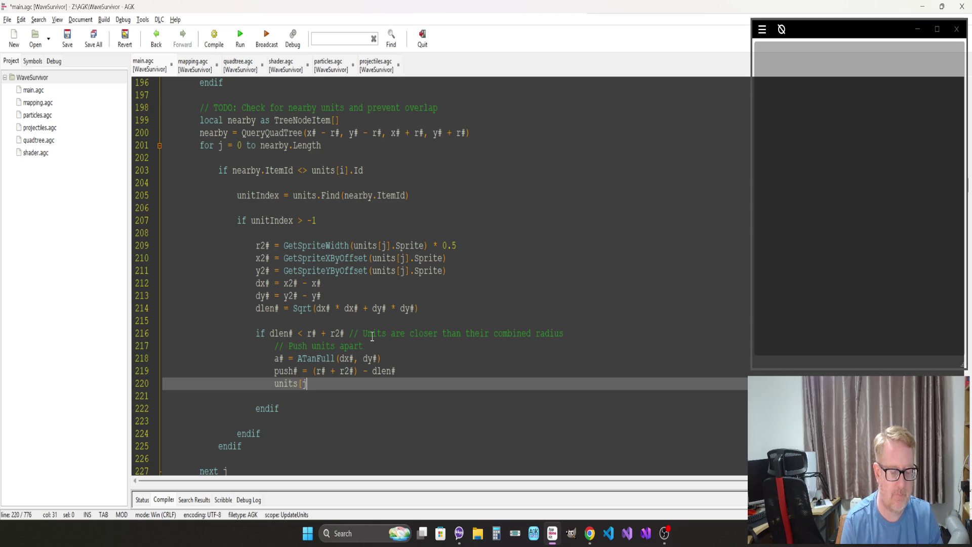
key(BackSpace)
key(BackSpace)
key(BackSpace)
key(BackSpace)
text(Set)
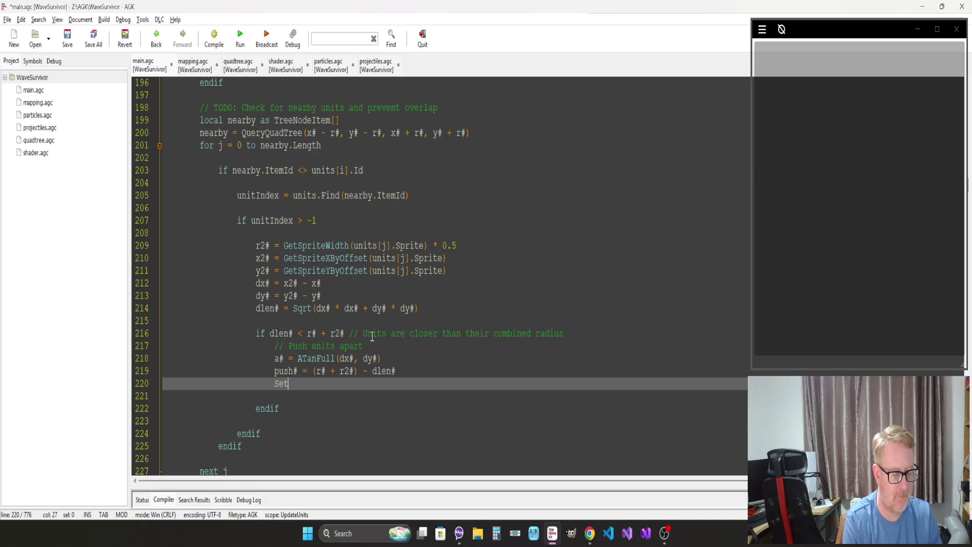
text(SpritePositionBy)
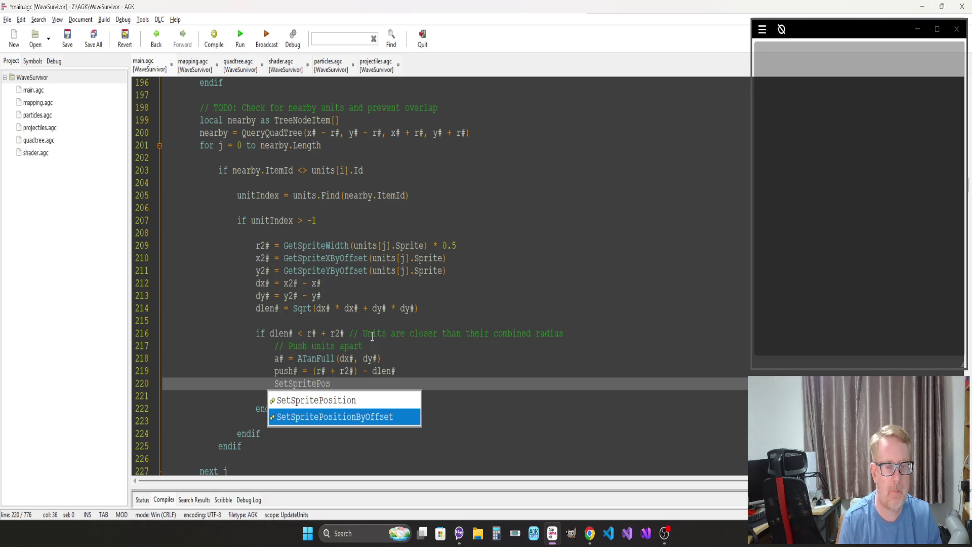
key(Return)
text((un)
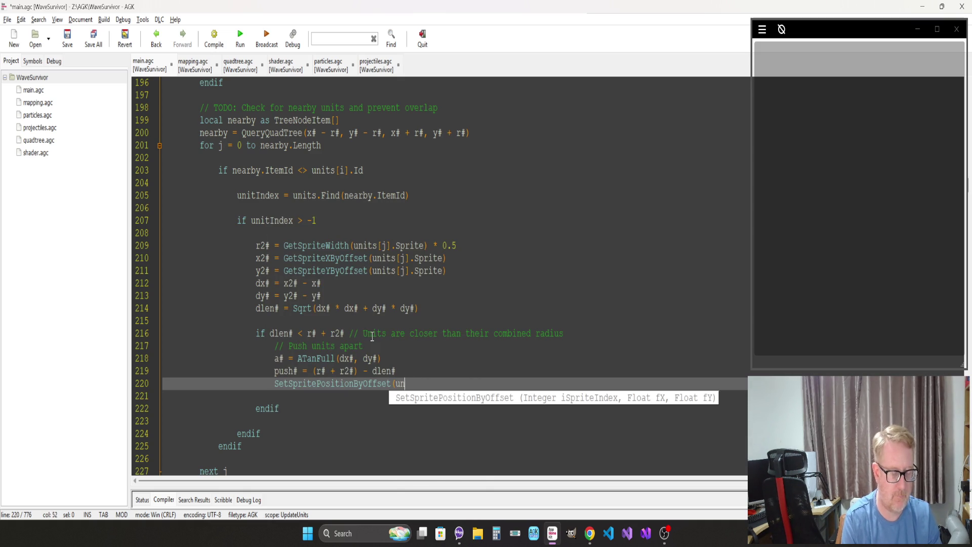
text(its[j])
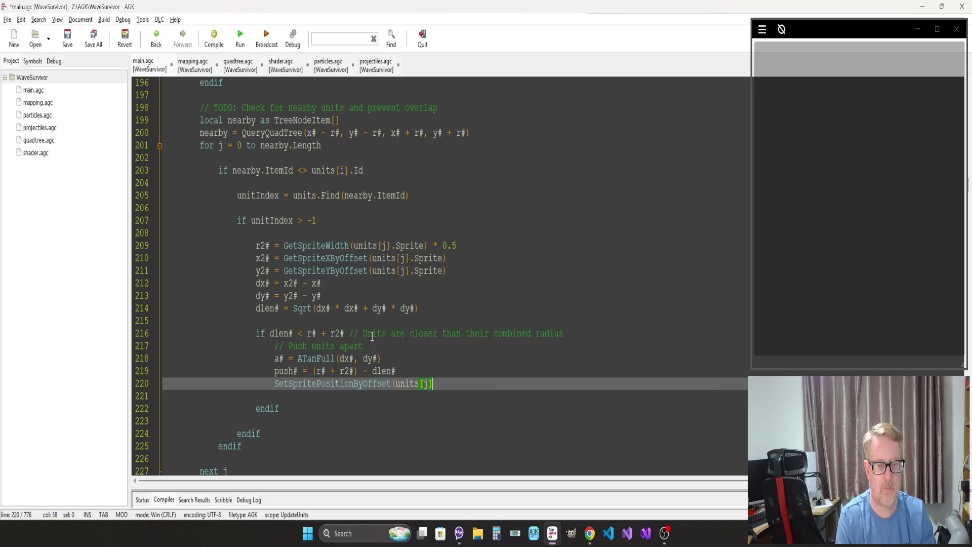
text(.Sprite, )
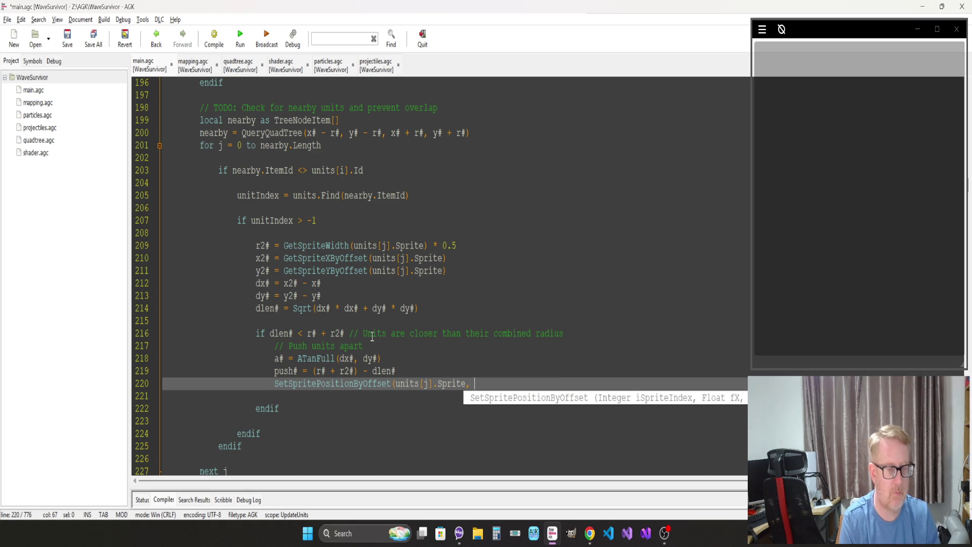
text(x2# )
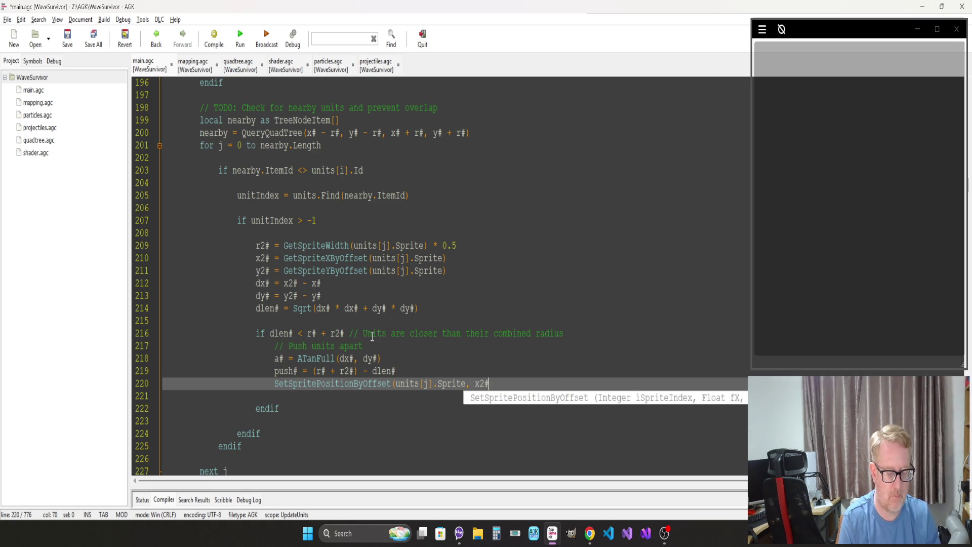
text(+ ()
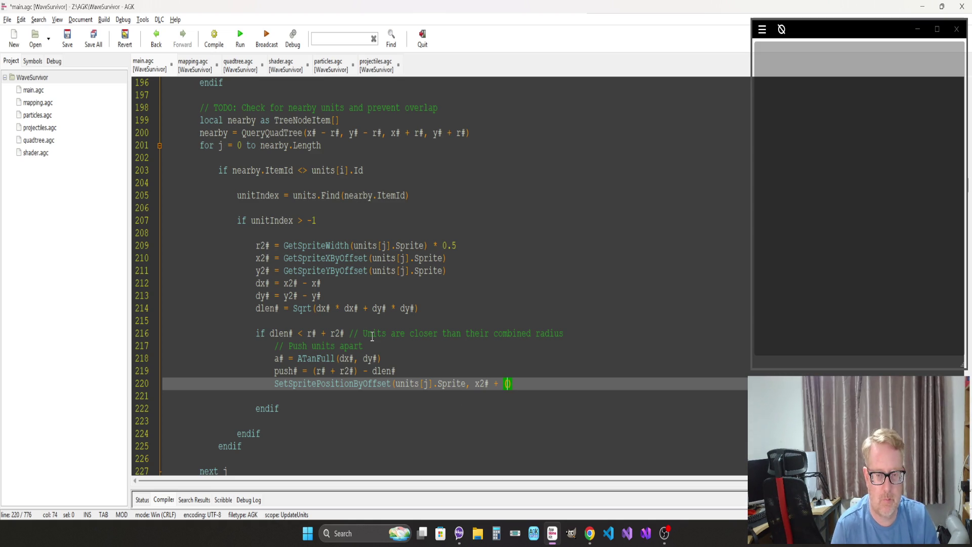
text(Sin()
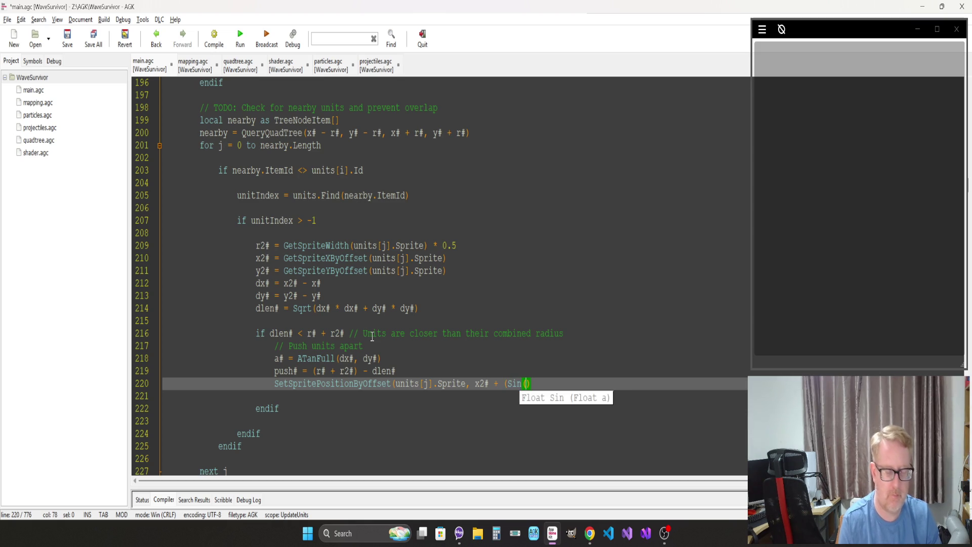
text(a#)
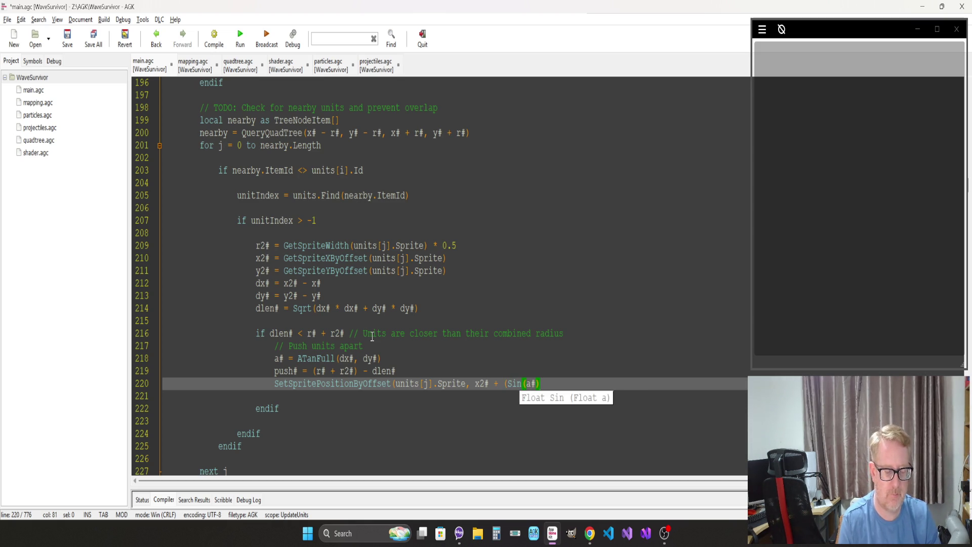
text(* )
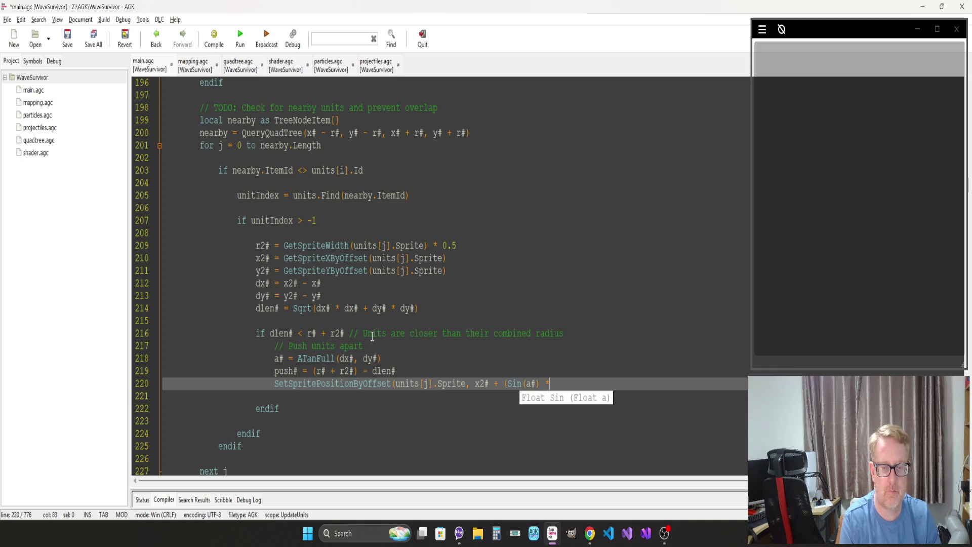
text(push)
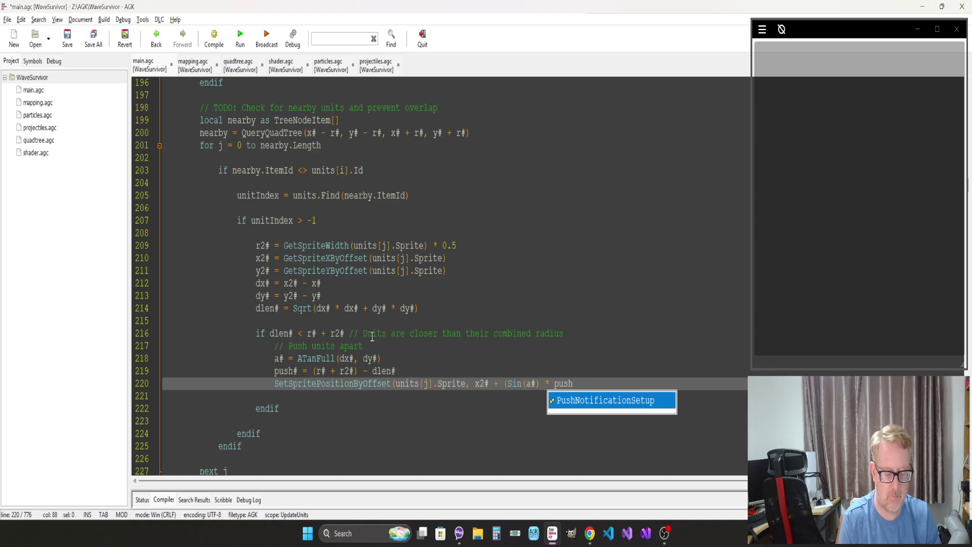
text(#))
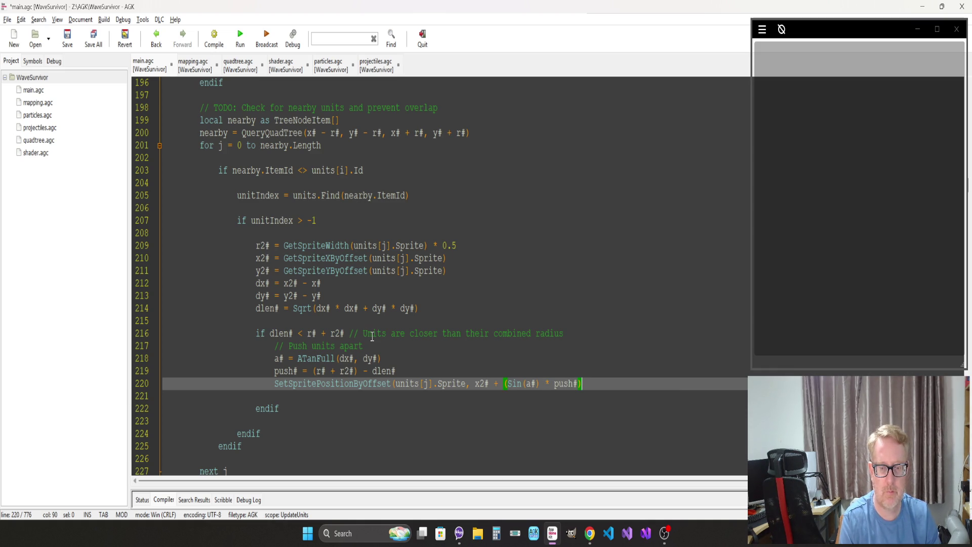
text(, y2)
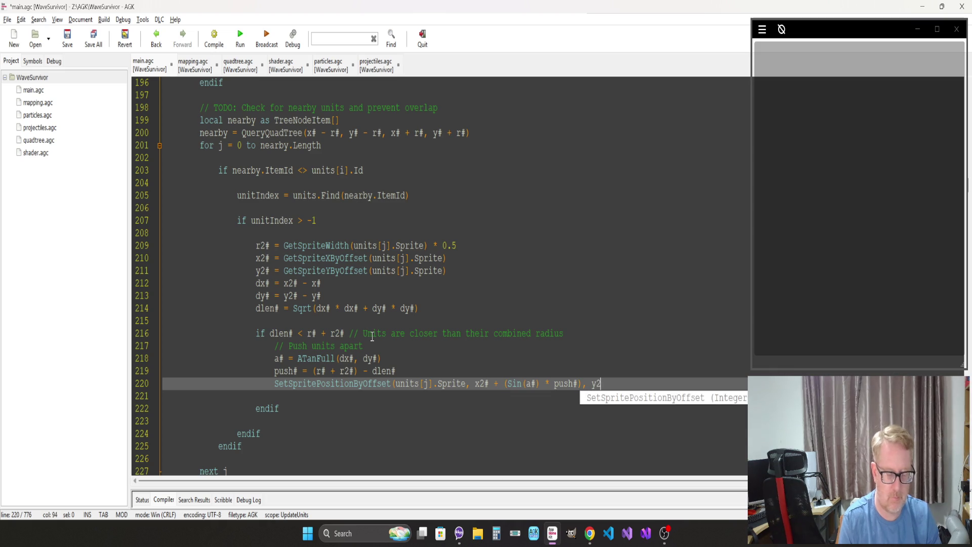
text(# + )
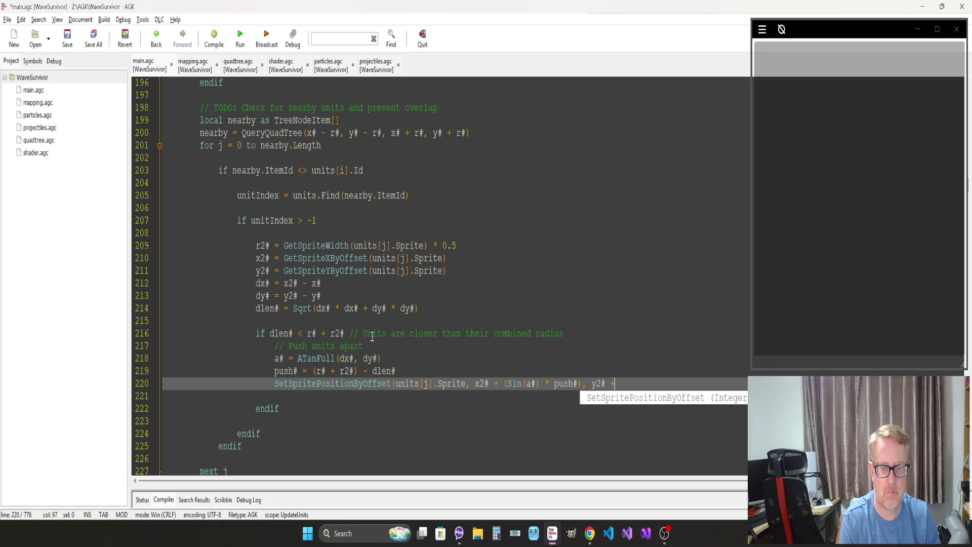
text(()
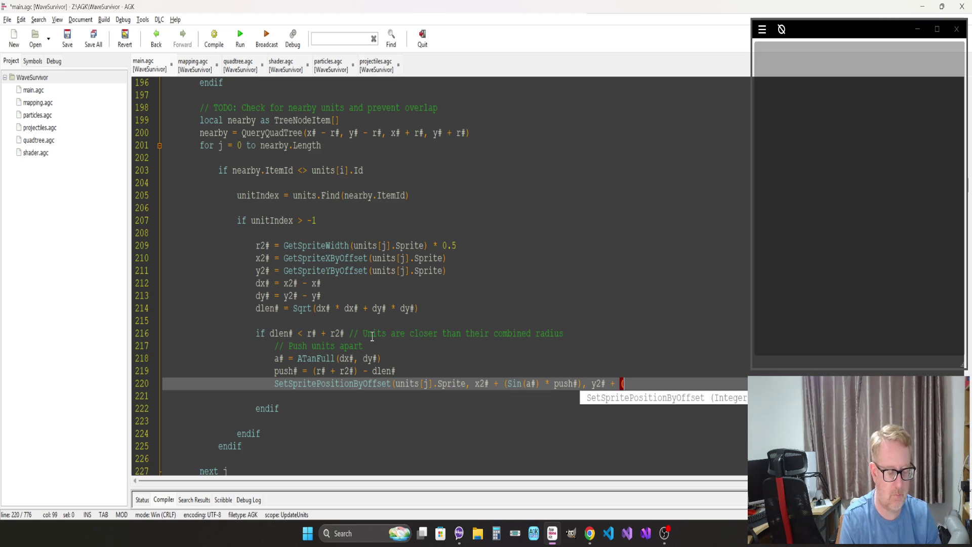
text(Cos(a)
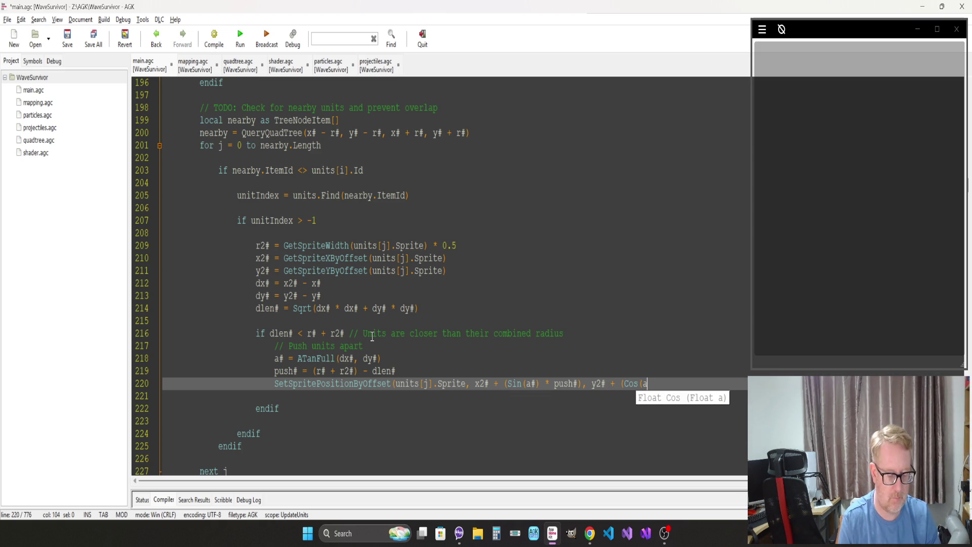
text(#) )
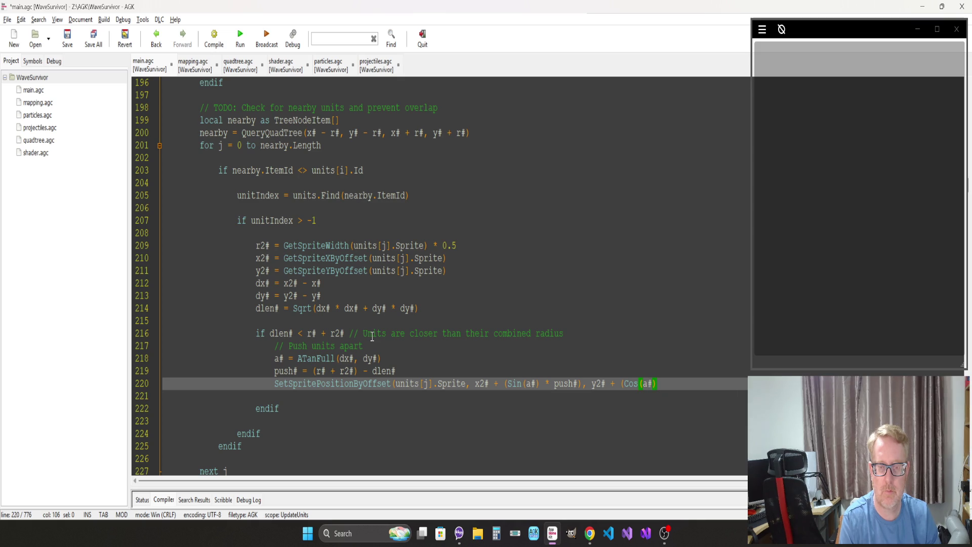
text(* push)
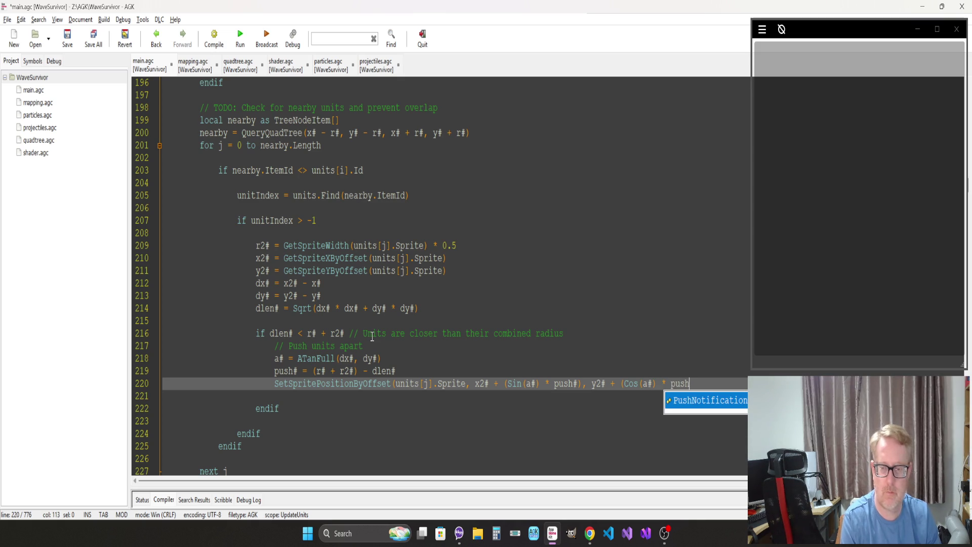
text(#))
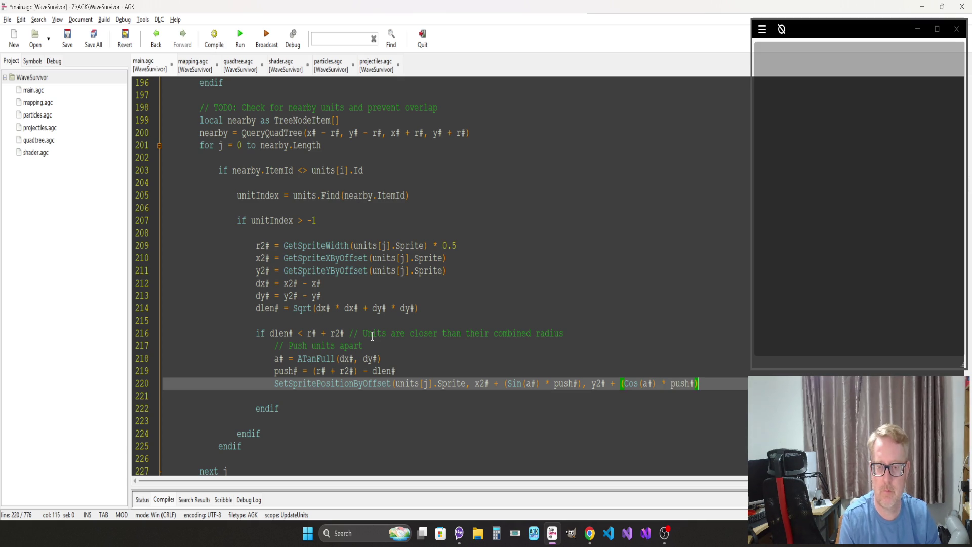
text())
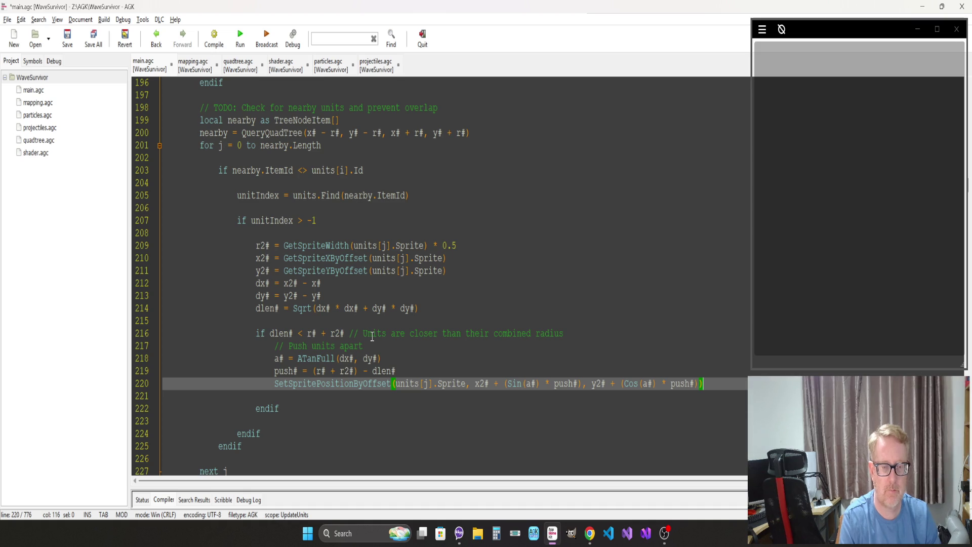
Step: Duplicate the push line for units[i], using the opposite angle a# + 180
key(Return)
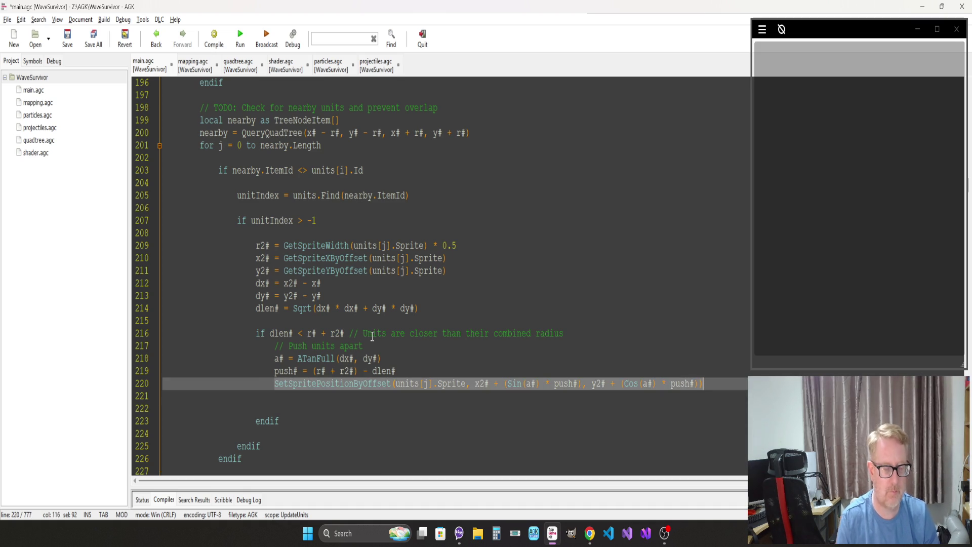
text(SetSpritePositionByOffset(units[j].Sprite, x2# + (Sin(a#) * push#), y2# + (Cos(a#) * push#)))
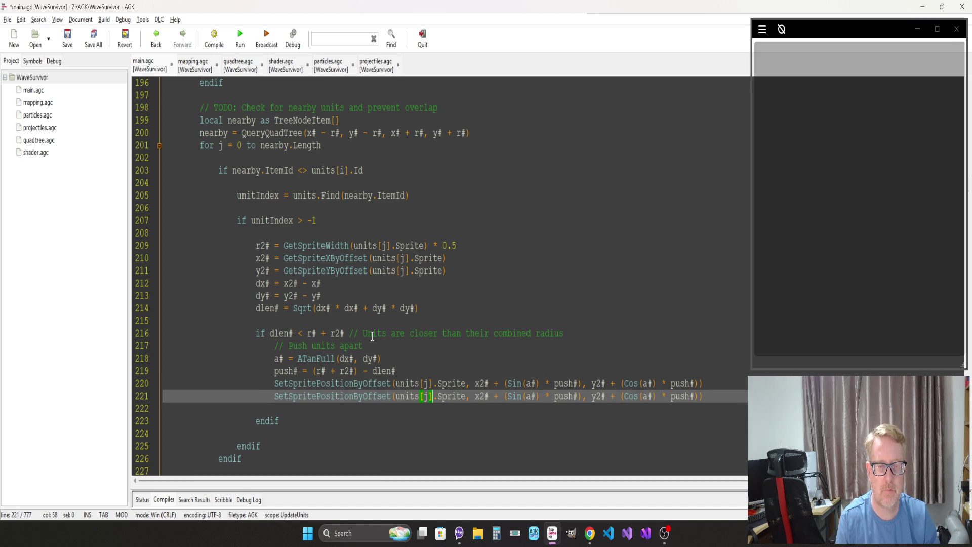
key(Delete)
text(i)
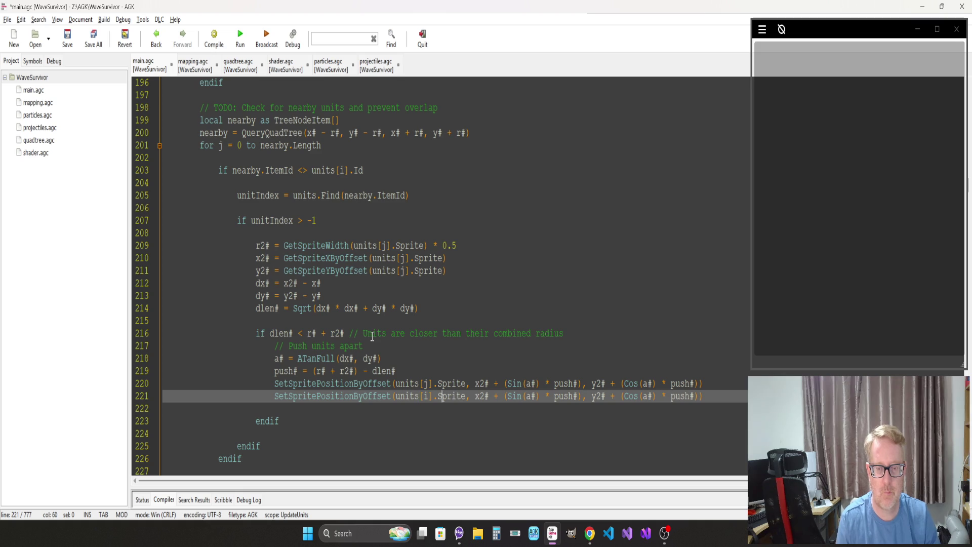
text( + 180)
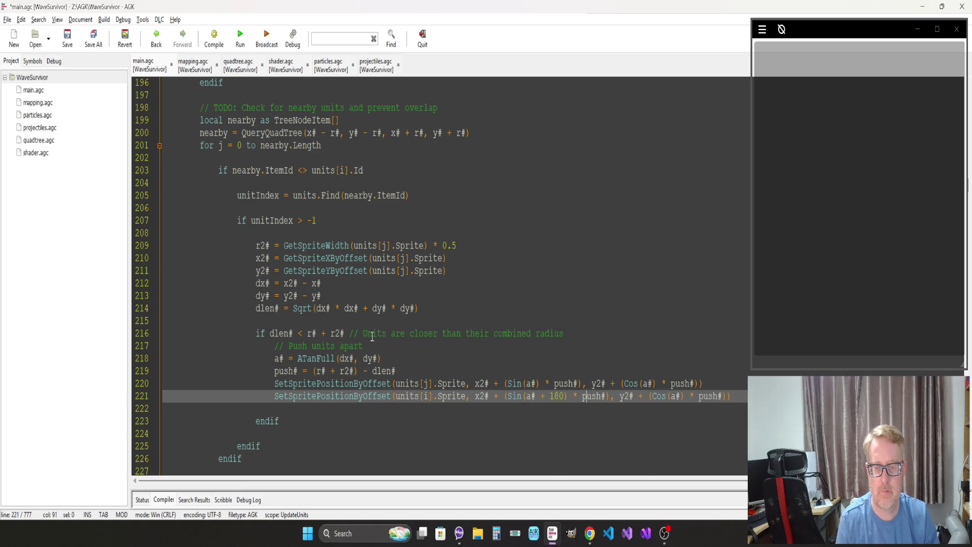
text( + 180)
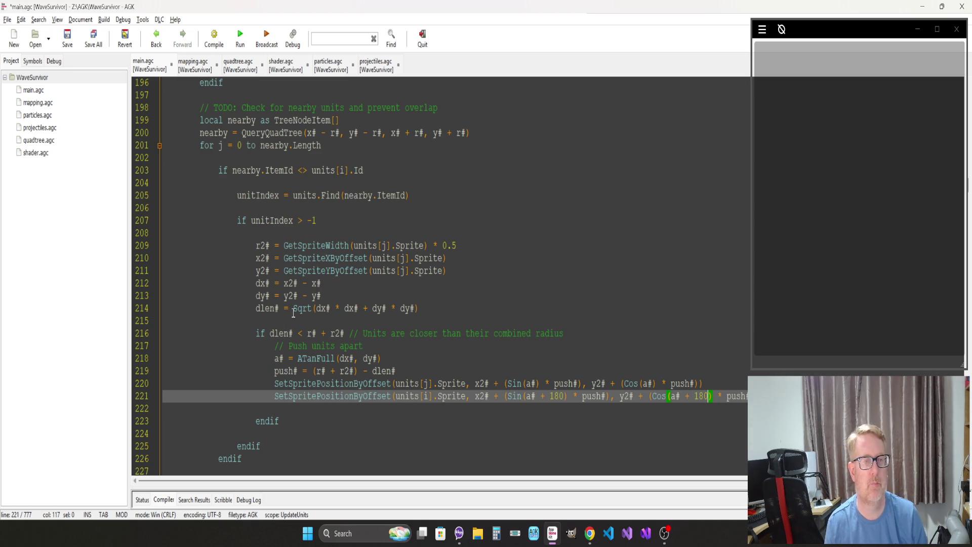
click(293, 345)
Step: Fix the line 203 'ItemId' compile error by indexing nearby[j] on lines 203 and 205, then recompile
key(F5)
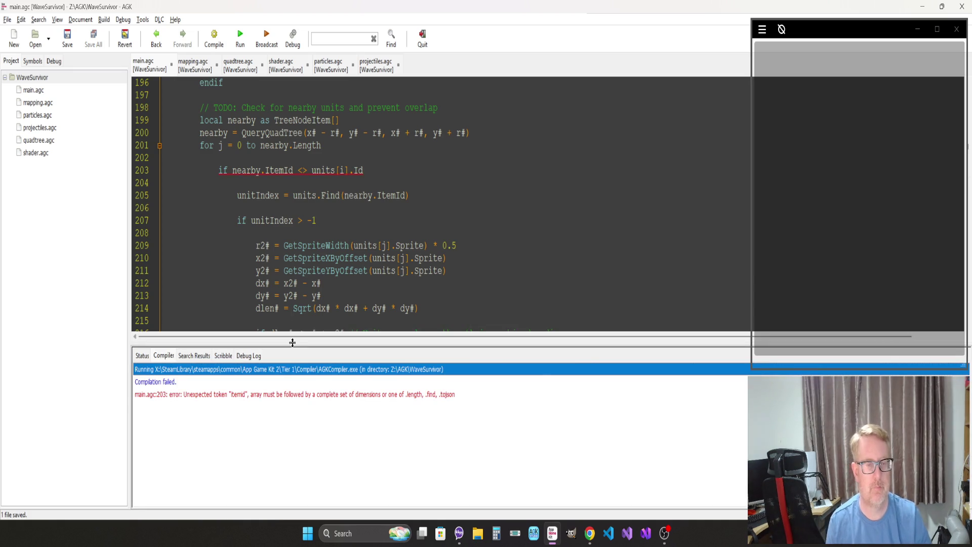
click(219, 211)
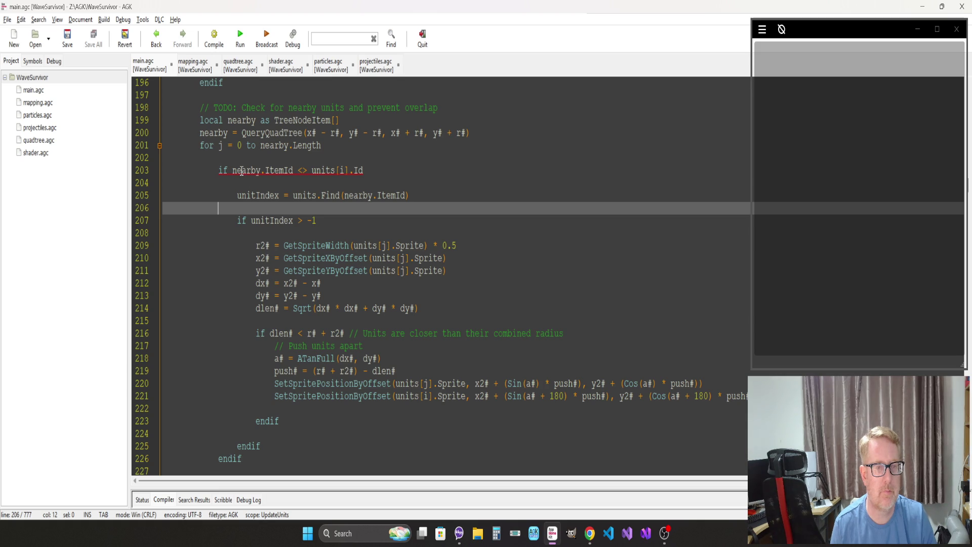
click(262, 170)
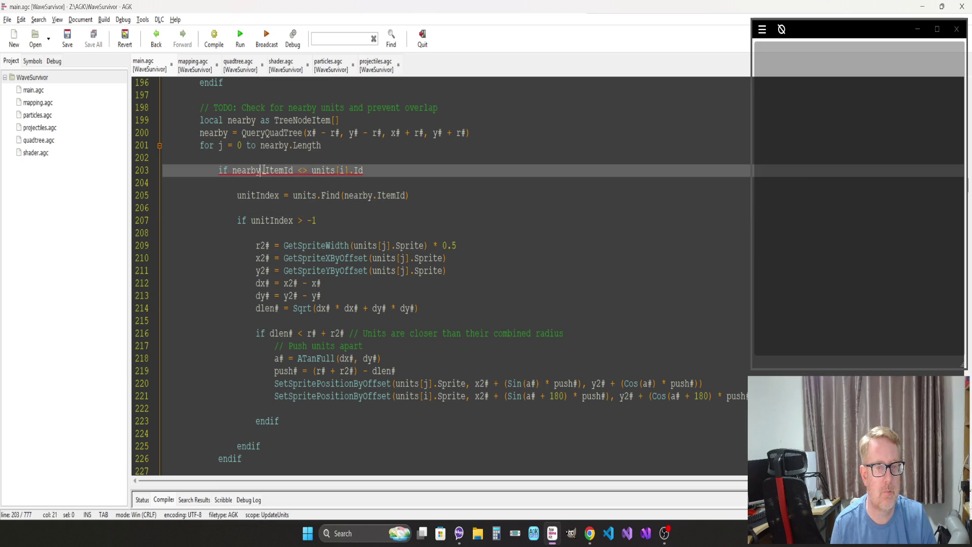
text([j])
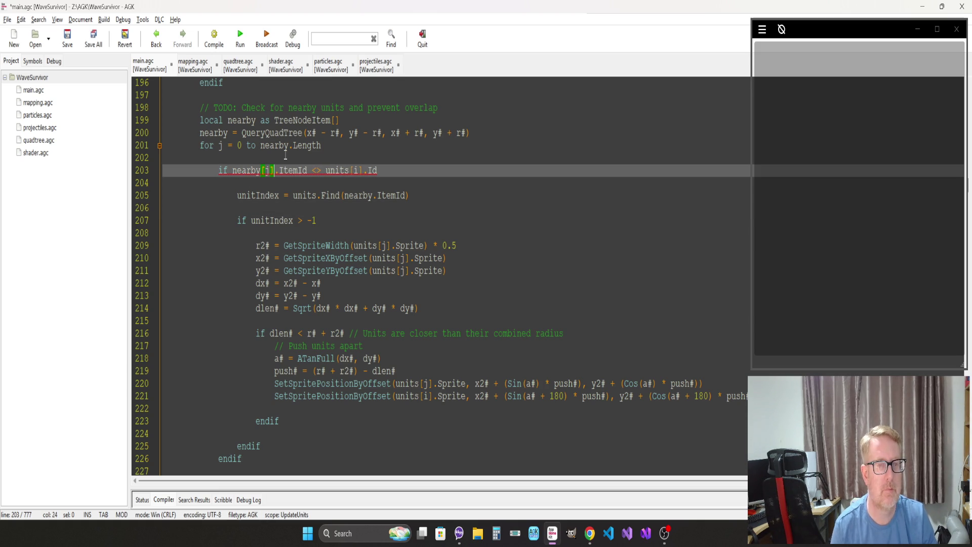
click(375, 195)
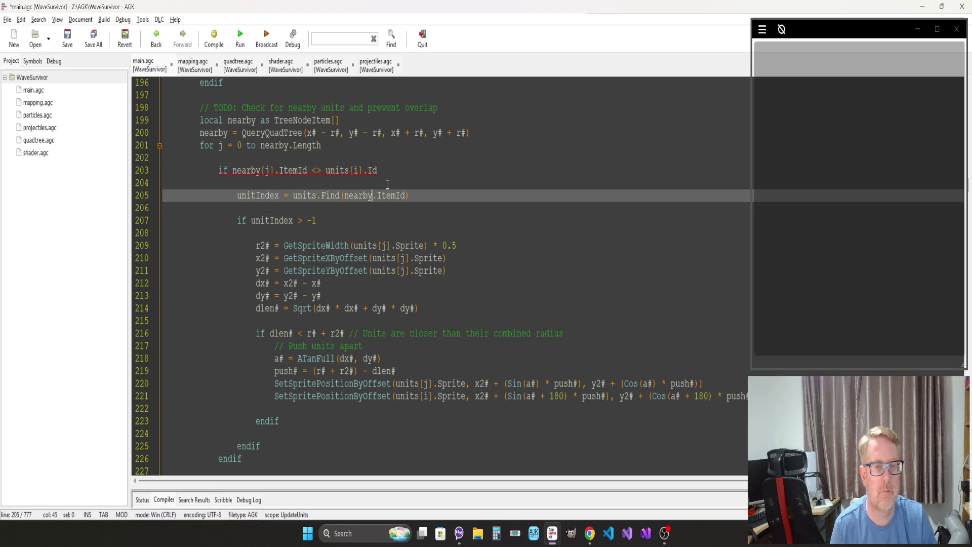
text([j])
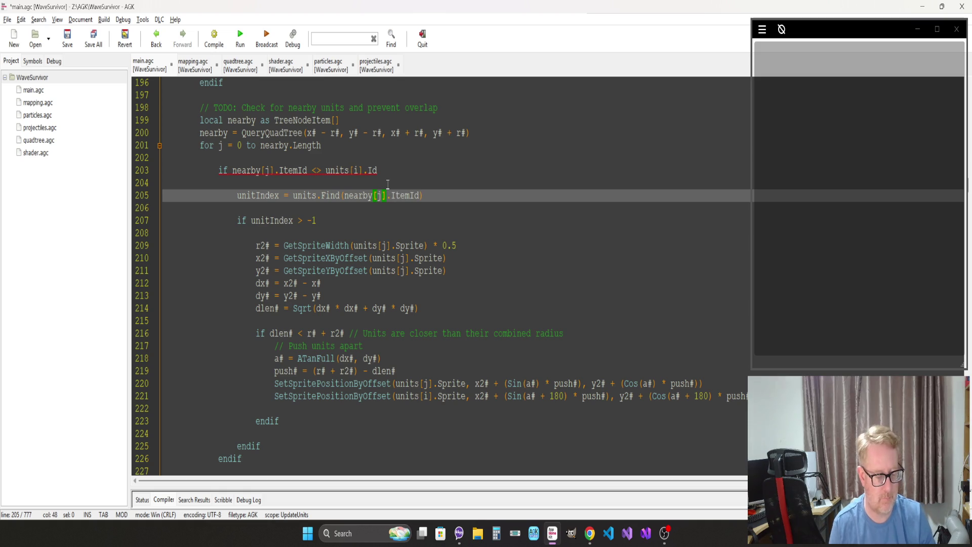
key(F5)
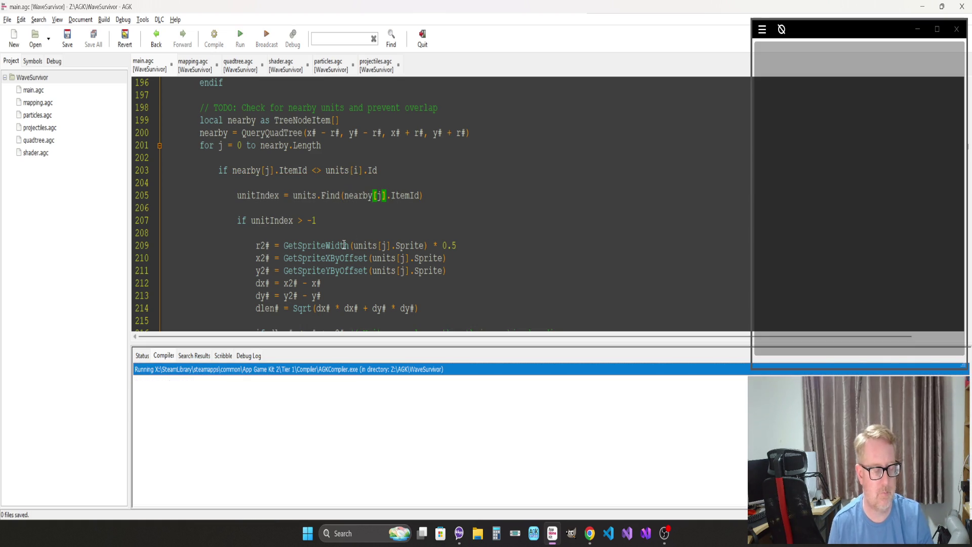
Step: Fly the ship around the arena with WASD to watch the star enemies crowd, then close the game
key(w+a)
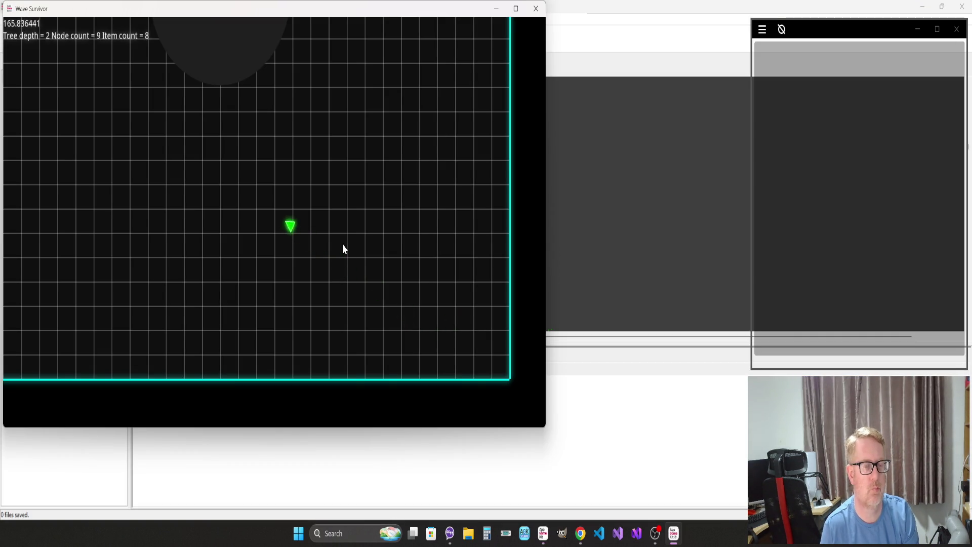
key(w+a)
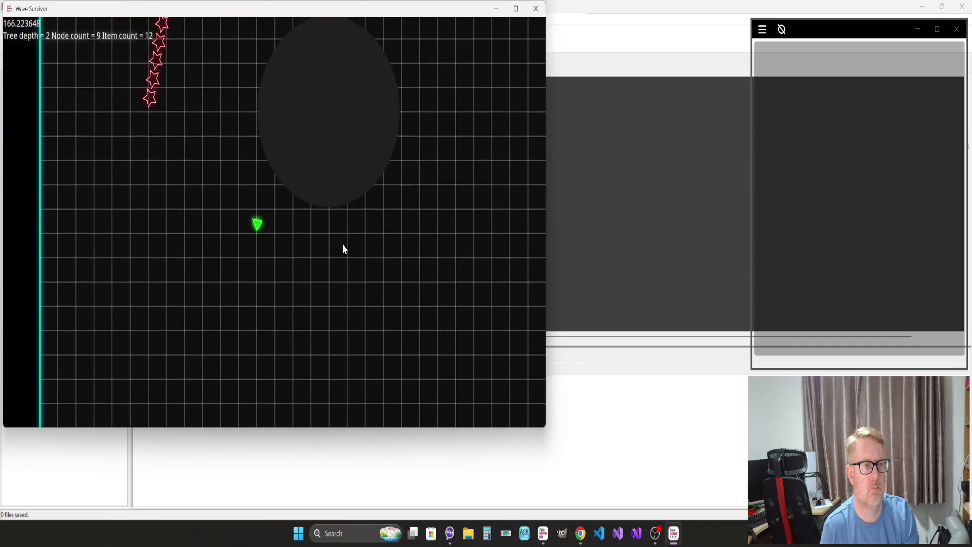
key(w+a)
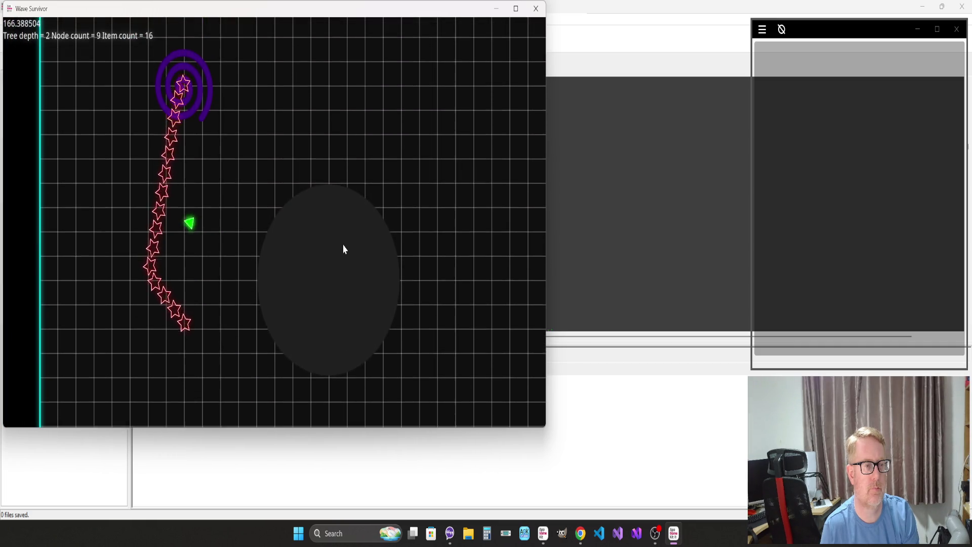
key(w+a)
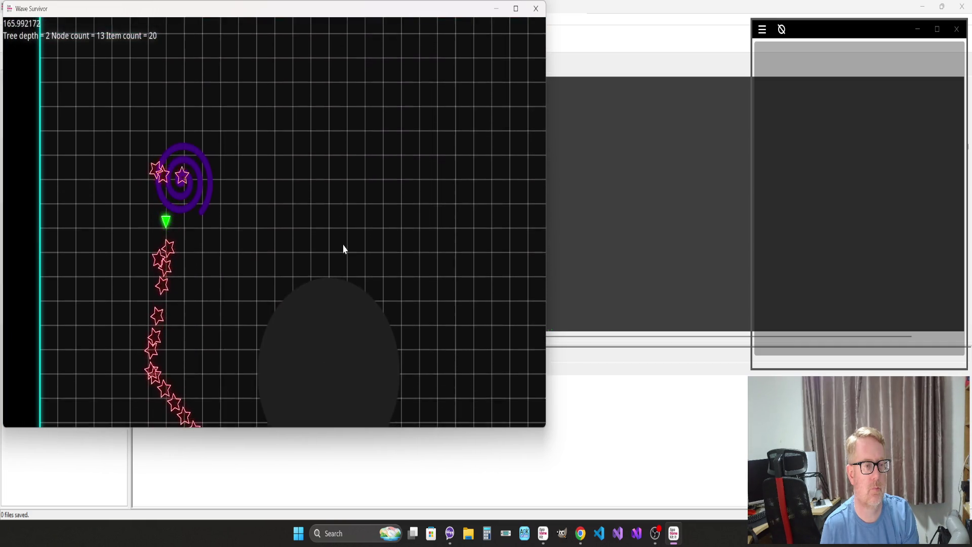
key(s)
key(a)
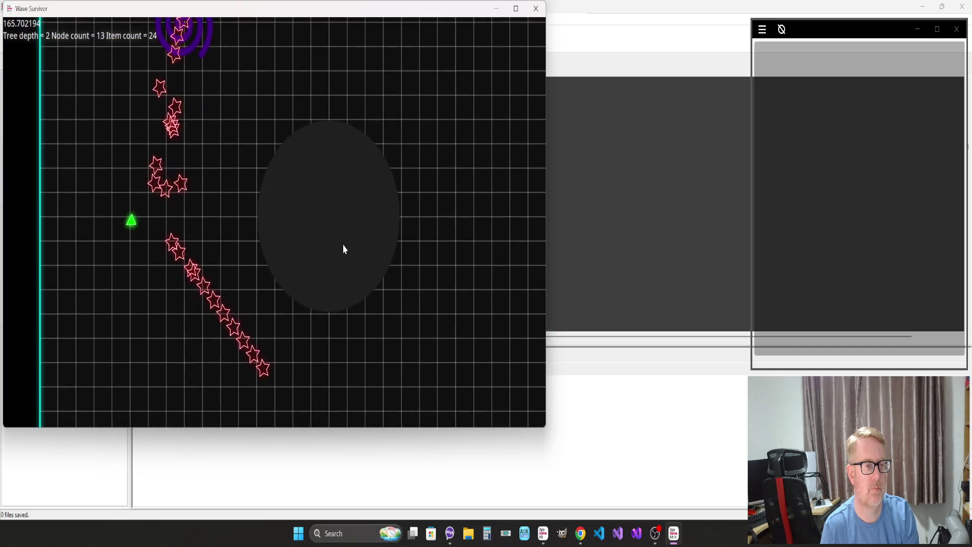
key(s)
key(d)
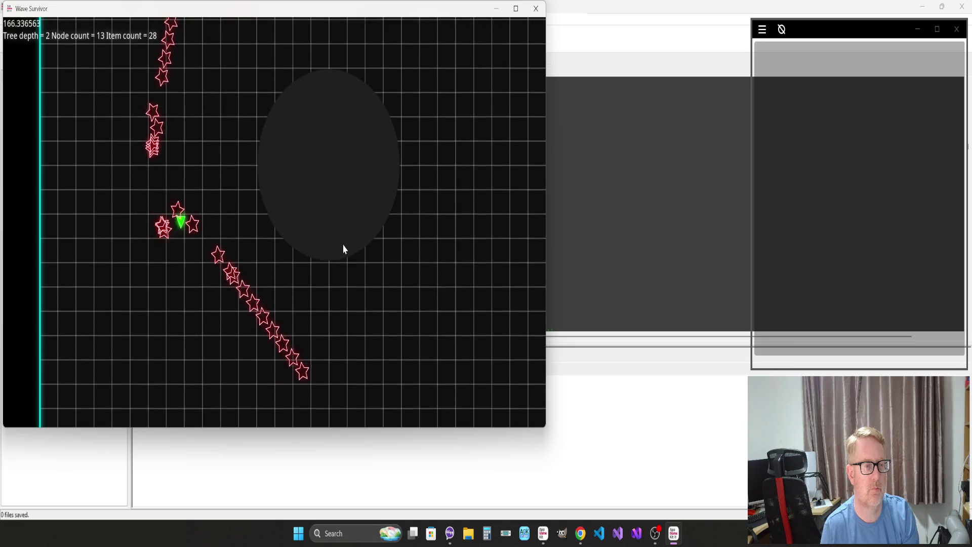
key(d)
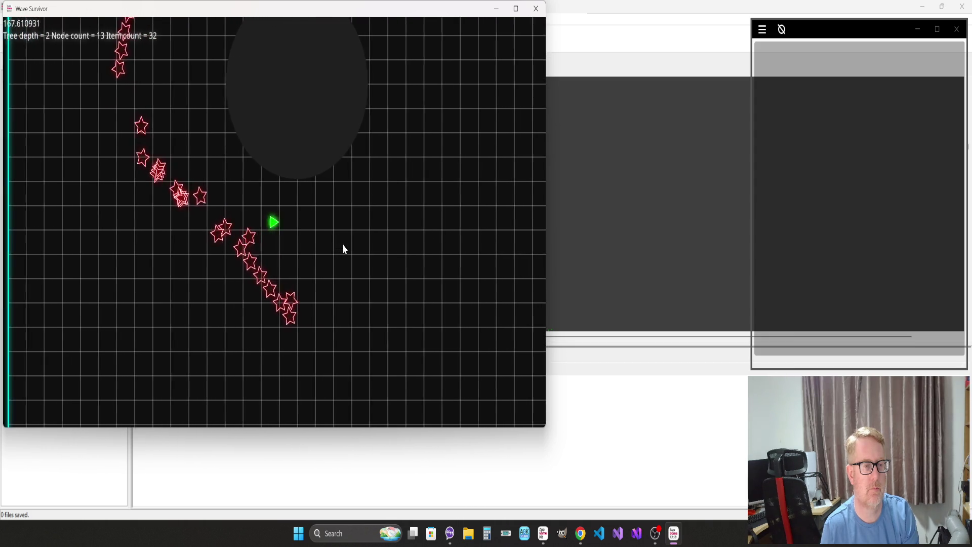
key(w)
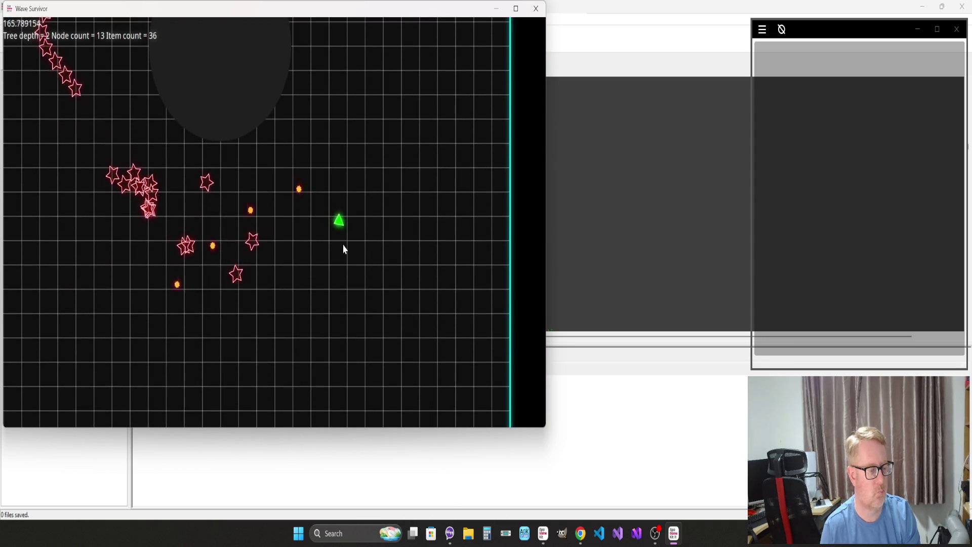
key(Escape)
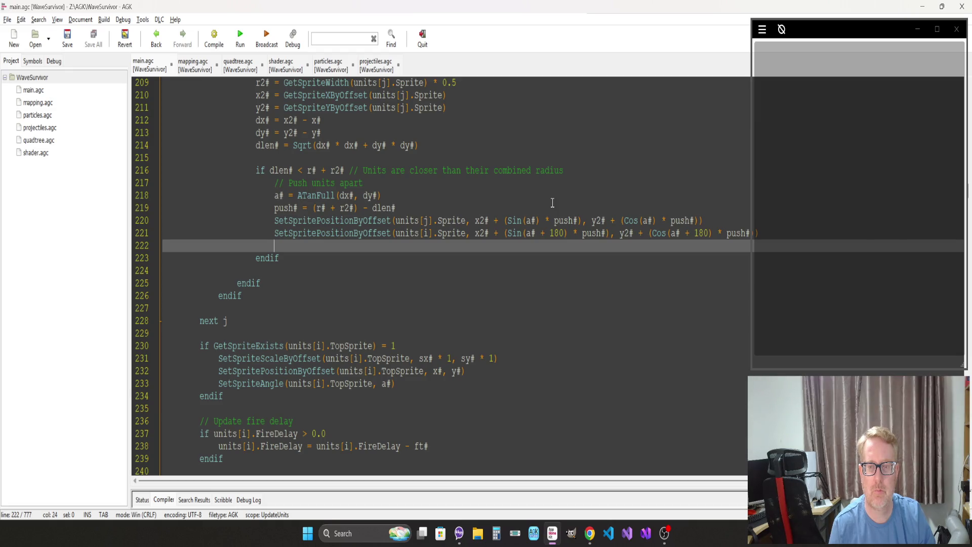
Step: Subtract the cosine term ('- (Cos') on lines 220 and 221 and run the game
click(618, 222)
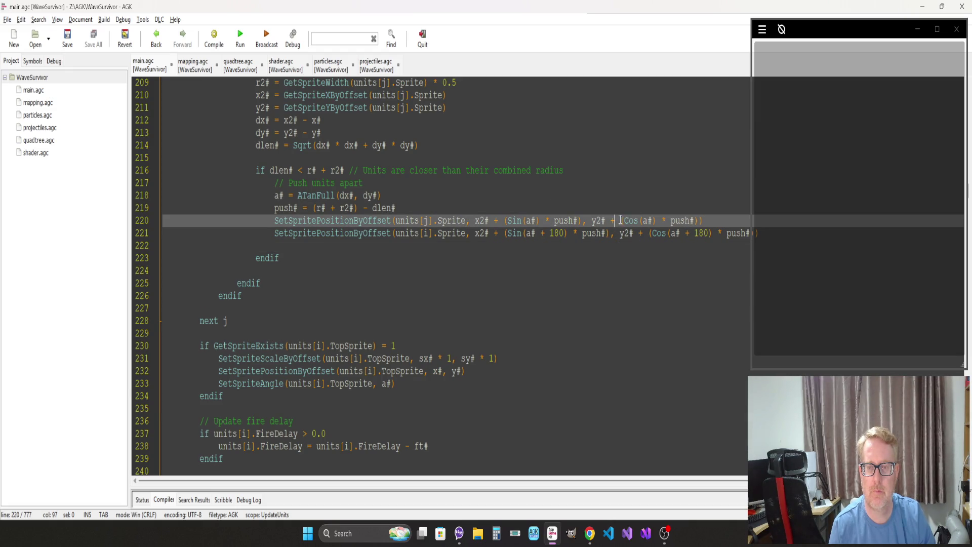
key(BackSpace)
text(-()
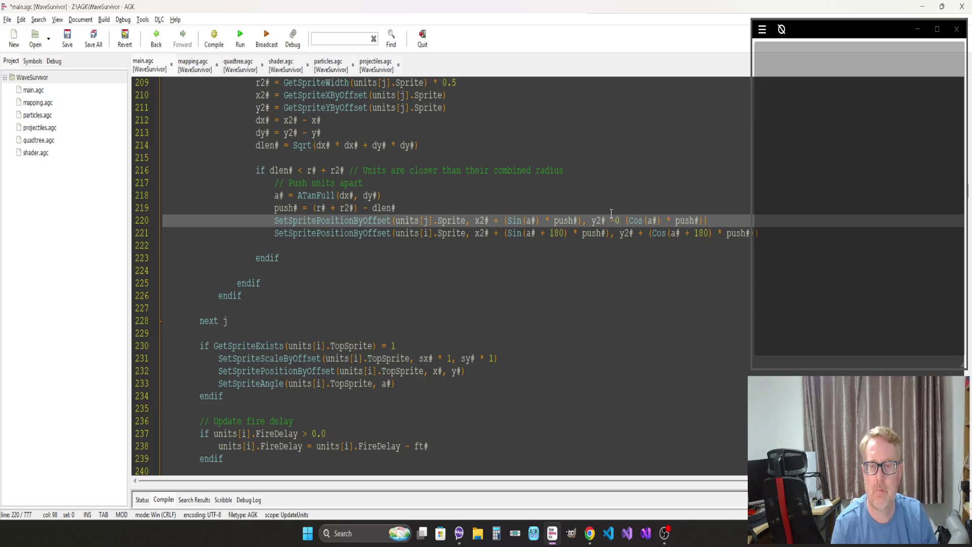
key(BackSpace)
key(Down)
key(BackSpace)
text(-)
key(F5)
Step: Steer the ship up and left to check the enemy spacing, then close the game
key(Up)
key(Left)
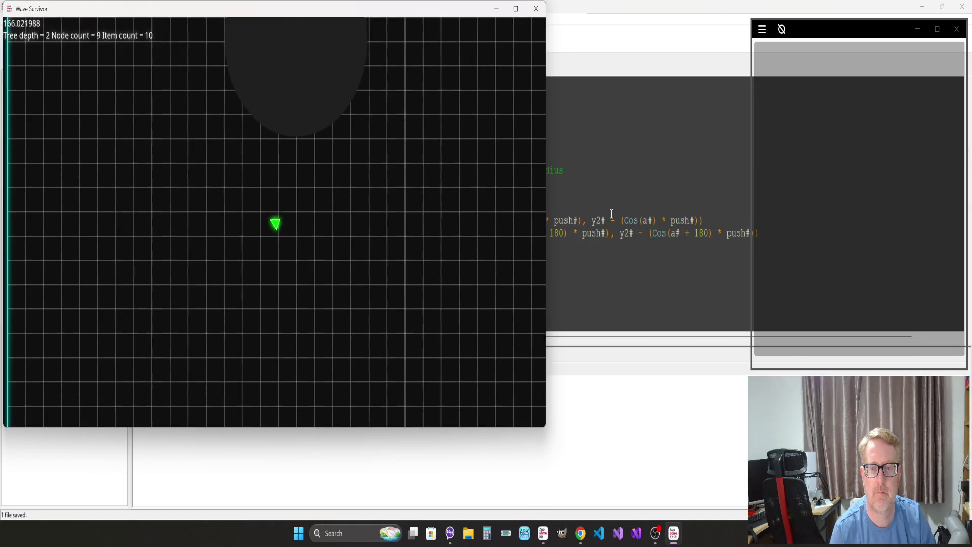
key(Left)
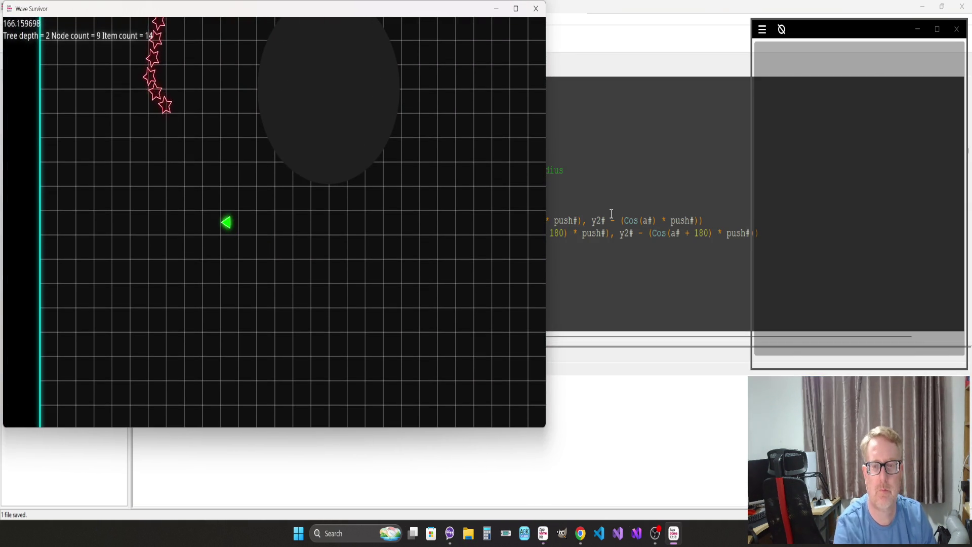
key(Escape)
Step: On line 221, use x# and y# instead of x2# and y2#, then rerun
click(531, 274)
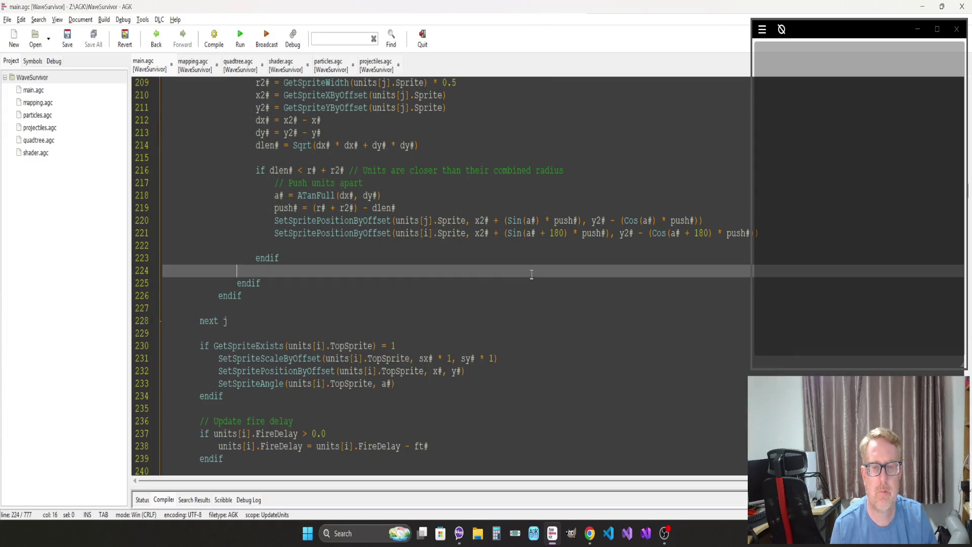
click(484, 232)
key(BackSpace)
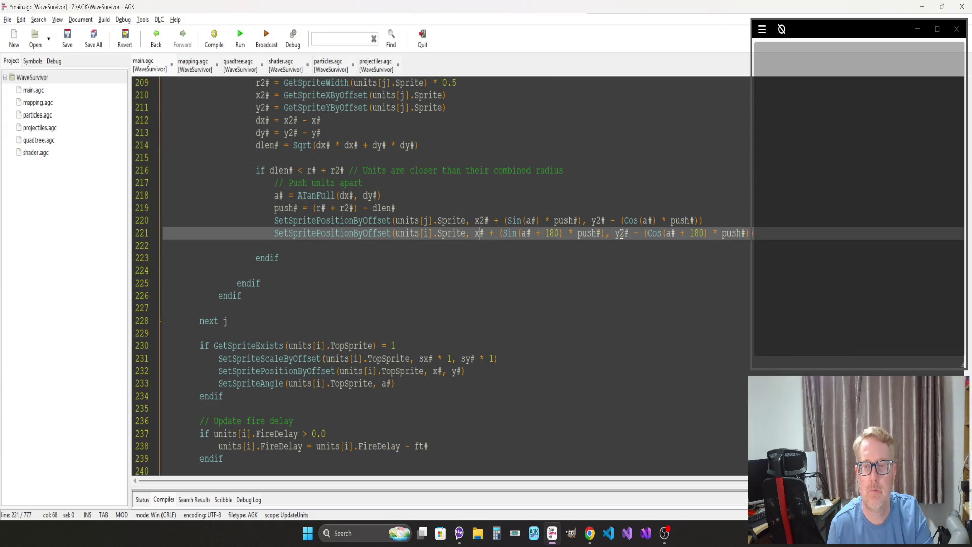
key(BackSpace)
key(F5)
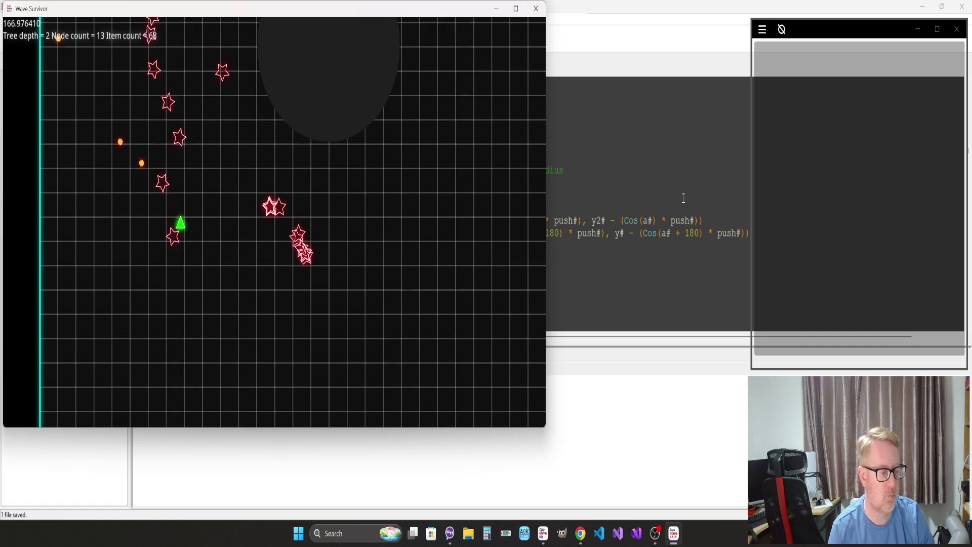
Step: Close the running Wave Survivor test after watching the stars spread across the arena
key(Escape)
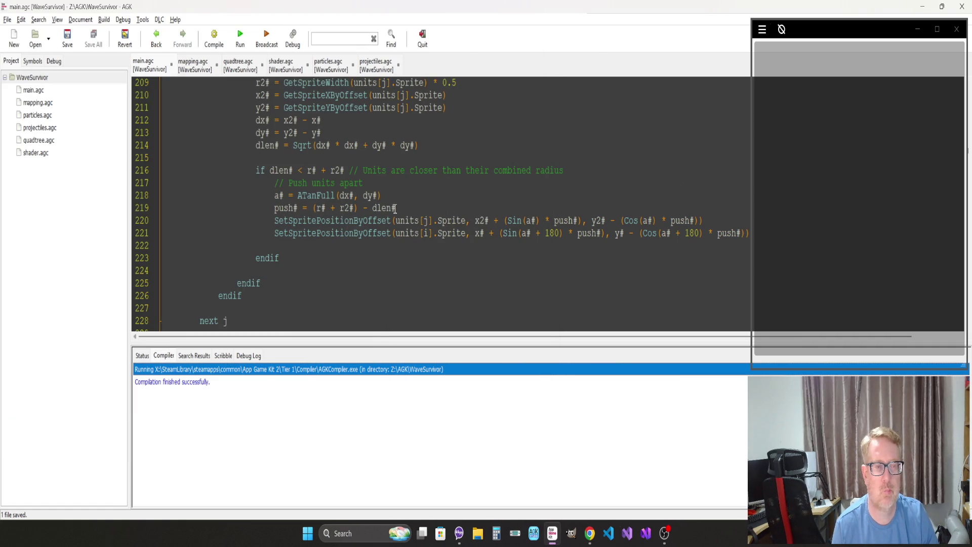
Step: Halve the push distance to push# = ((r# + r2#) - dlen#) * 0.5 and save
click(312, 210)
text(()
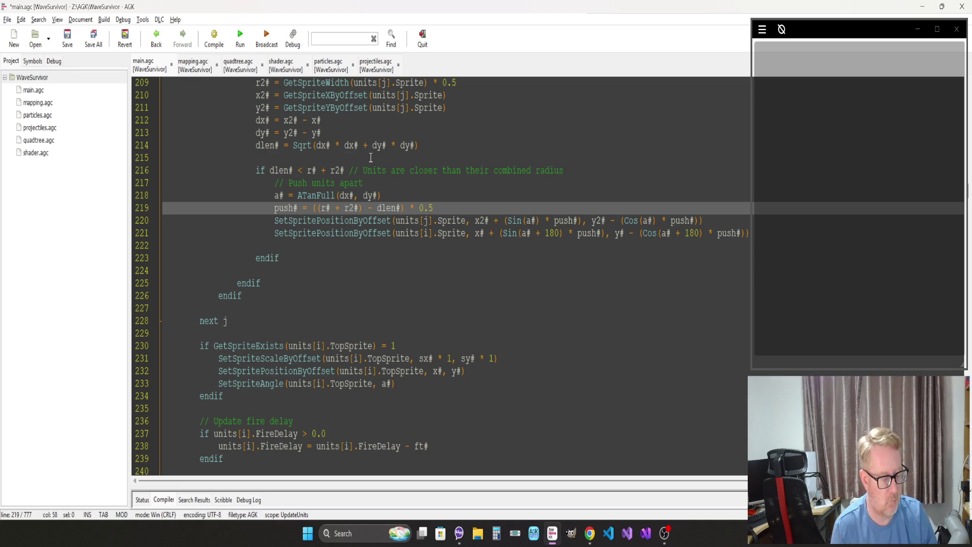
key(ctrl+s)
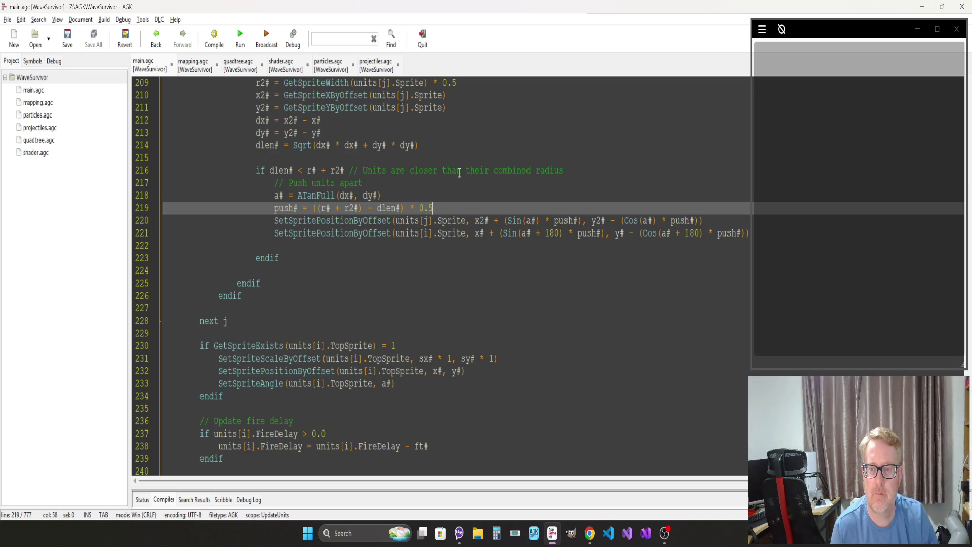
Step: Make lines 220 and 221 add the cosine term again ('+ (Cos') and rerun the game
click(618, 219)
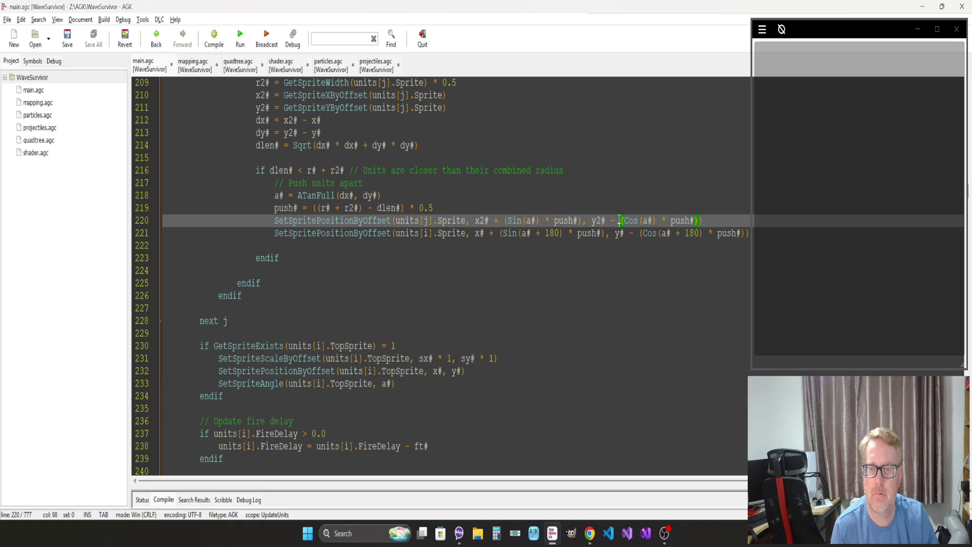
key(Left)
key(BackSpace)
text(+)
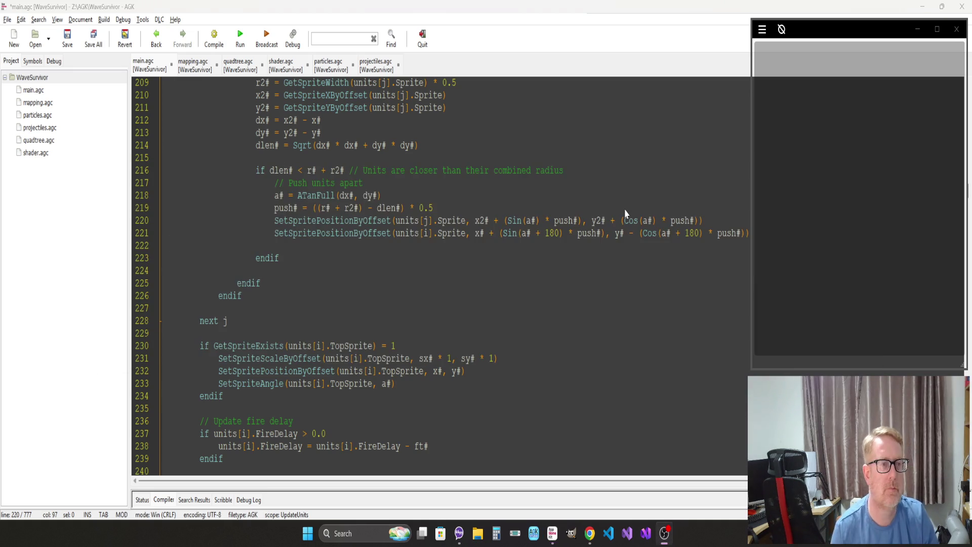
key(Down)
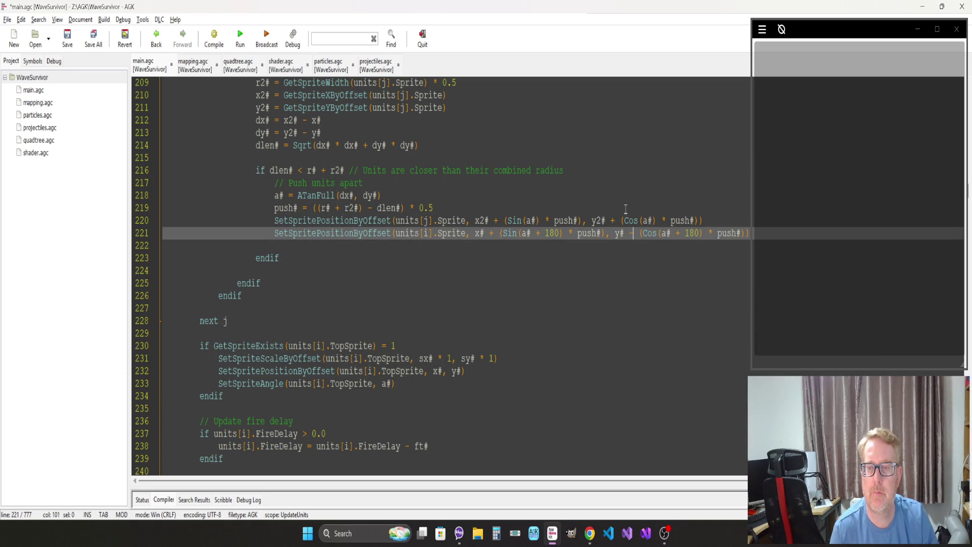
key(BackSpace)
text(+)
key(F5)
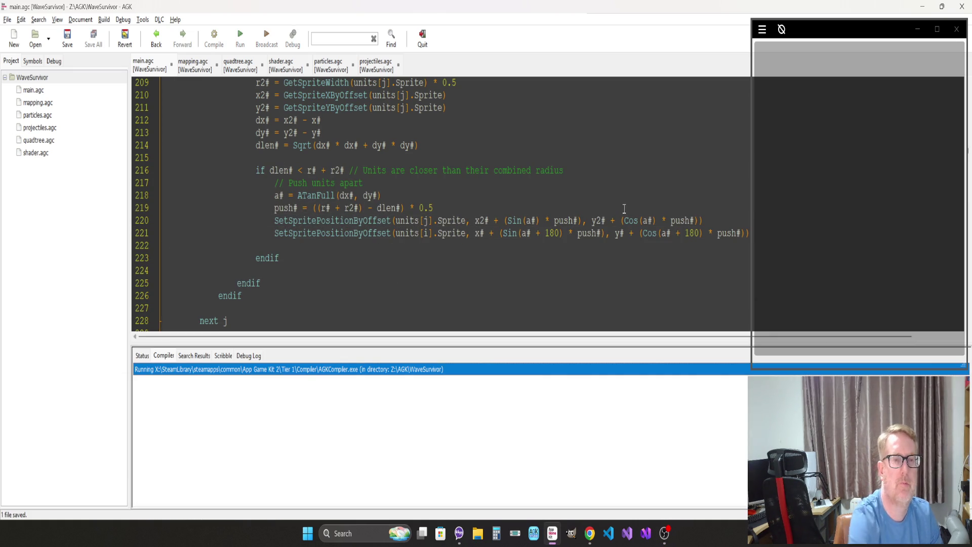
Step: Steer the ship around to watch the stars trail in loose clusters, then quit the game
key(Up)
key(Left)
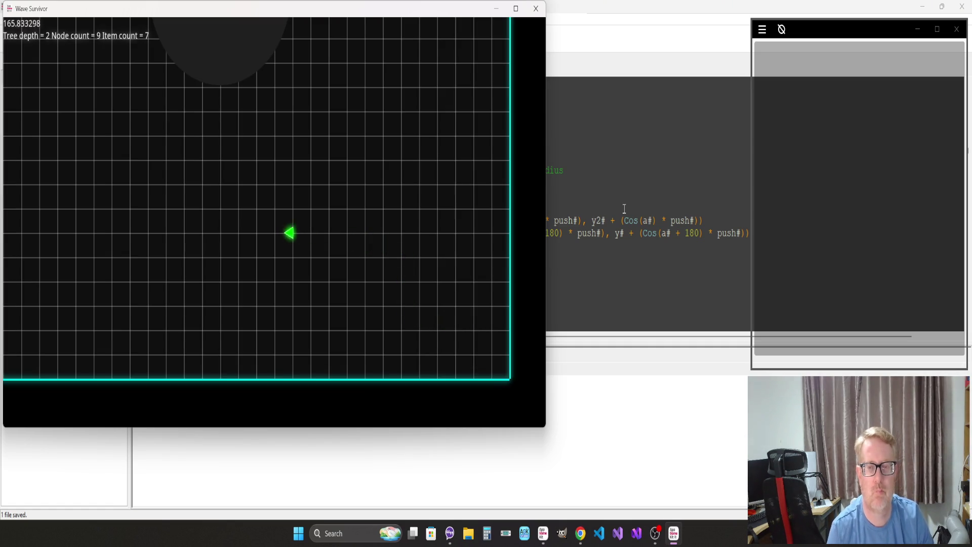
key(Down)
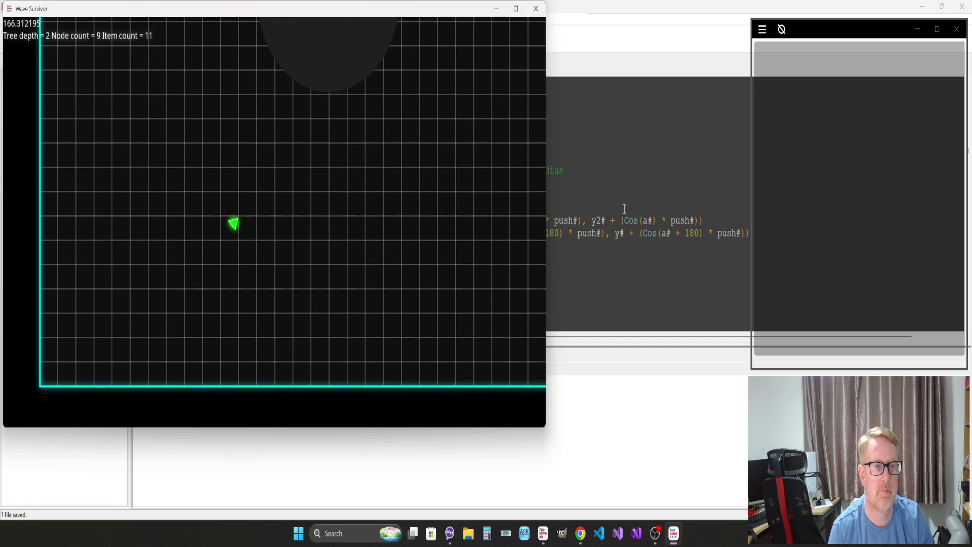
key(Up)
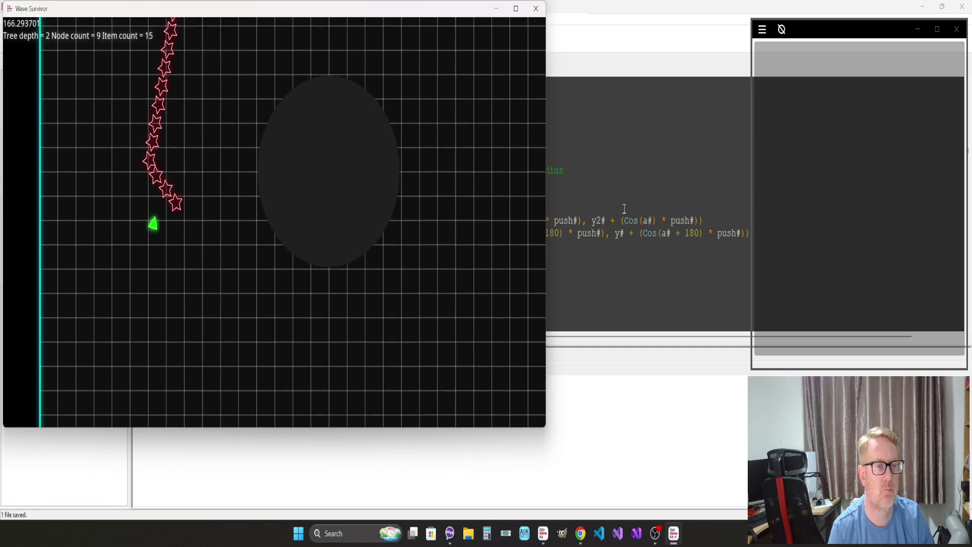
key(Right)
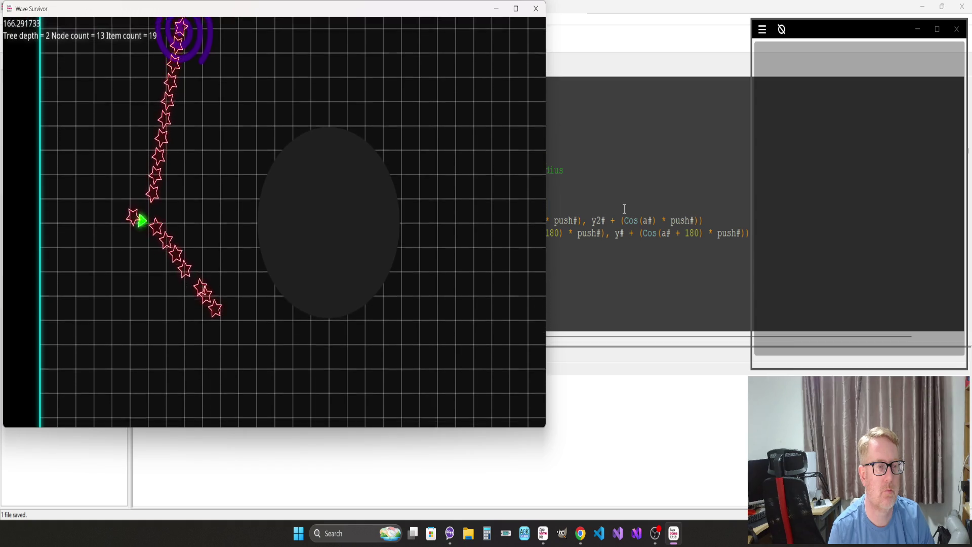
key(Down)
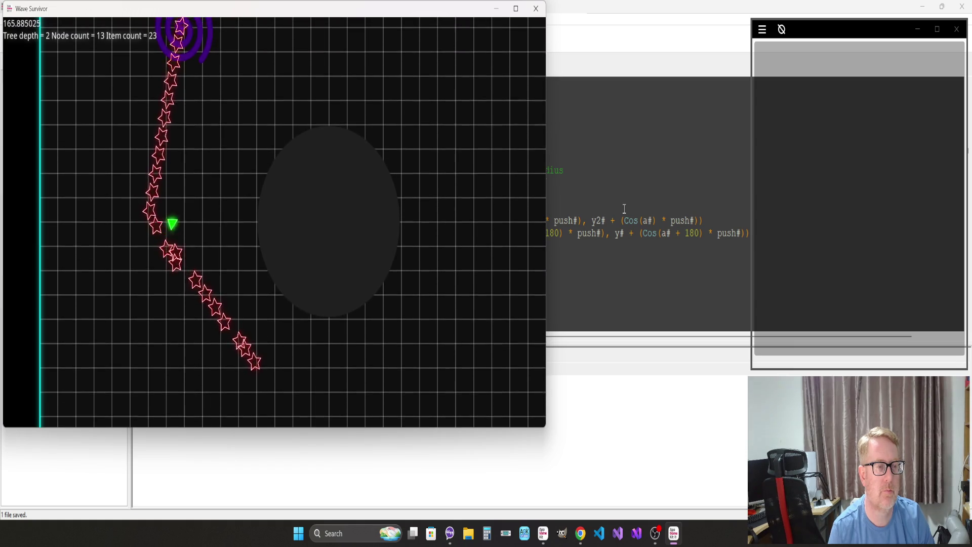
key(Left)
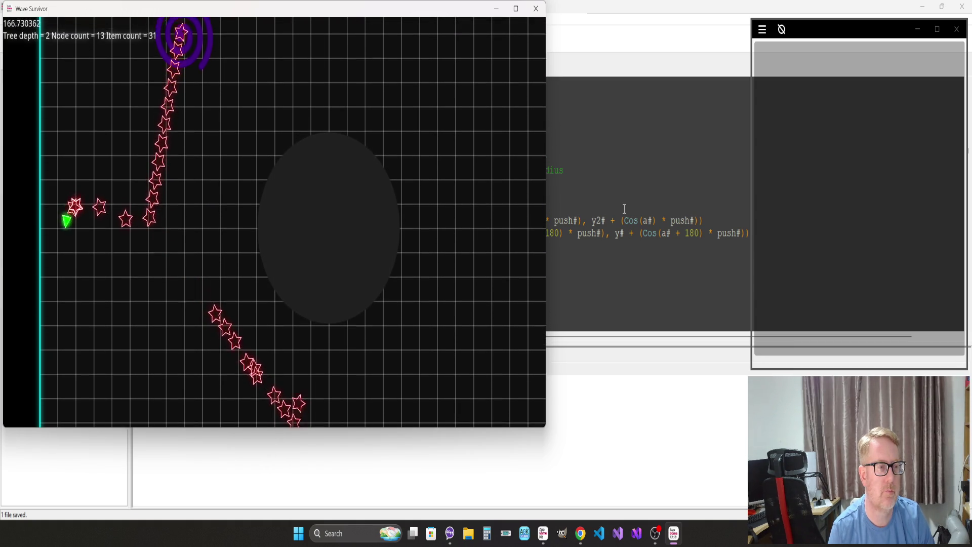
key(Right)
key(Up)
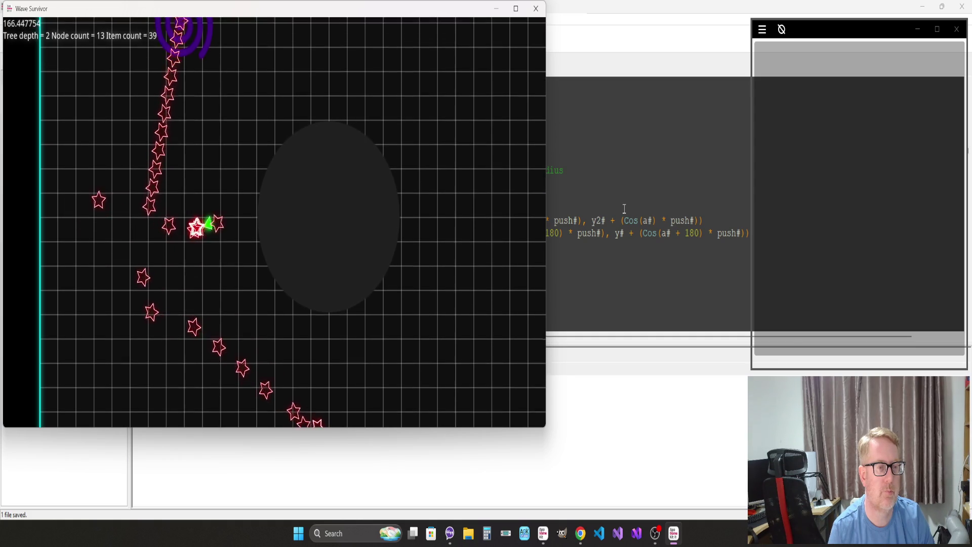
key(Down)
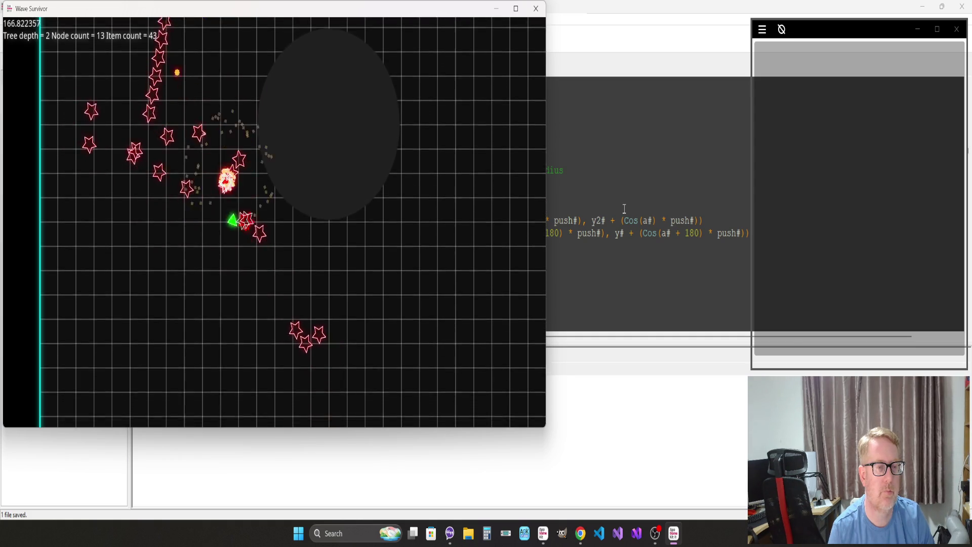
key(Up)
key(Left)
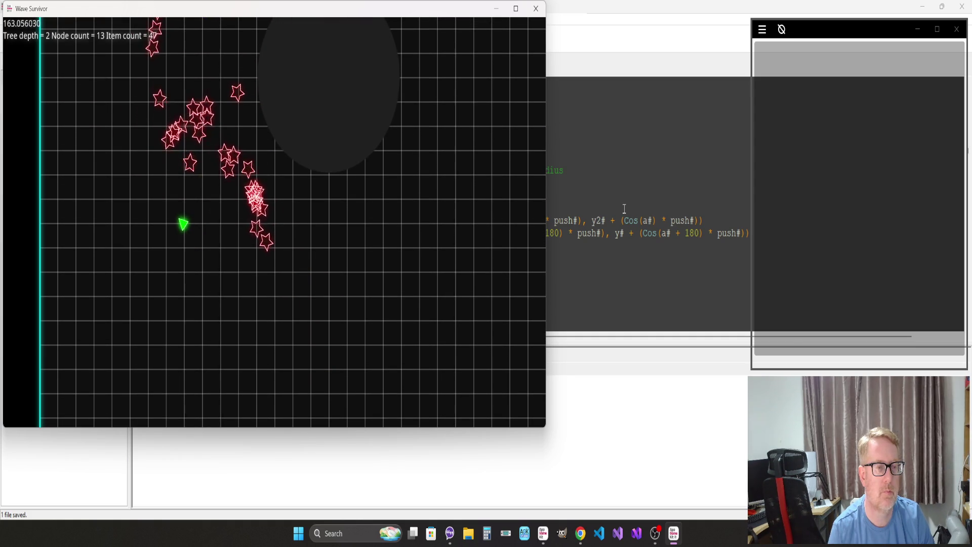
key(Down)
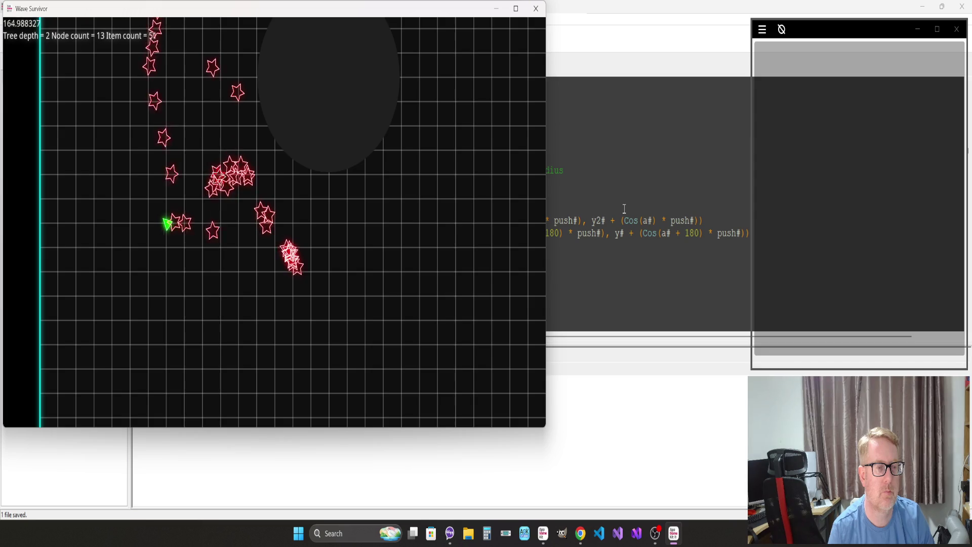
key(Left)
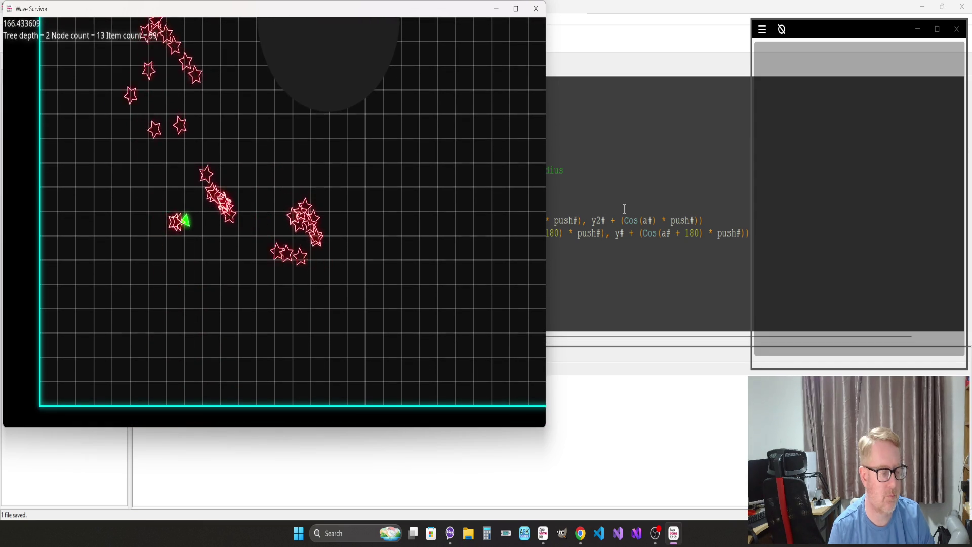
key(Escape)
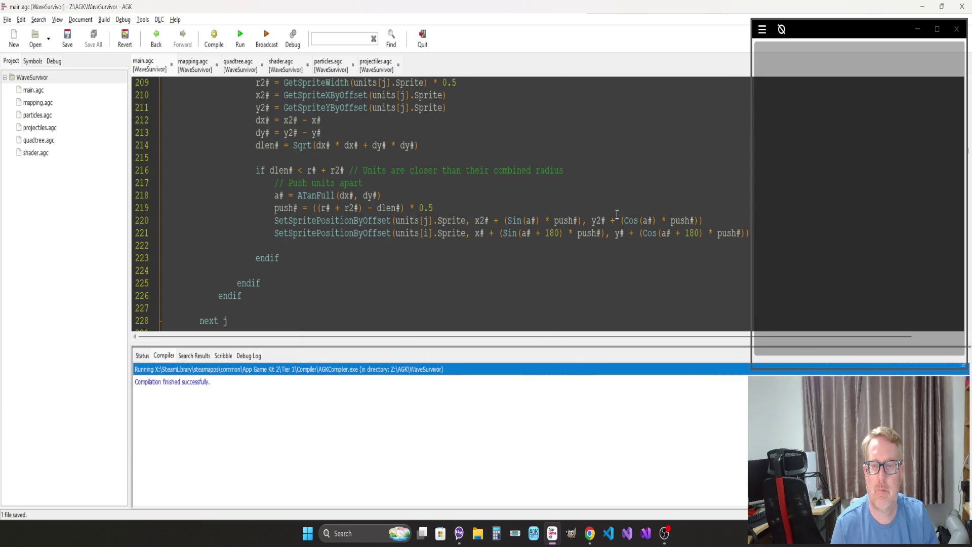
Step: Switch lines 220 and 221 to '- (Cos', rerun the game, and maximise its window
click(616, 215)
key(BackSpace)
text(-)
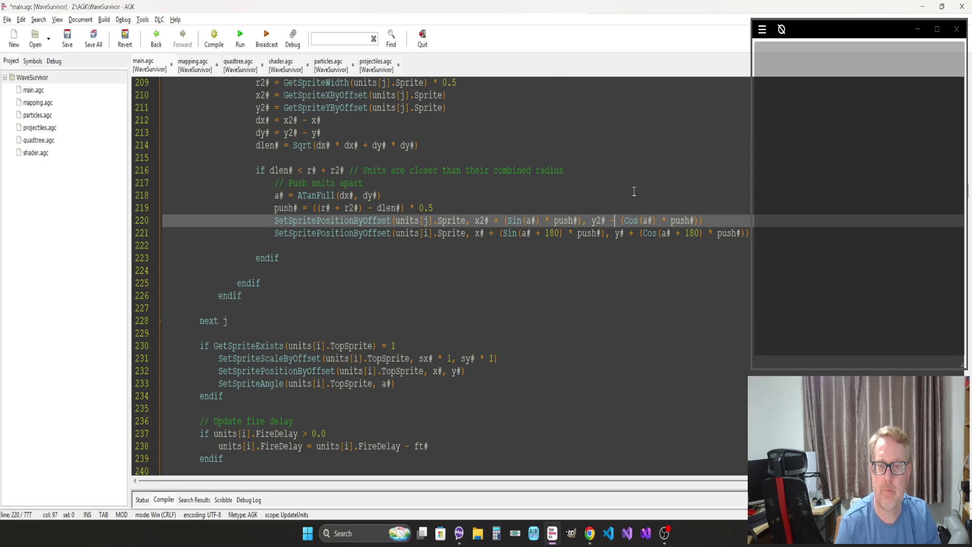
click(633, 234)
key(BackSpace)
text(-)
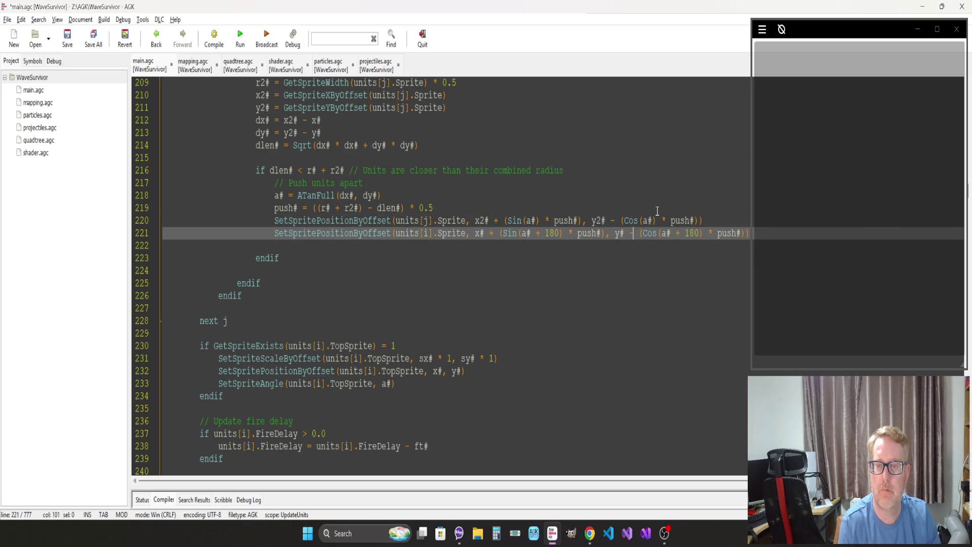
key(F5)
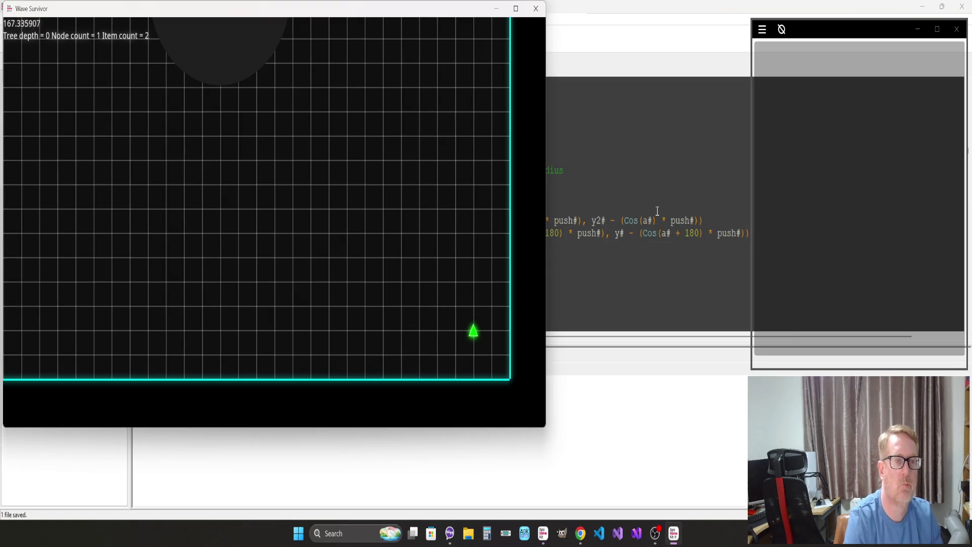
click(516, 9)
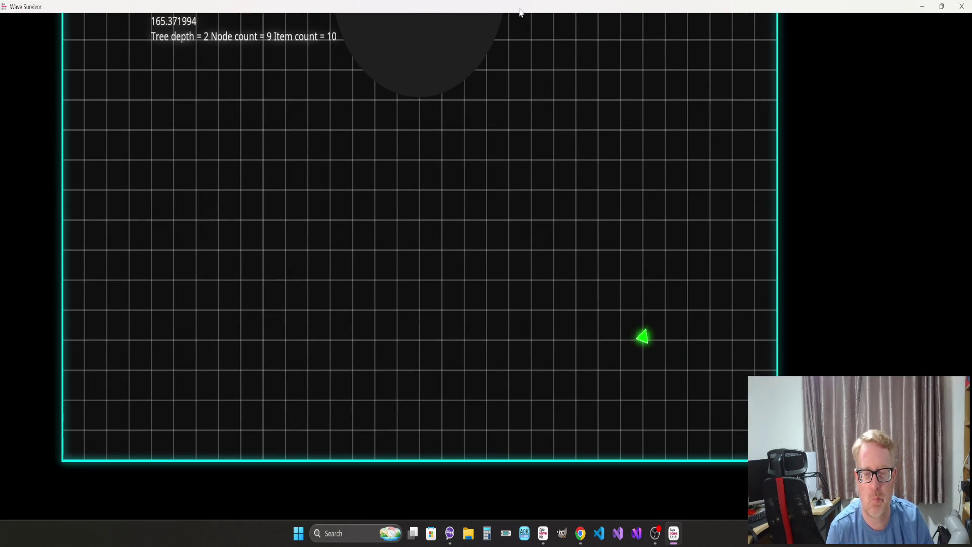
Step: Fly the ship around the arena with the arrow keys until the line 209 array-index error appears, then dismiss it
key(Left)
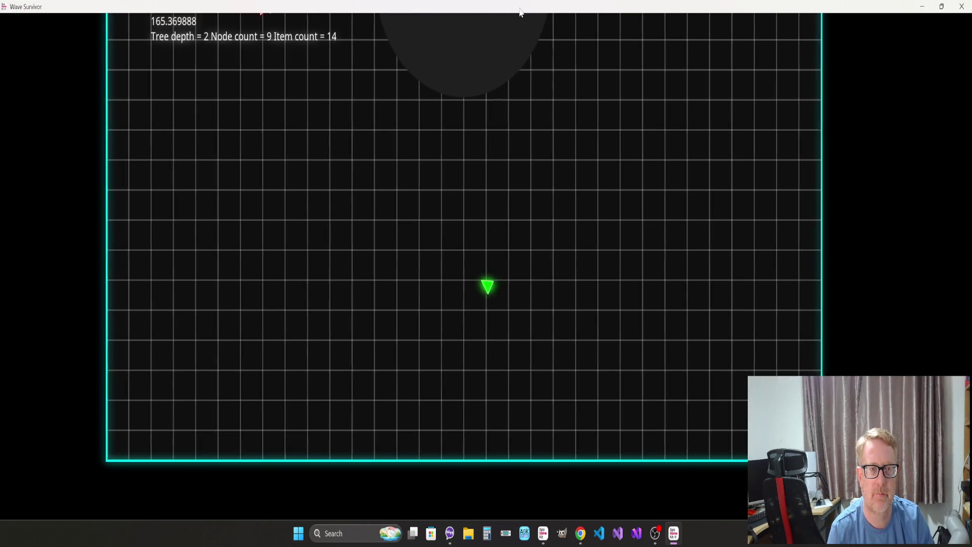
key(Left)
key(Up)
key(Down)
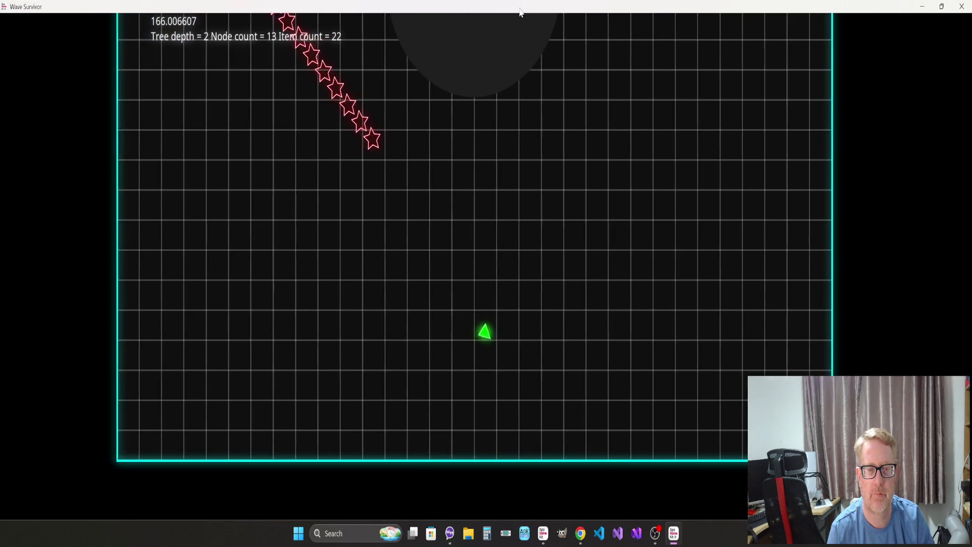
key(Left)
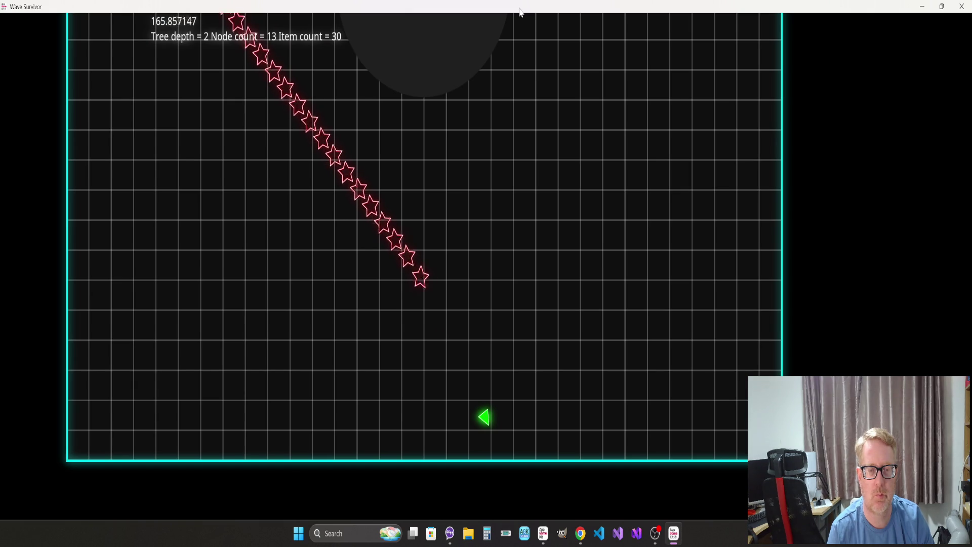
key(Down)
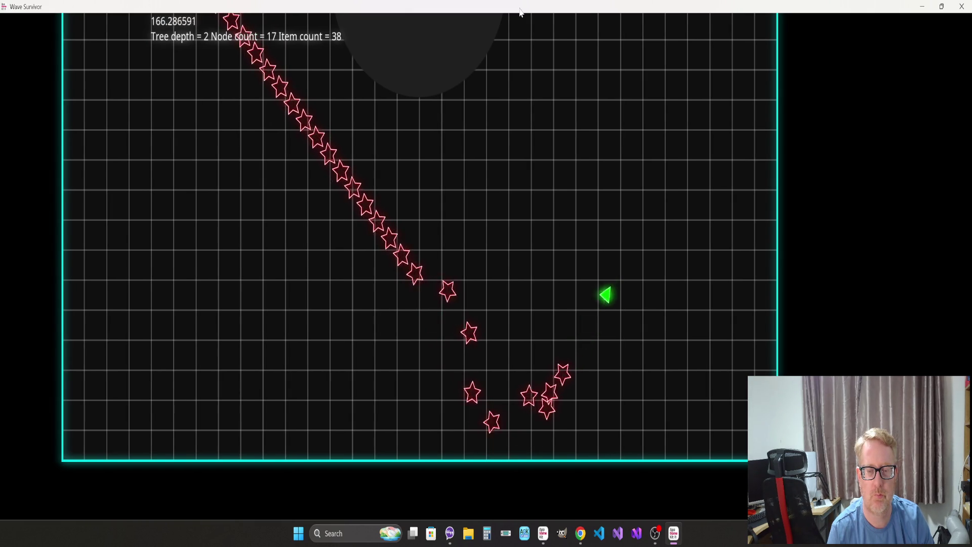
key(Down)
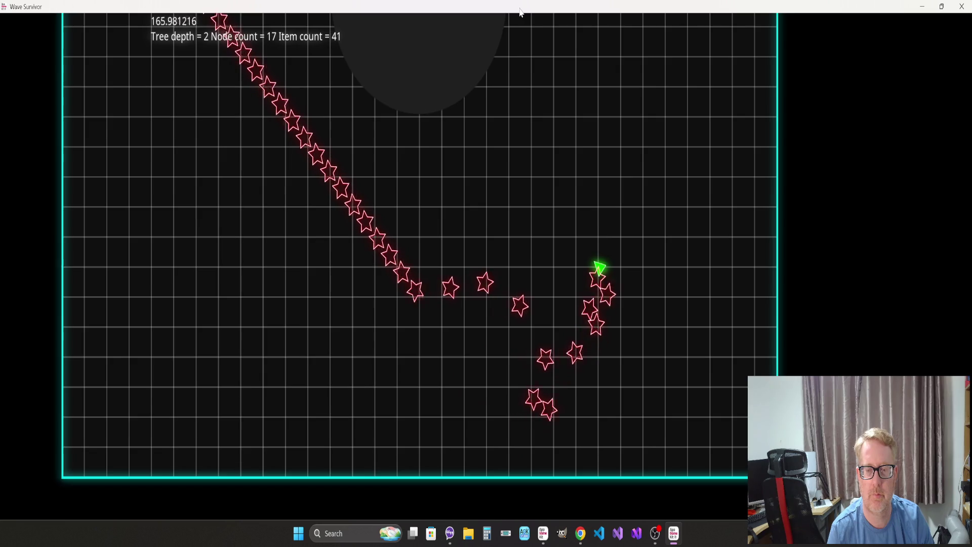
key(Up)
key(Left)
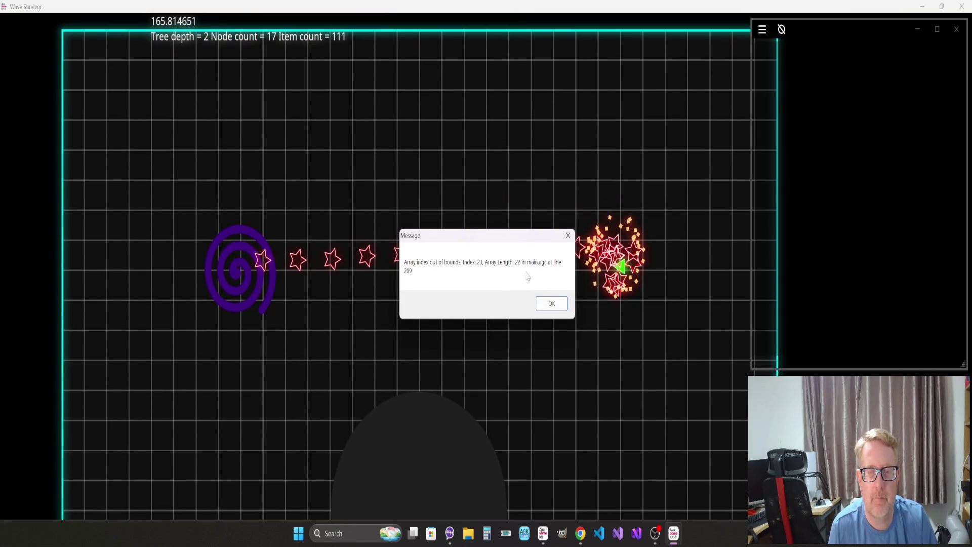
click(551, 303)
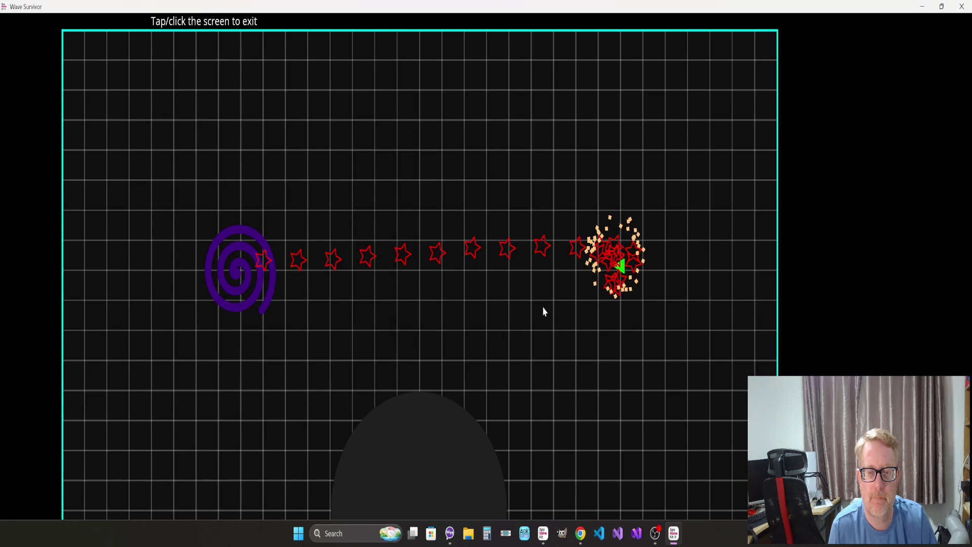
Step: Exit the halted game and scroll the editor back up to the dx# calculation on line 212
click(526, 318)
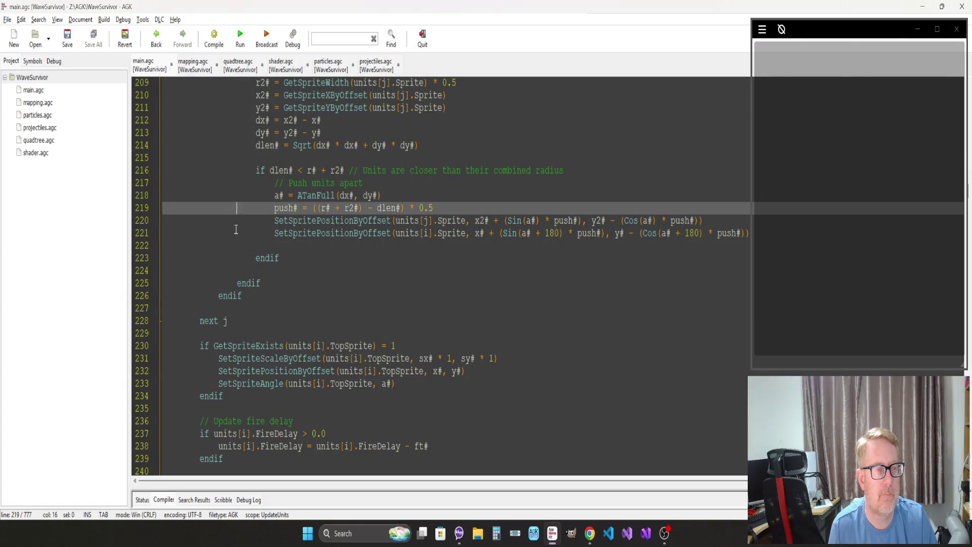
scroll(236, 234, up, 2)
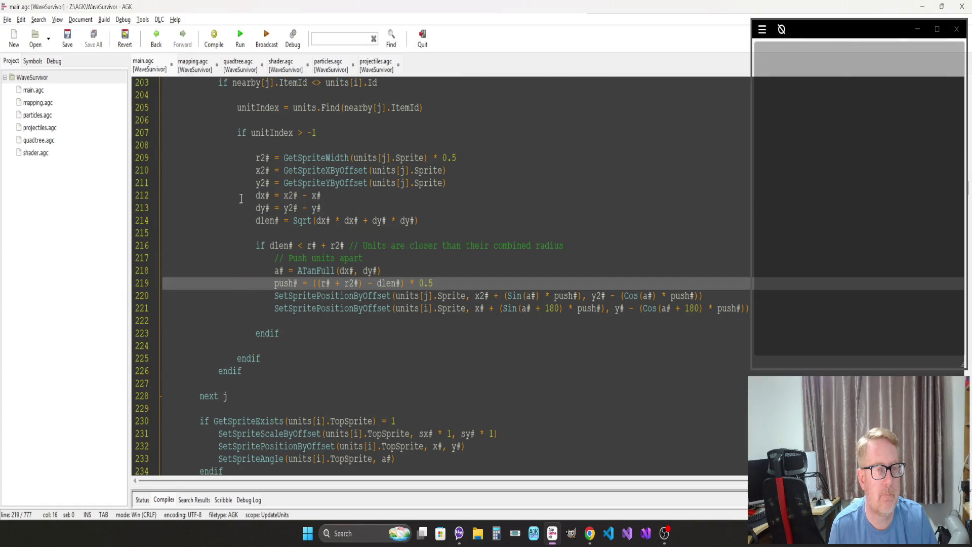
click(292, 195)
scroll(320, 235, up, 2)
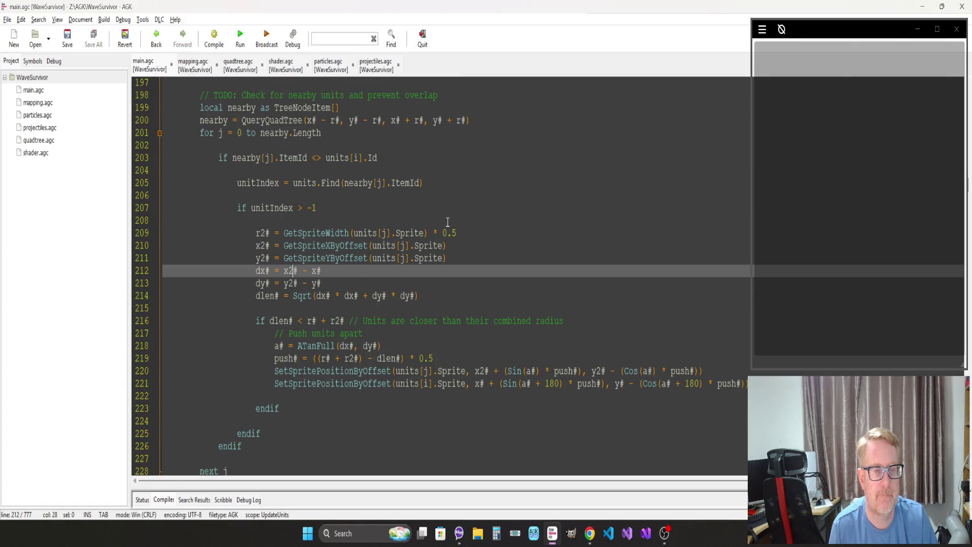
Step: Inspect the unitIndex check and units[j].Sprite lookups on lines 207–210
click(373, 245)
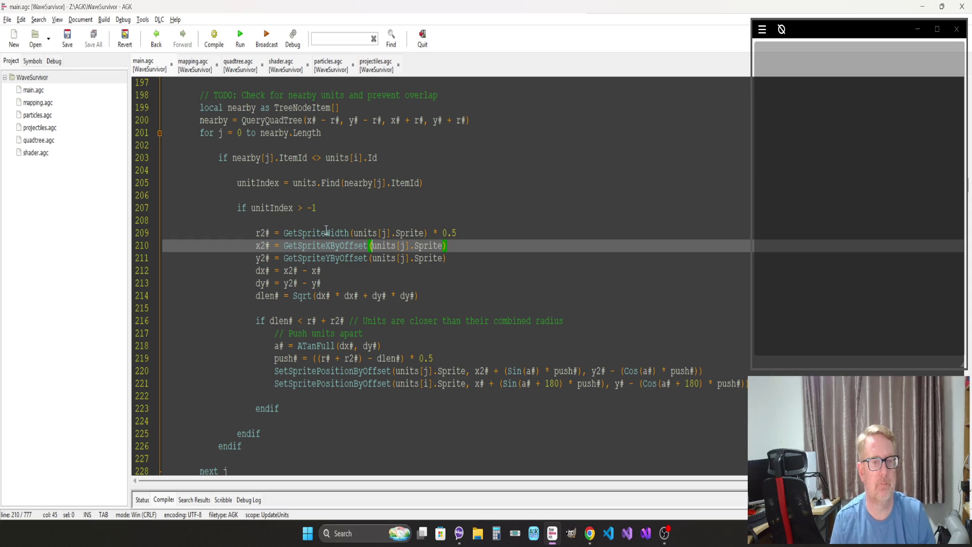
click(323, 208)
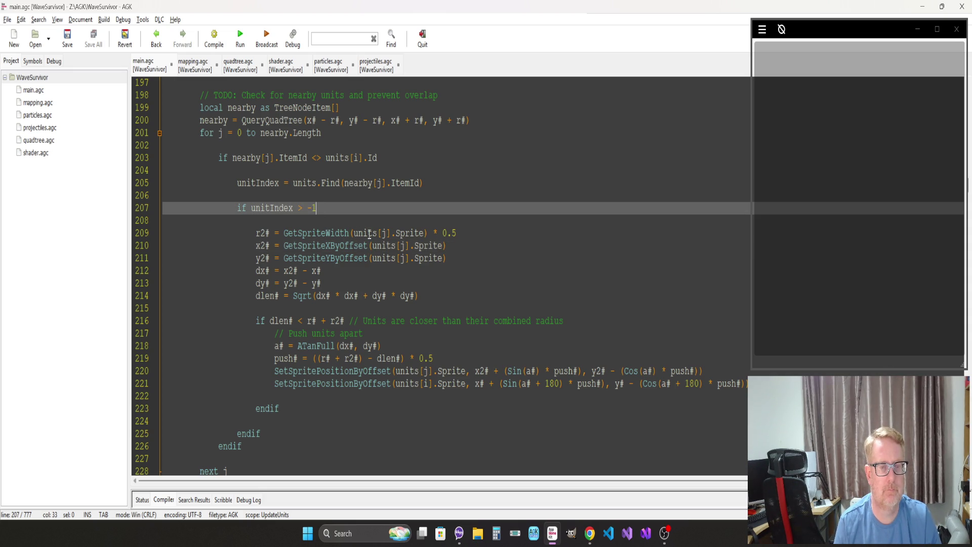
click(297, 246)
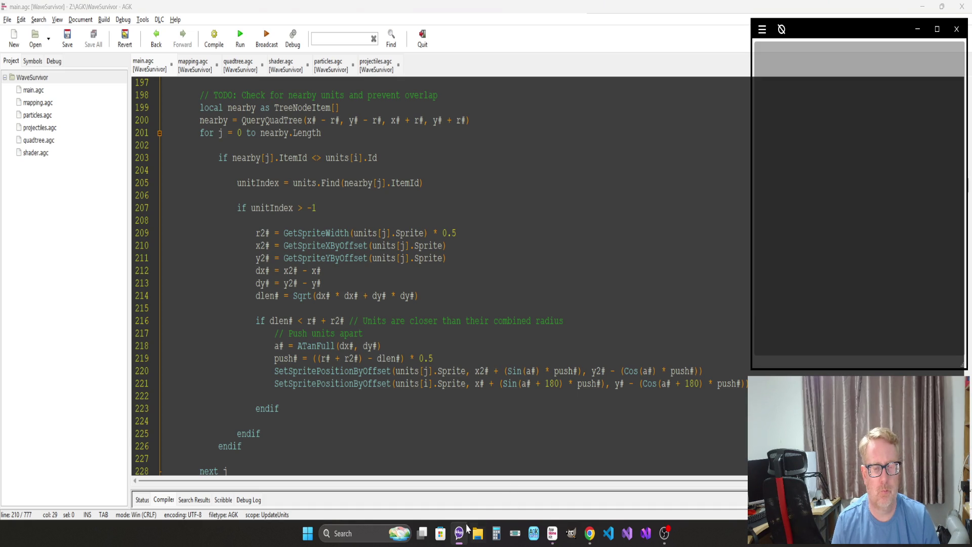
click(666, 541)
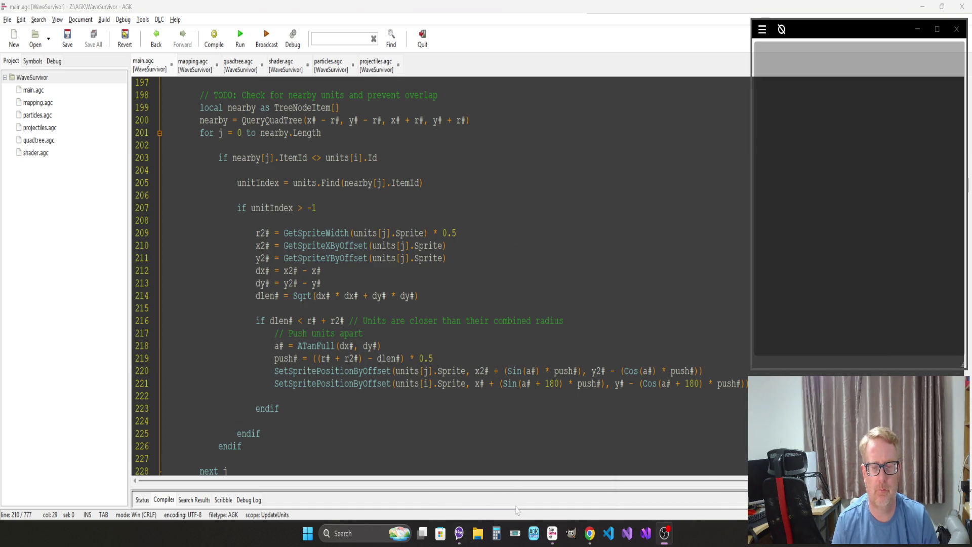
mouse_move(590, 540)
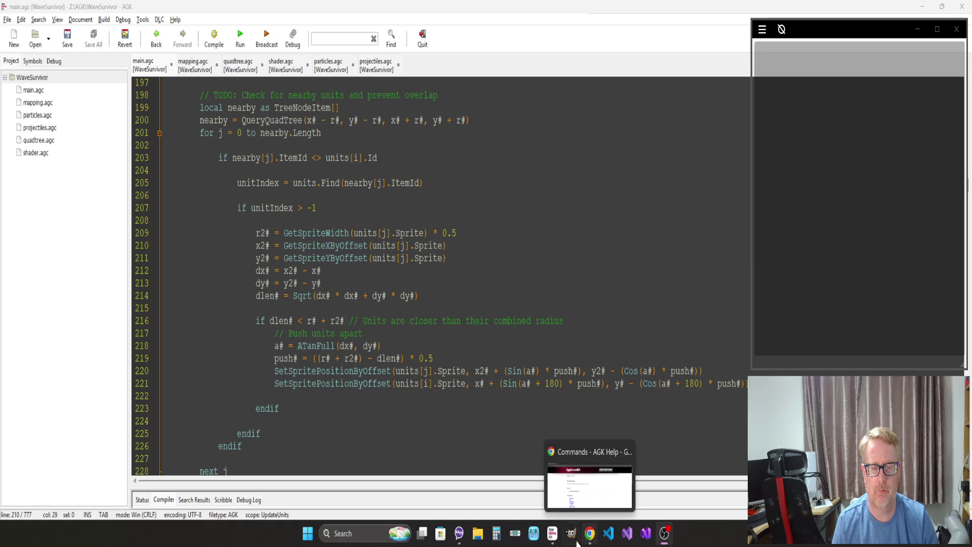
click(551, 533)
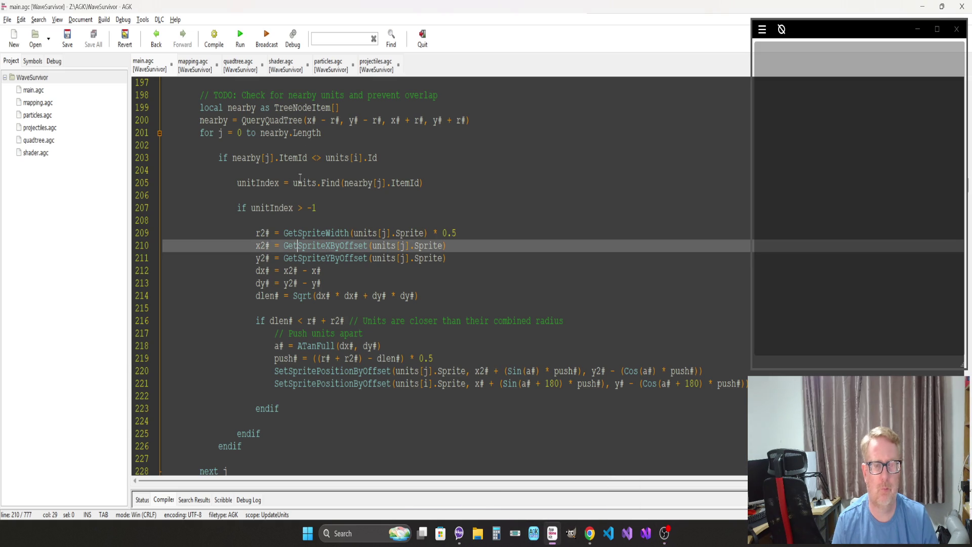
click(299, 183)
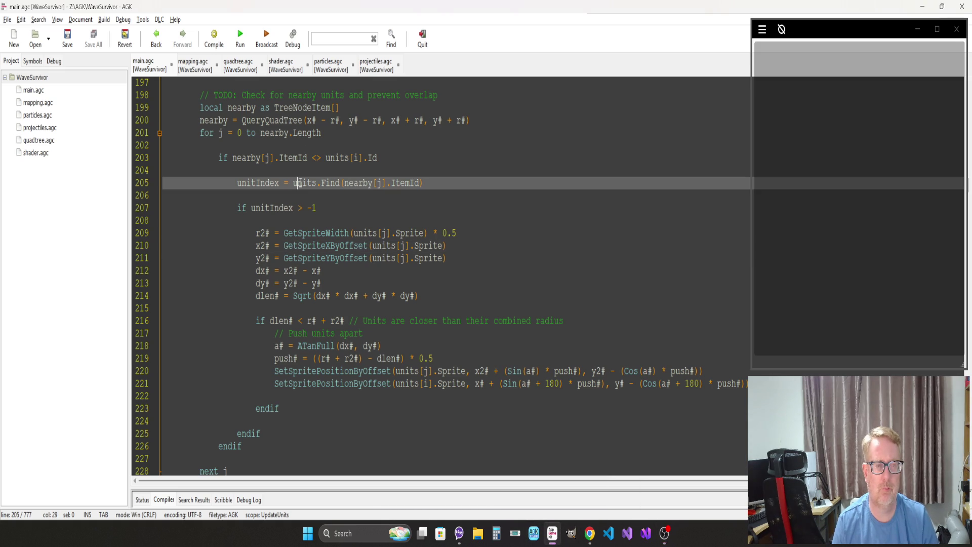
click(344, 246)
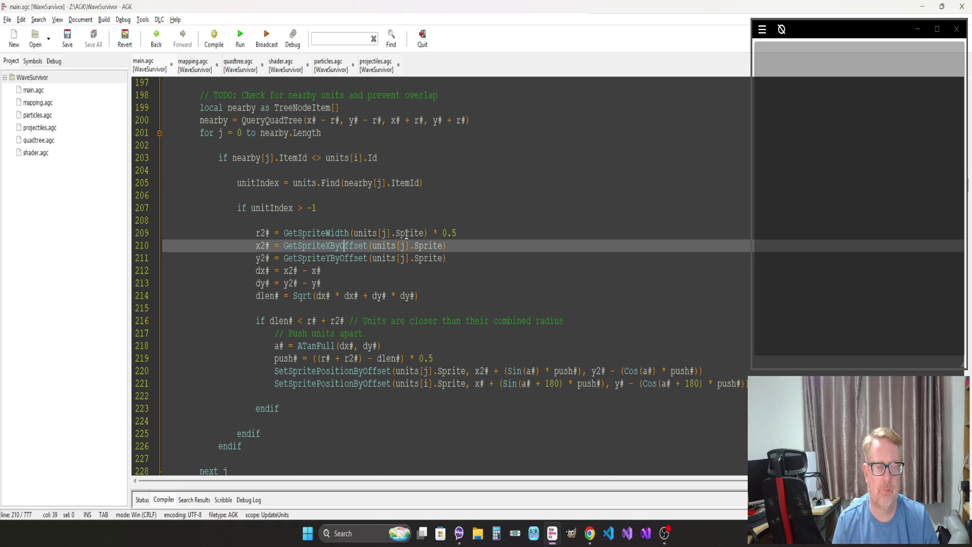
click(348, 283)
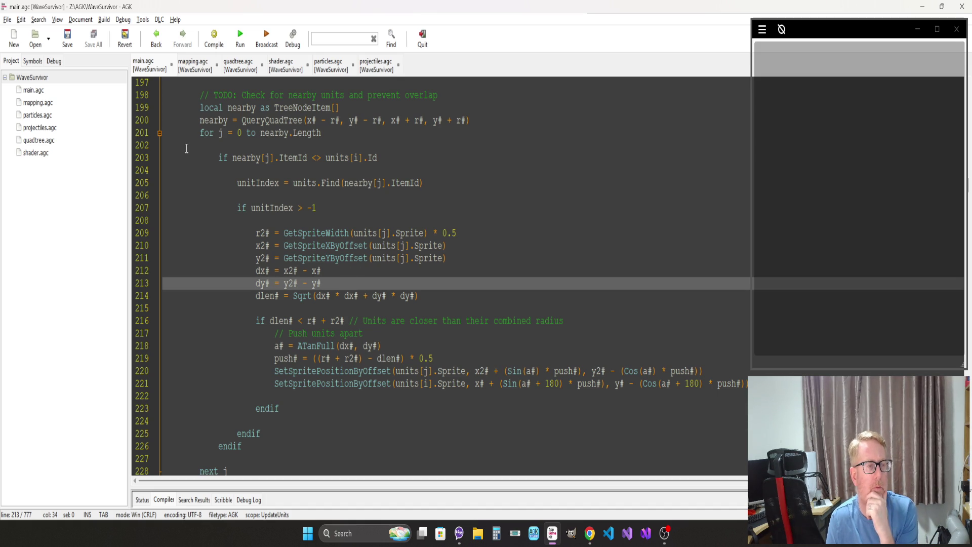
click(275, 216)
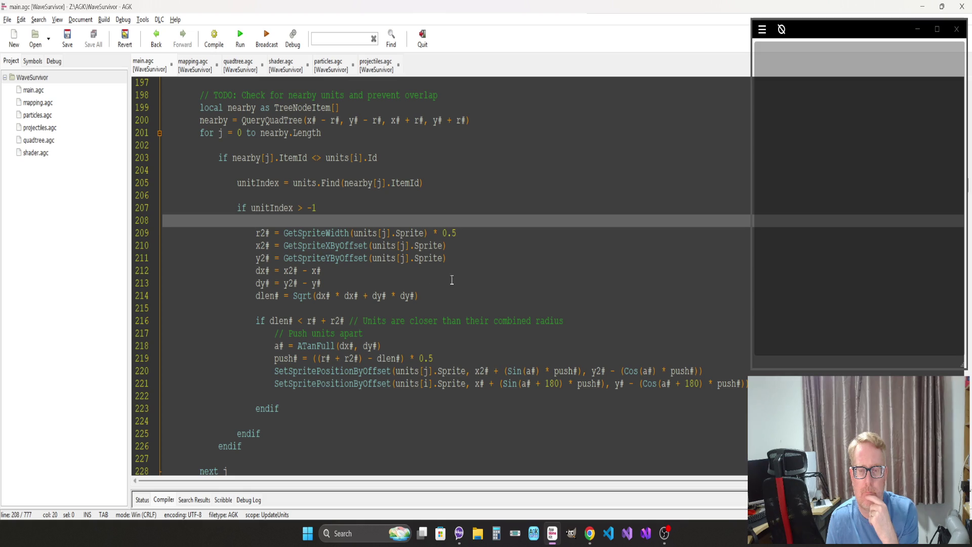
click(549, 320)
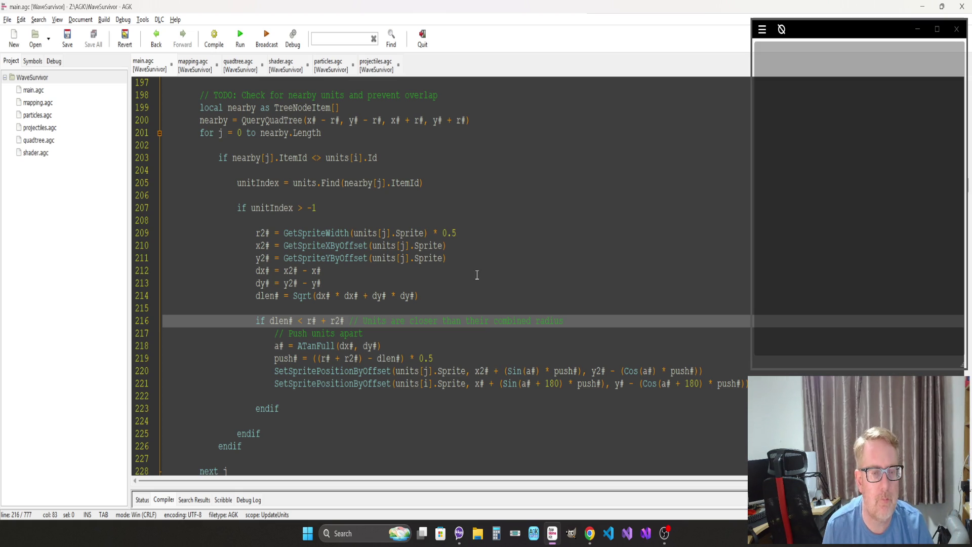
click(466, 246)
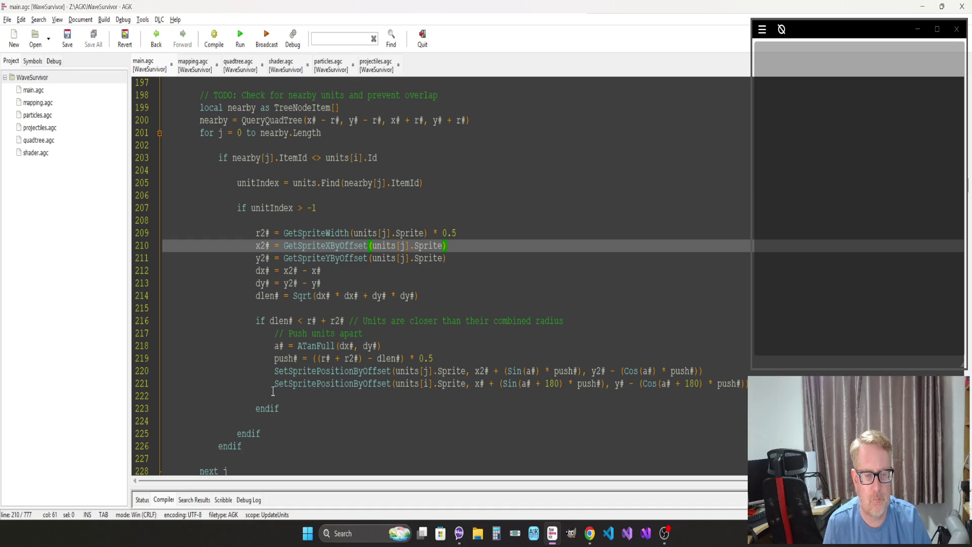
click(349, 395)
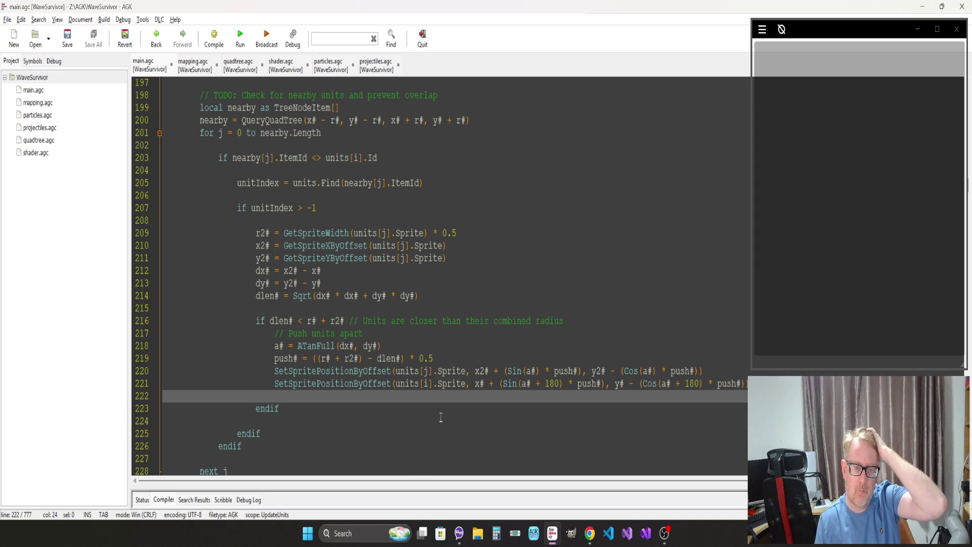
key(F5)
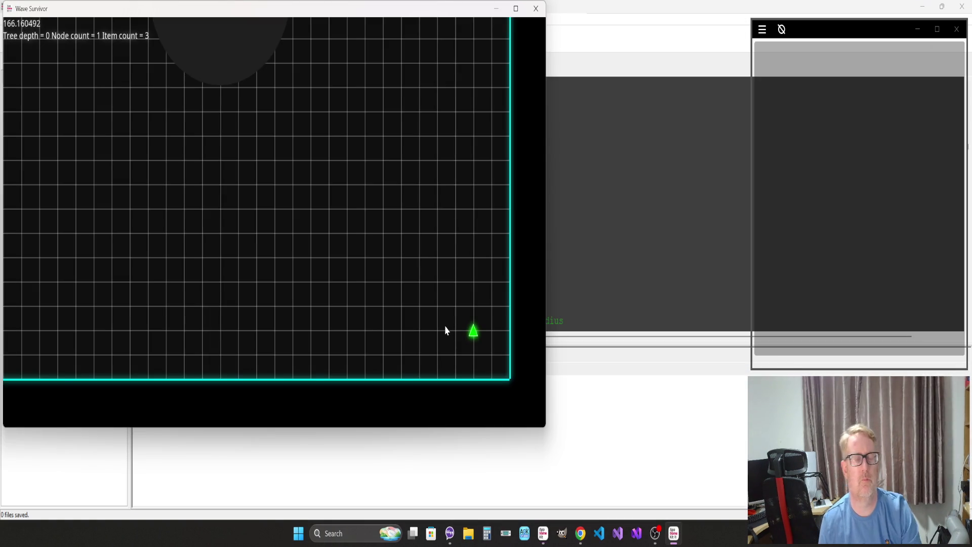
Step: Steer the ship with the arrow keys to watch overlapping star units separate, then close the game with Escape
key(Up)
key(Left)
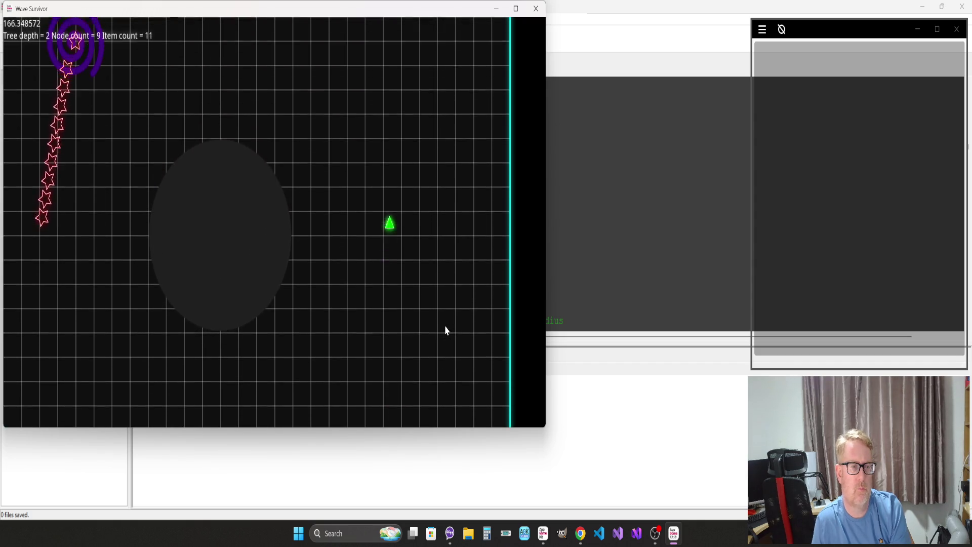
key(Down)
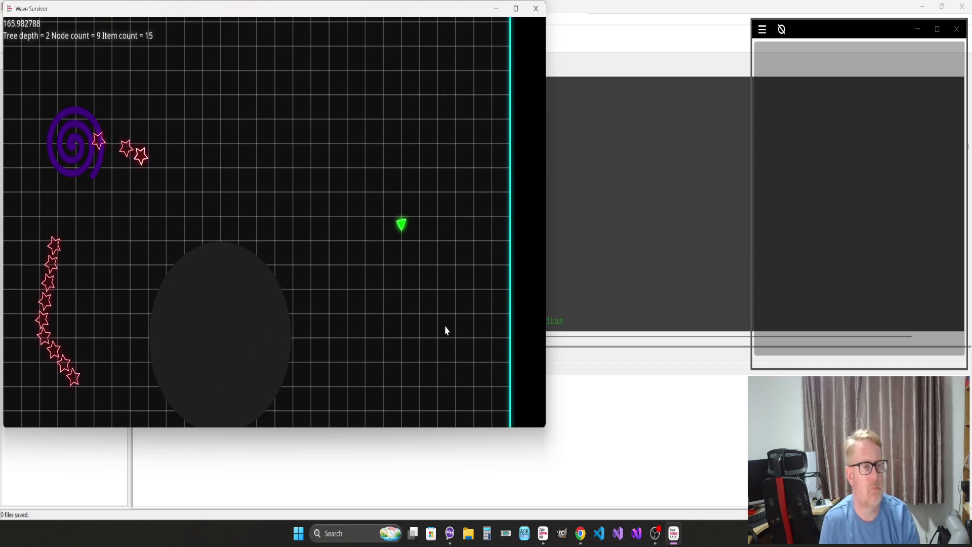
key(Up)
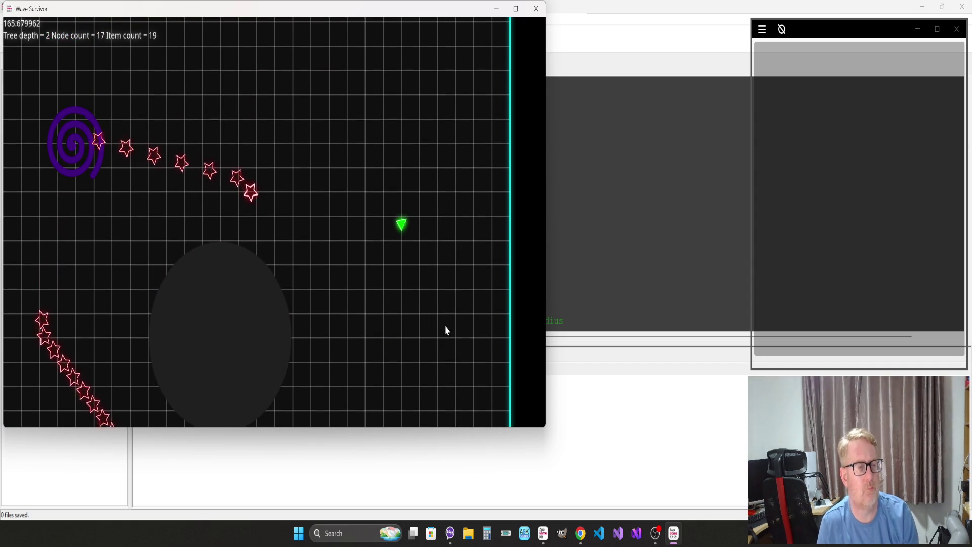
key(Left)
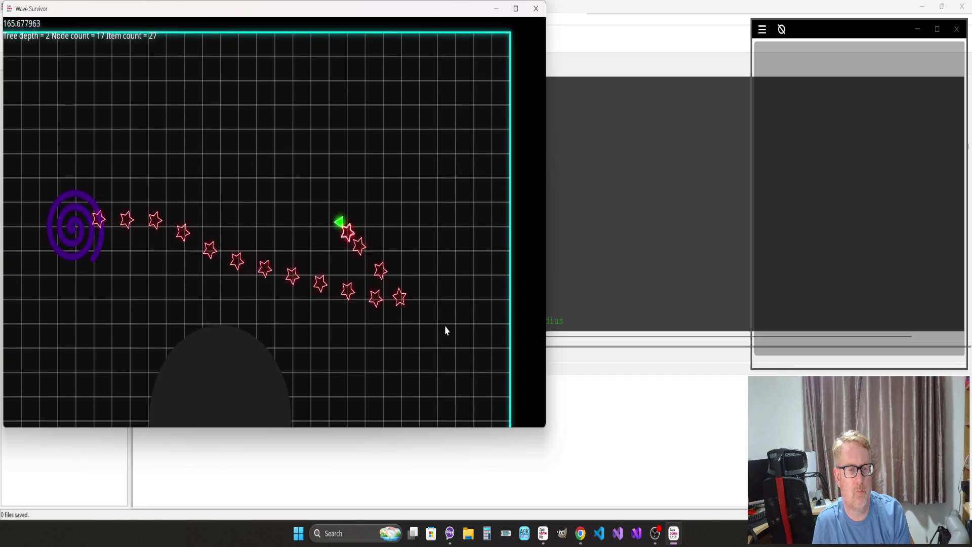
key(Down)
key(Right)
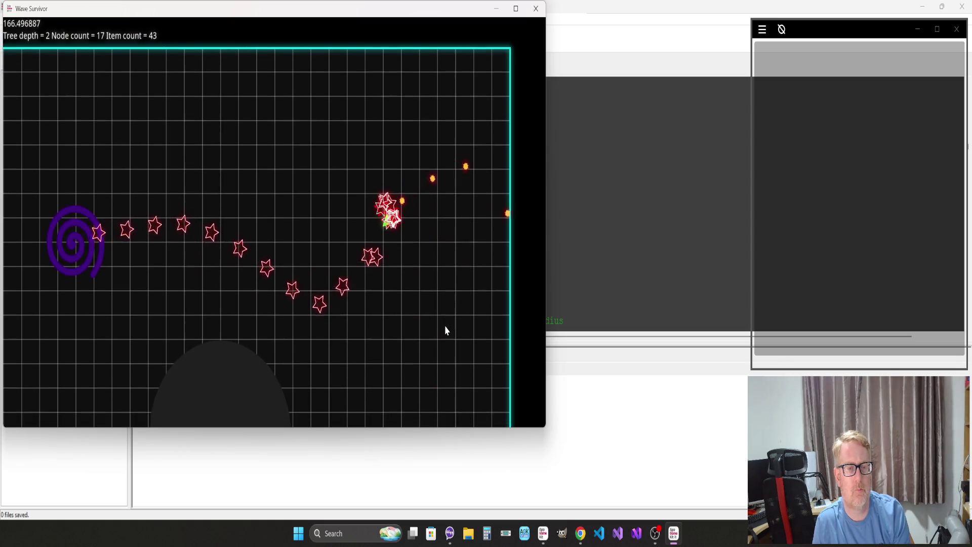
key(Down)
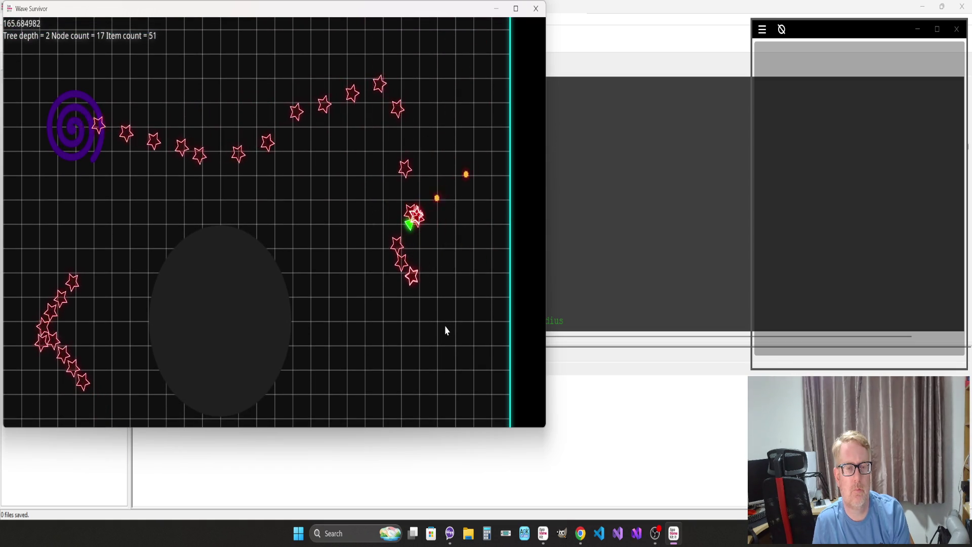
key(Up)
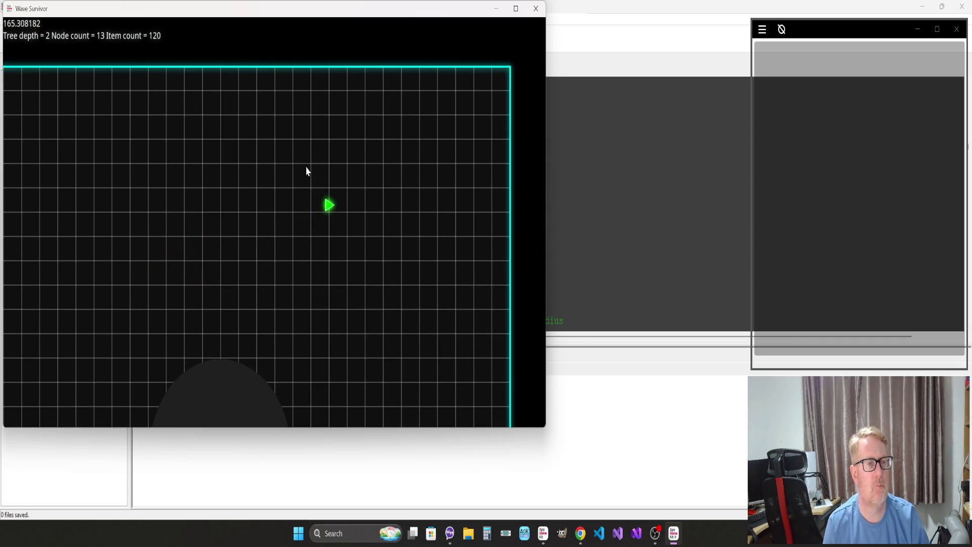
key(Escape)
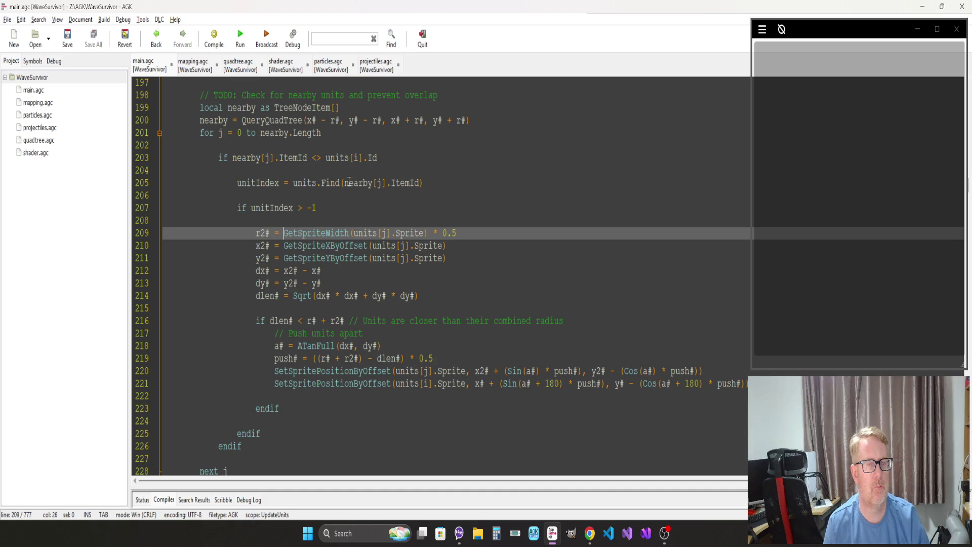
click(297, 259)
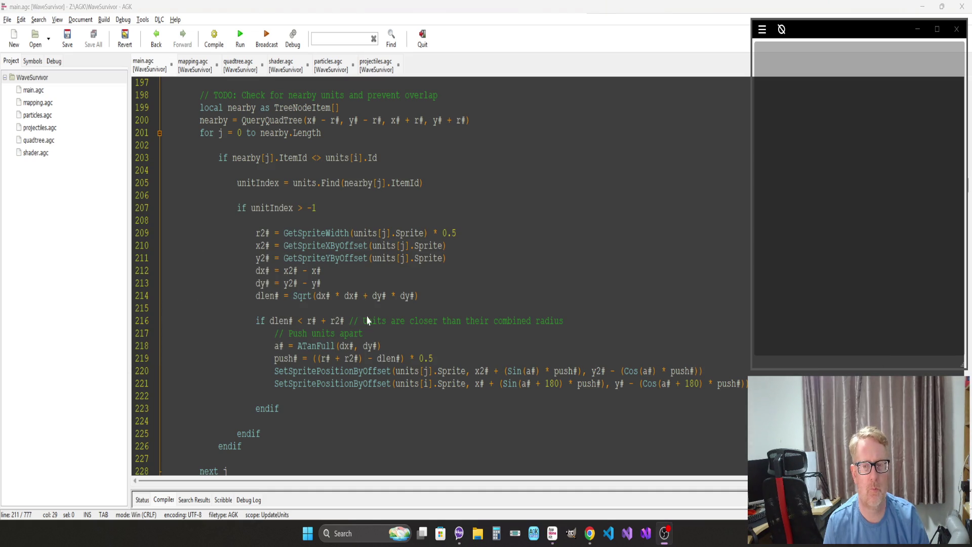
key(Down)
key(Down)
key(Page_Down)
key(Page_Down)
key(Page_Down)
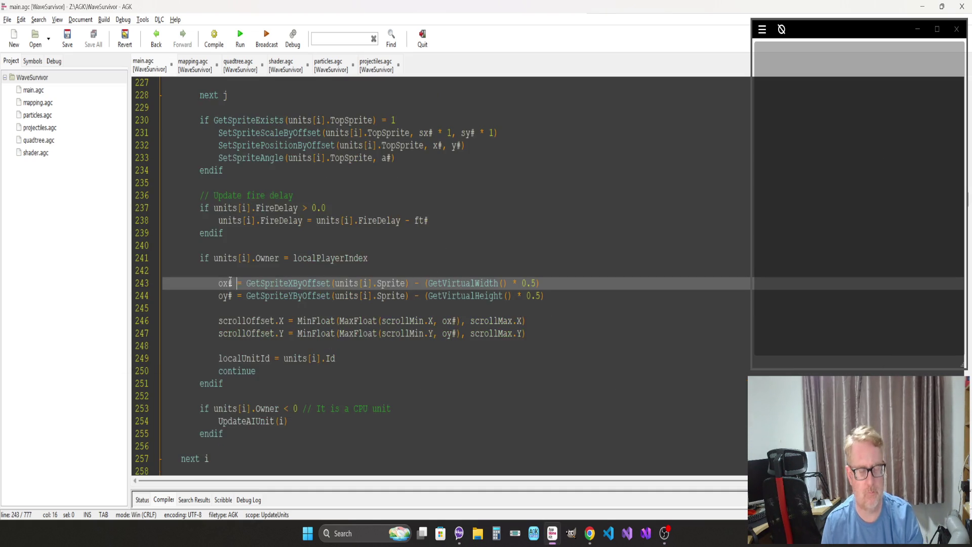
key(Page_Down)
key(Page_Down)
key(Page_Down)
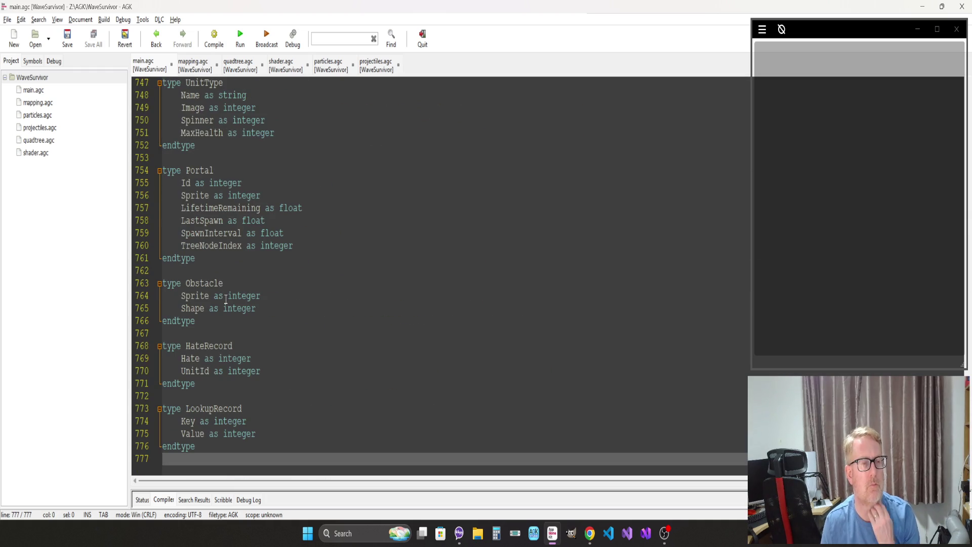
scroll(226, 299, up, 2)
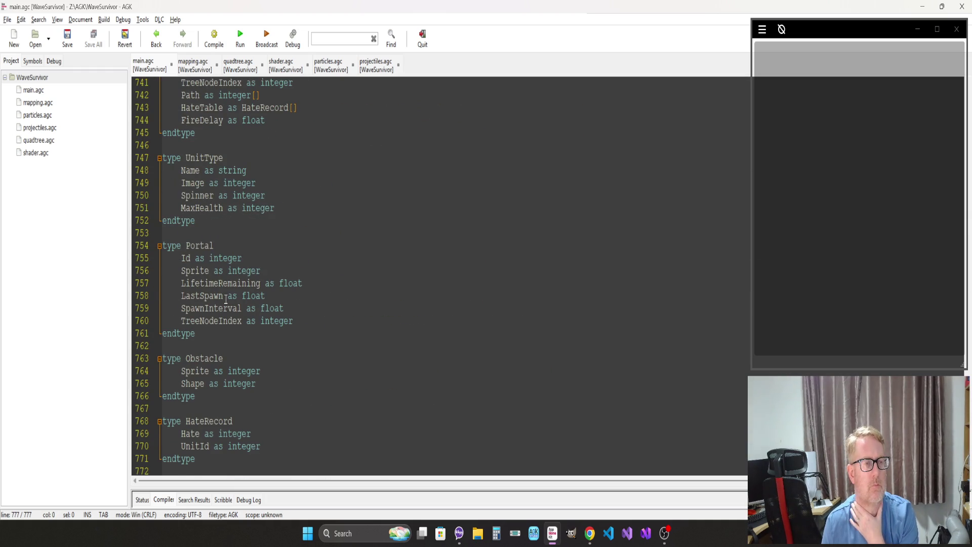
scroll(225, 299, up, 4)
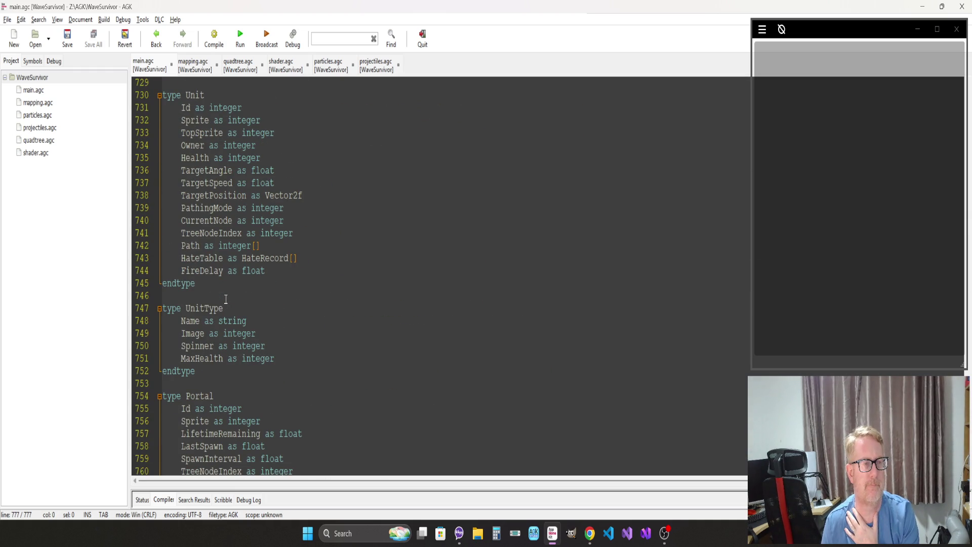
scroll(226, 299, down, 2)
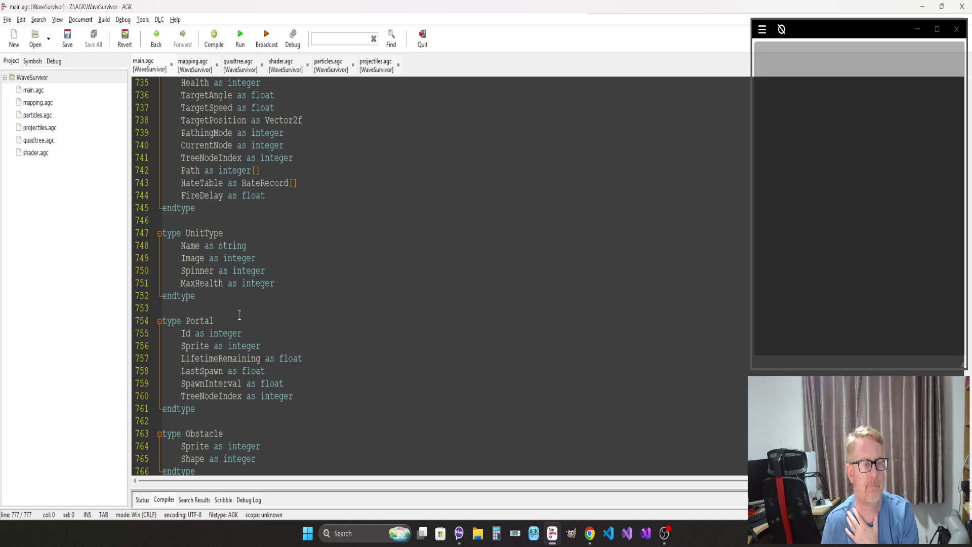
click(239, 316)
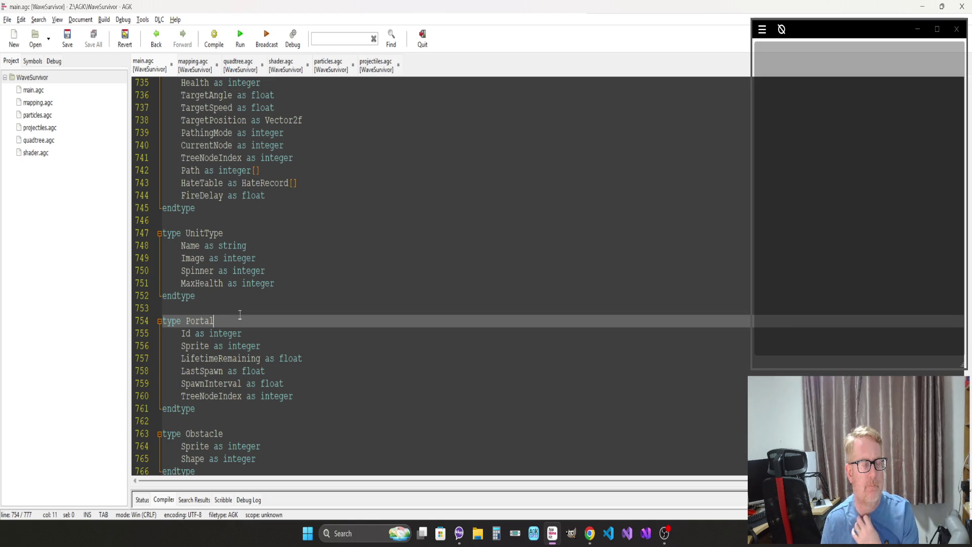
click(265, 271)
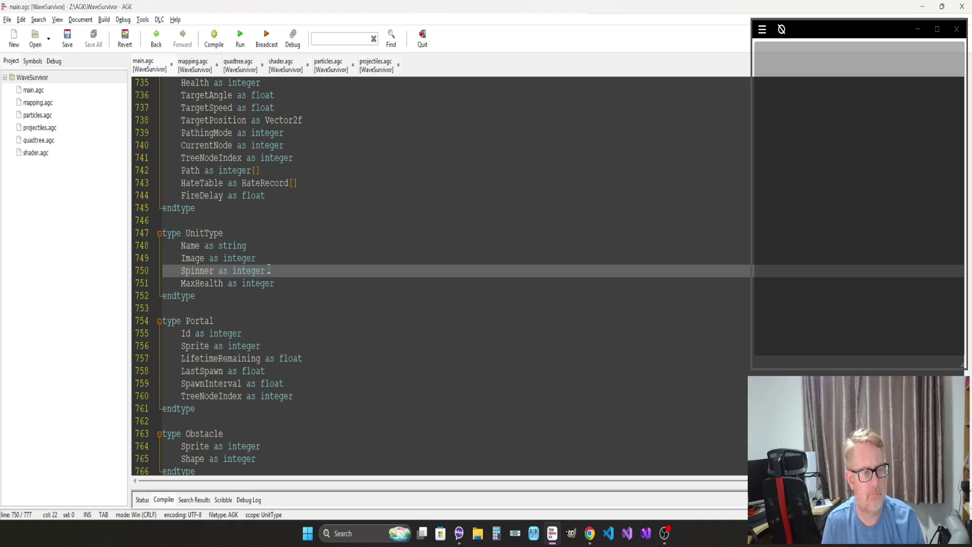
scroll(272, 278, up, 20)
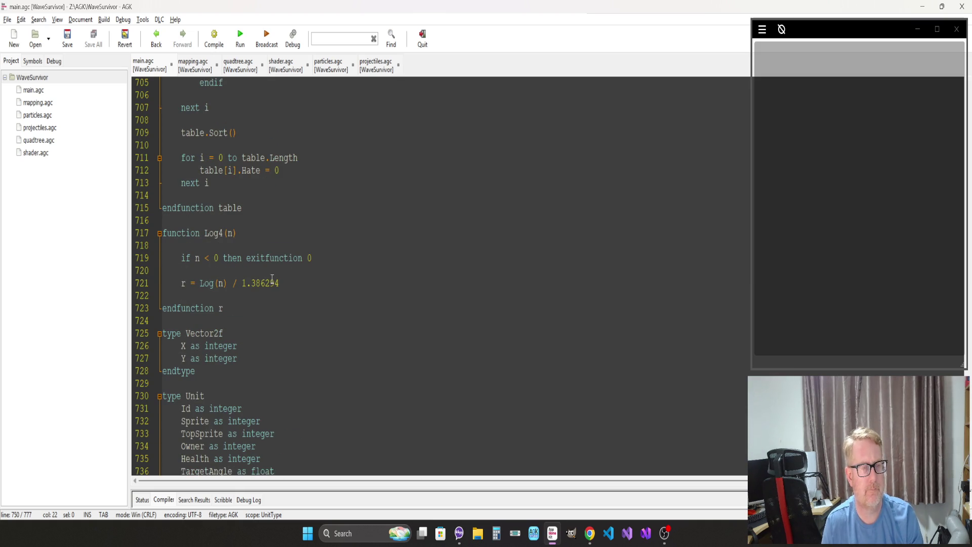
scroll(272, 279, up, 20)
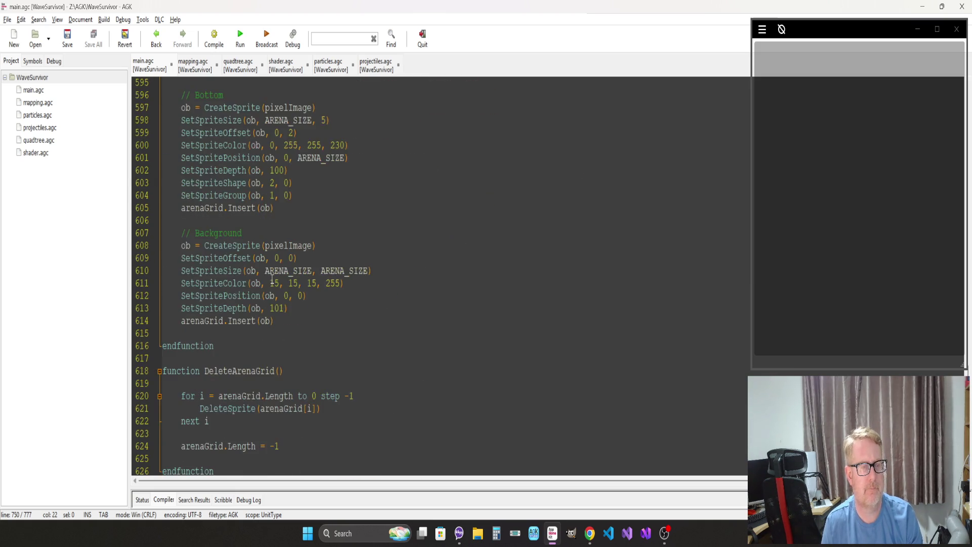
scroll(272, 279, up, 7)
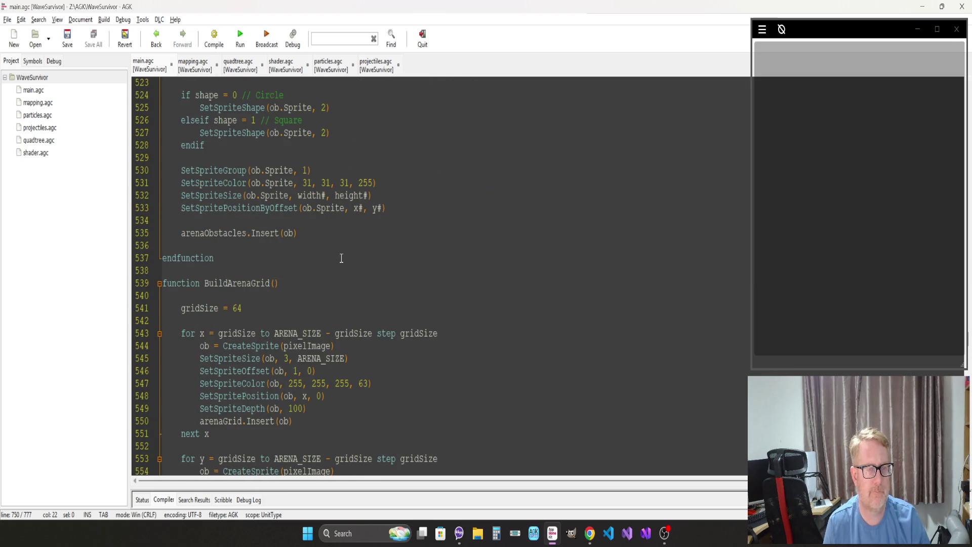
scroll(341, 258, up, 10)
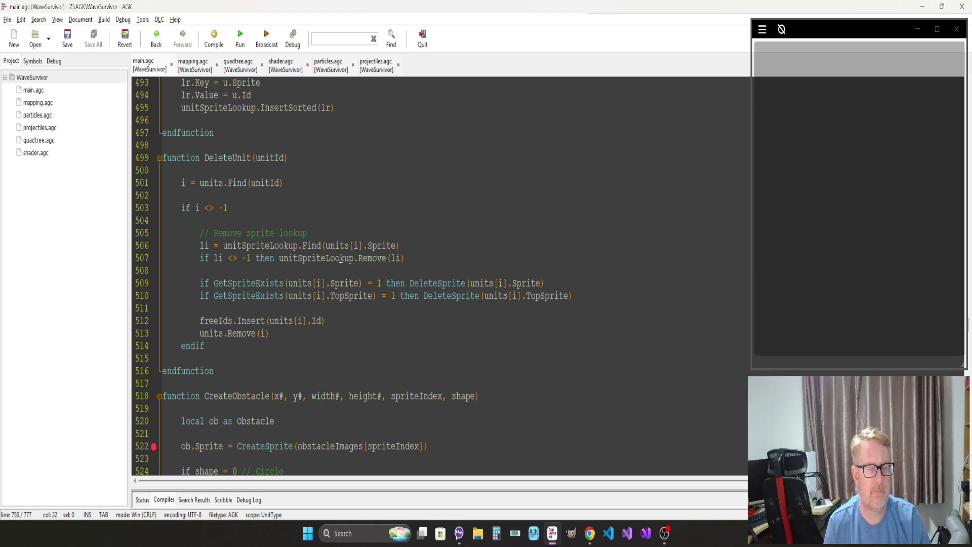
Step: Scroll to the UpdateUnits overlap code and review the combined-radius check and push distance, lines 216–219
scroll(334, 264, up, 2)
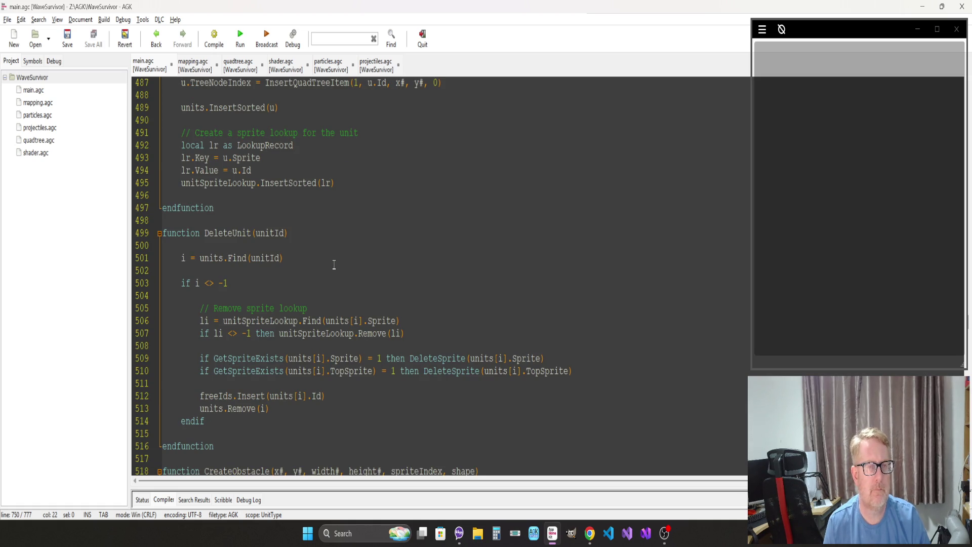
scroll(334, 264, up, 11)
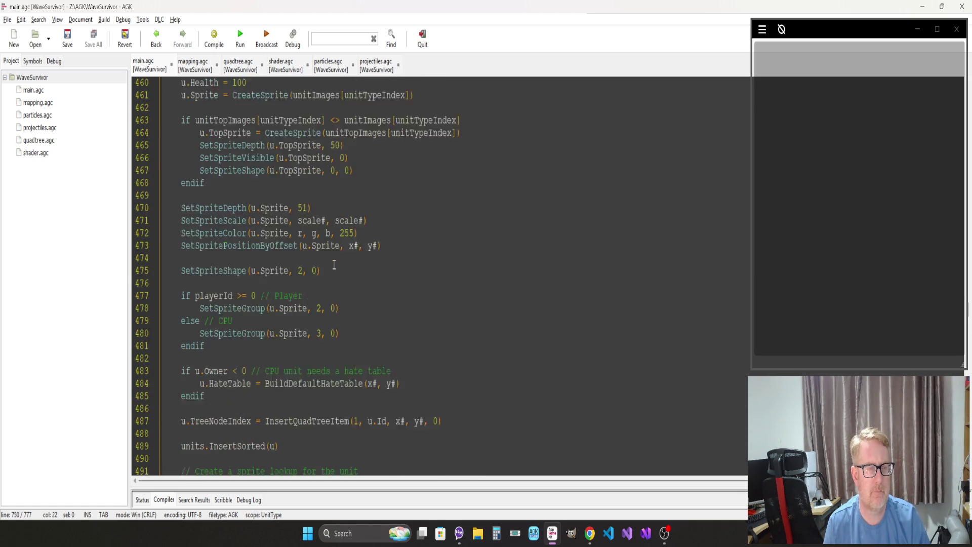
scroll(334, 264, up, 10)
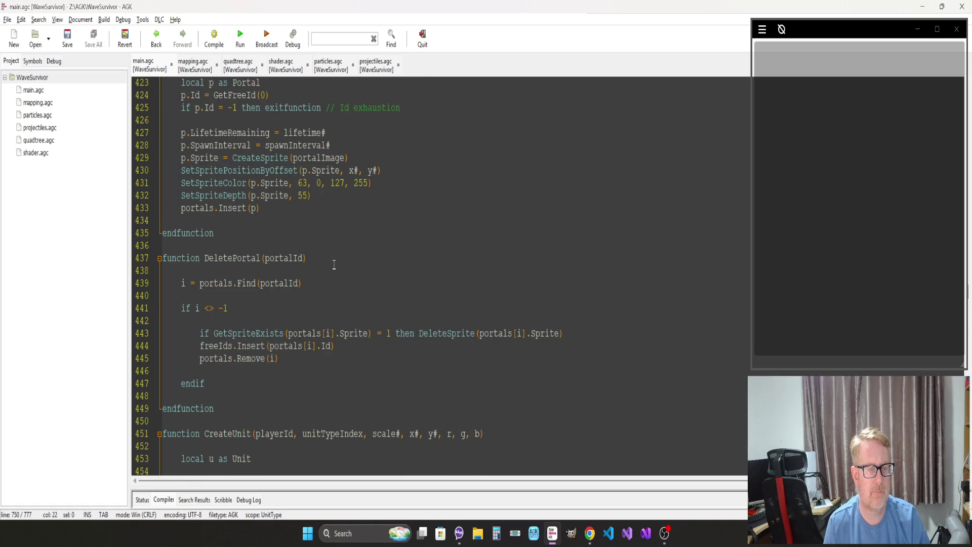
scroll(334, 265, up, 10)
scroll(334, 264, up, 9)
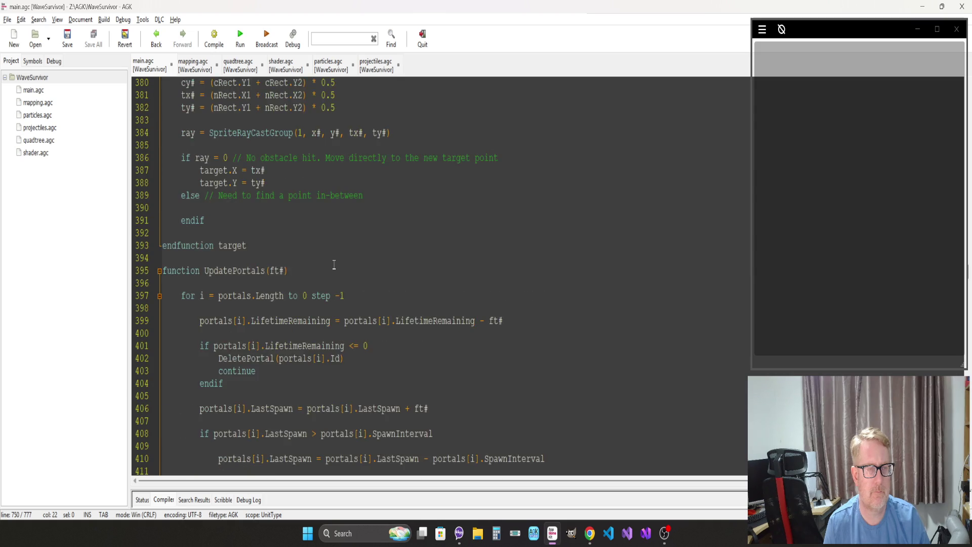
scroll(334, 264, up, 11)
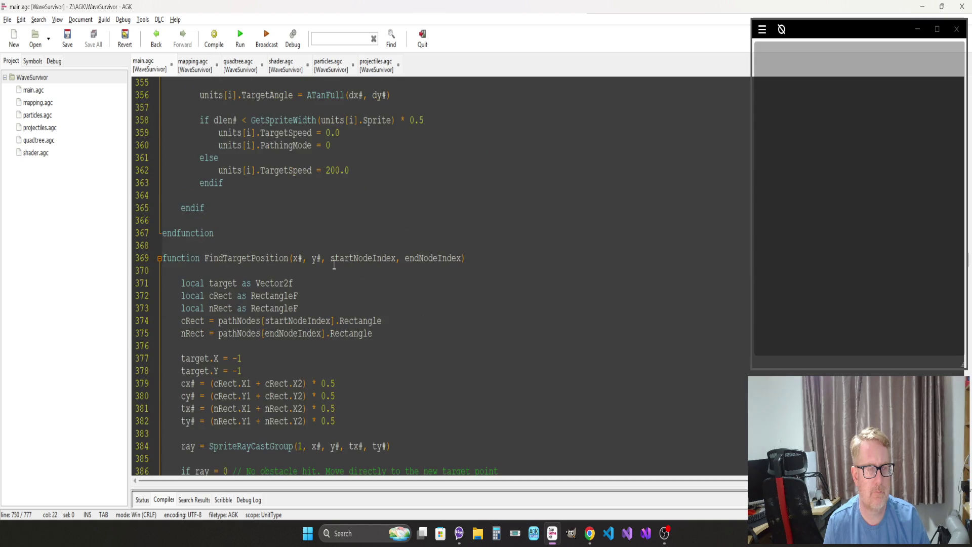
scroll(334, 264, up, 20)
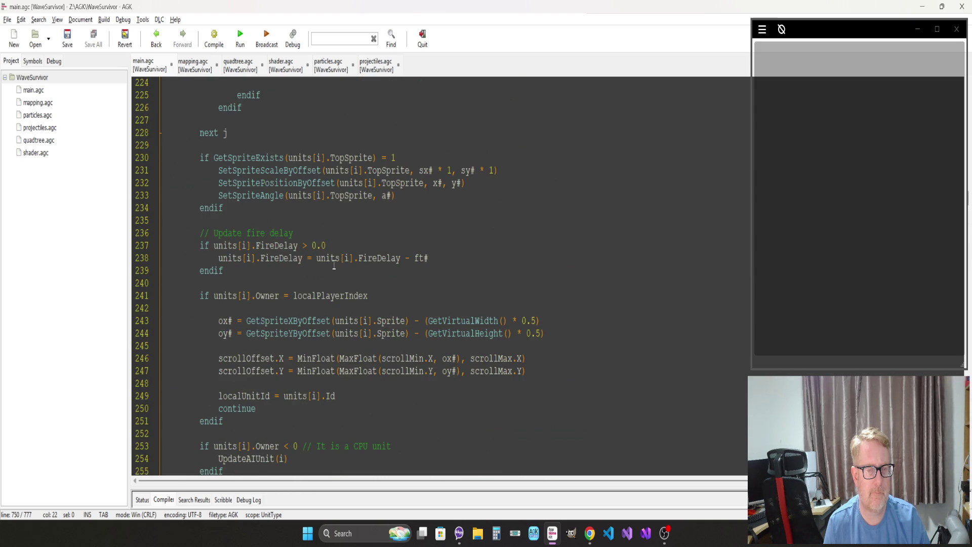
scroll(334, 264, up, 10)
scroll(334, 265, down, 2)
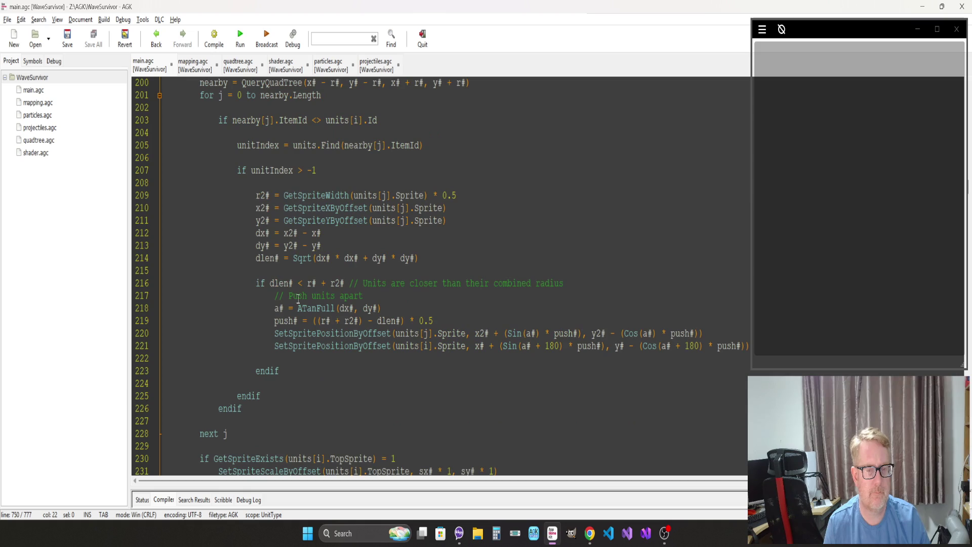
click(344, 321)
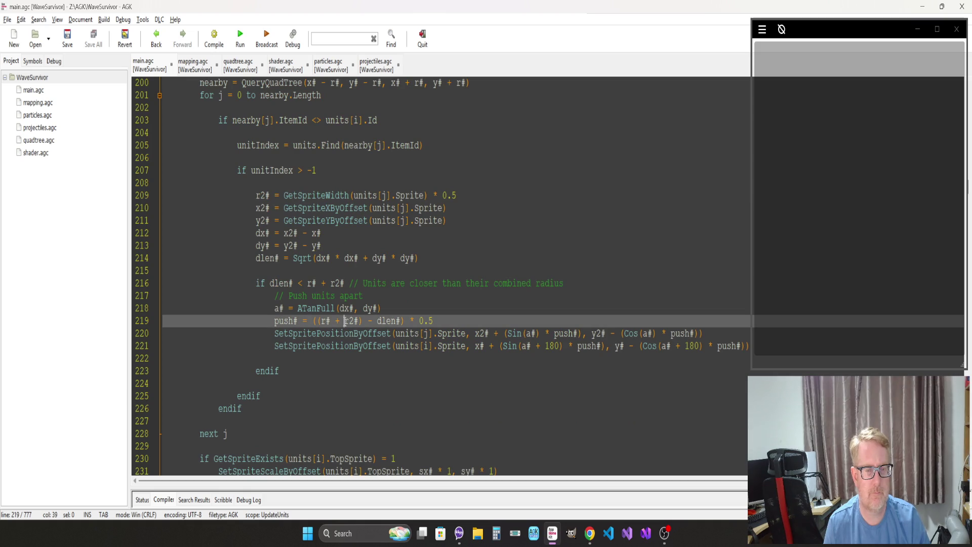
click(430, 283)
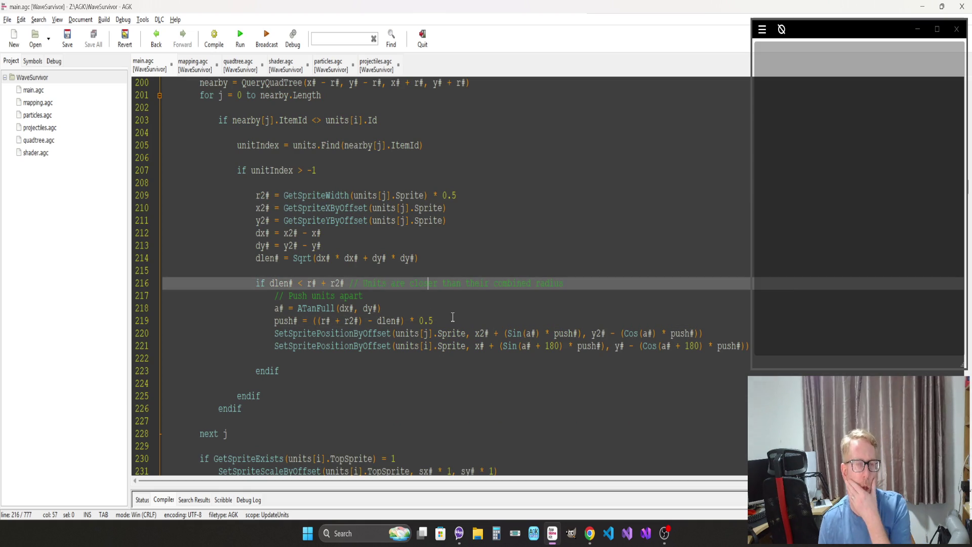
Step: Review the dy# calculation on line 213 and place the caret at the end of the push calculation
scroll(453, 309, up, 4)
scroll(448, 315, up, 8)
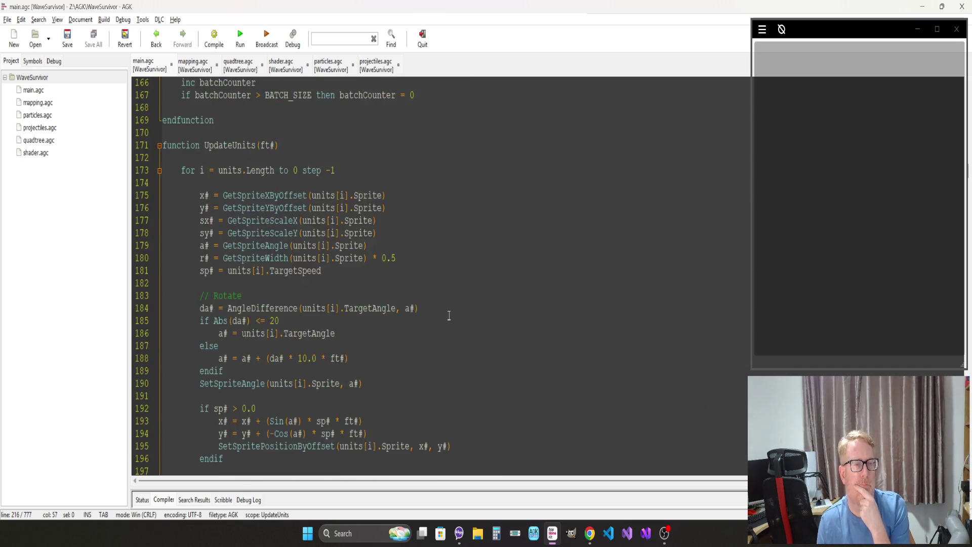
scroll(449, 315, down, 1)
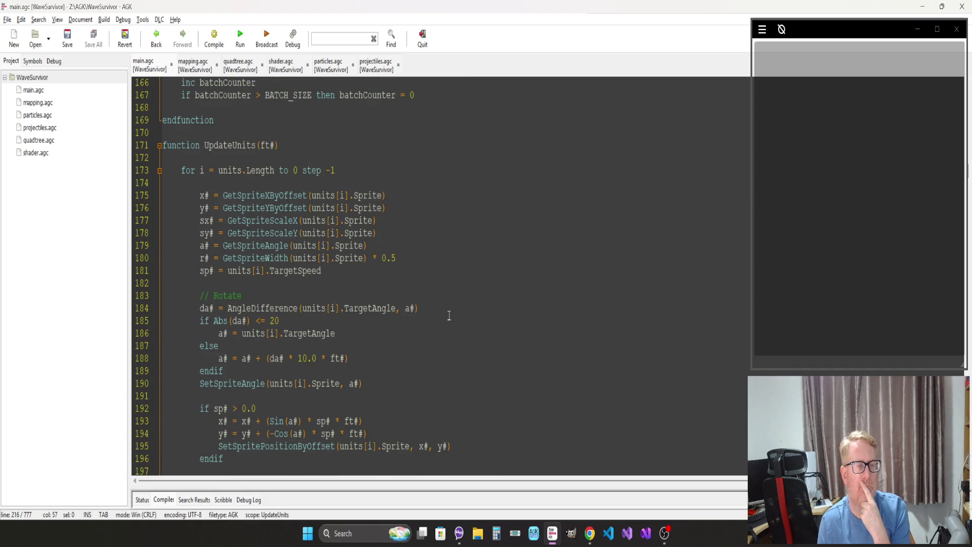
scroll(448, 315, down, 4)
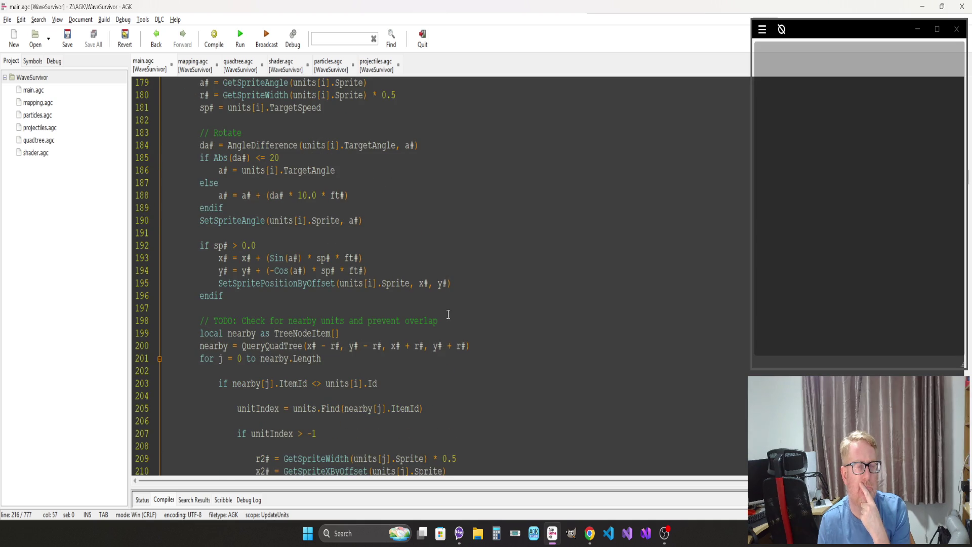
scroll(448, 315, down, 2)
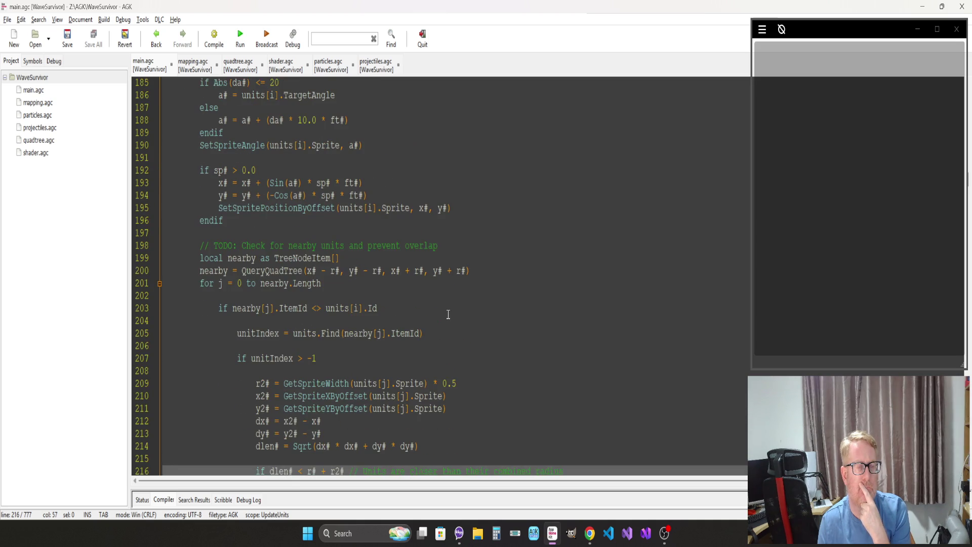
scroll(448, 314, down, 4)
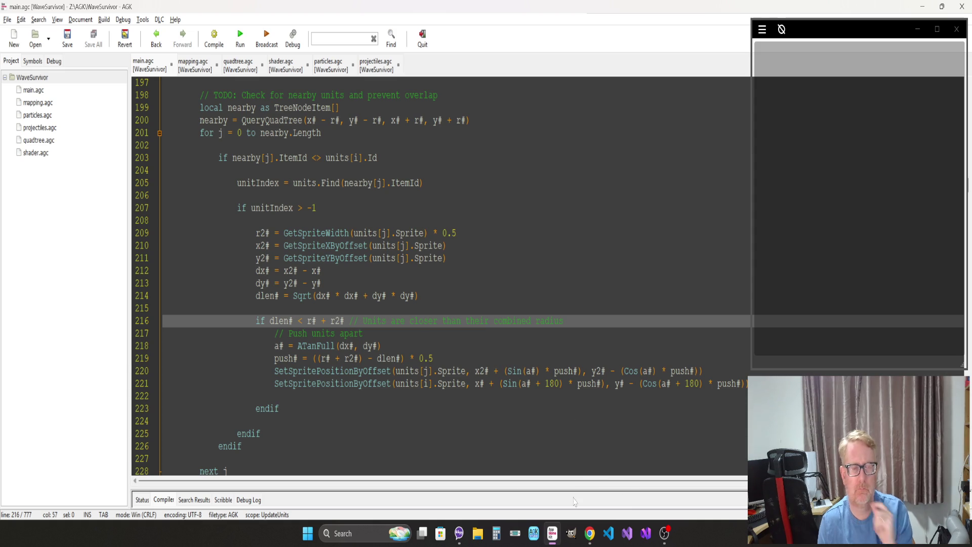
click(460, 283)
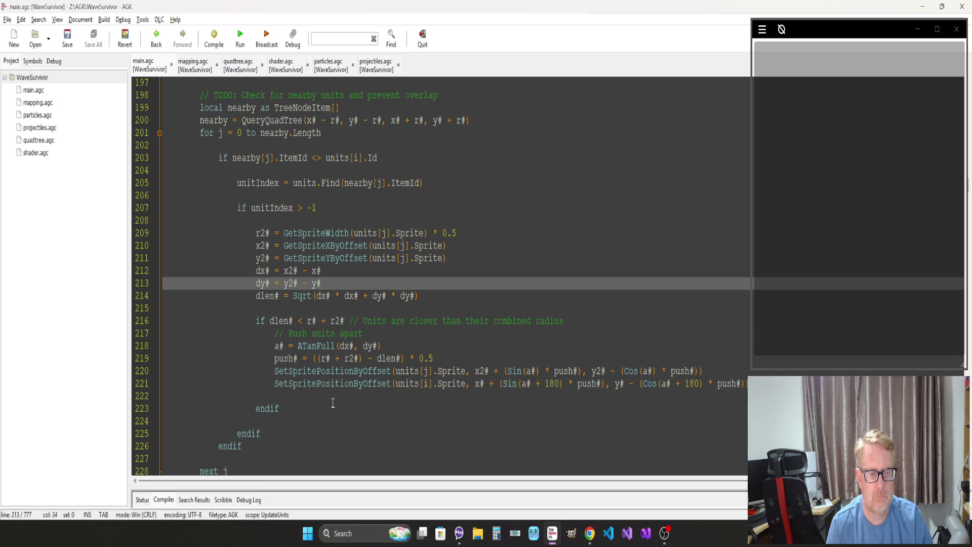
scroll(332, 402, up, 4)
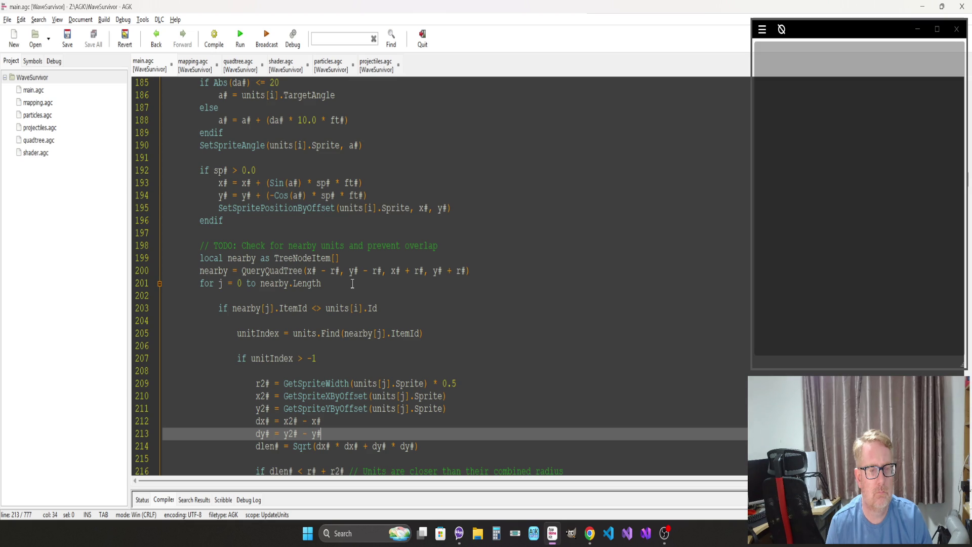
scroll(353, 283, down, 7)
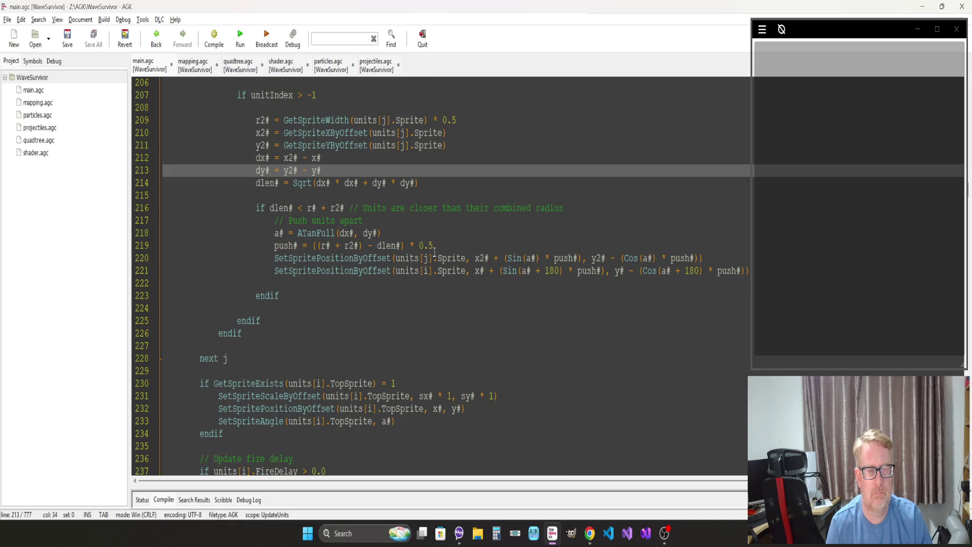
click(454, 245)
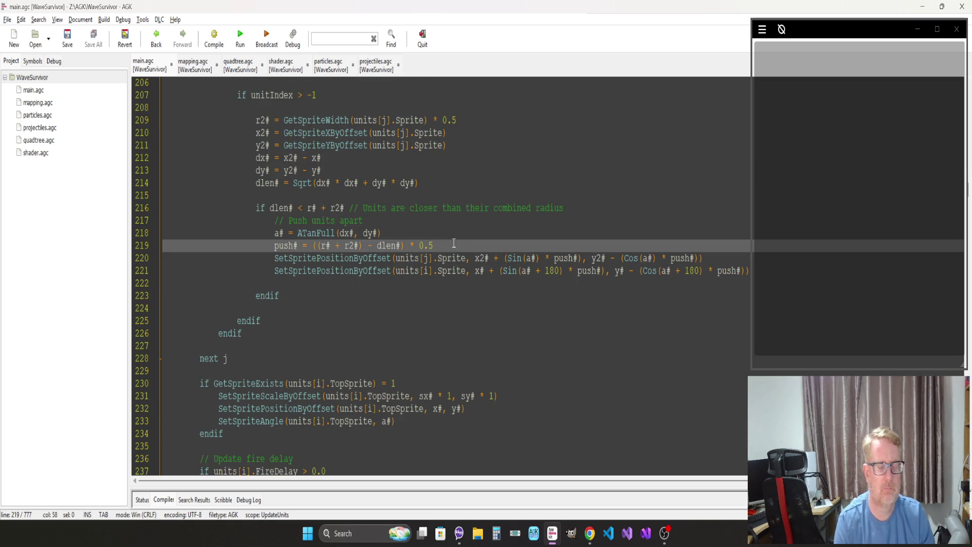
Step: Replace the 0.5 push multiplier on line 219 with ft# and run the game with F5
key(BackSpace)
key(BackSpace)
text(#)
key(F5)
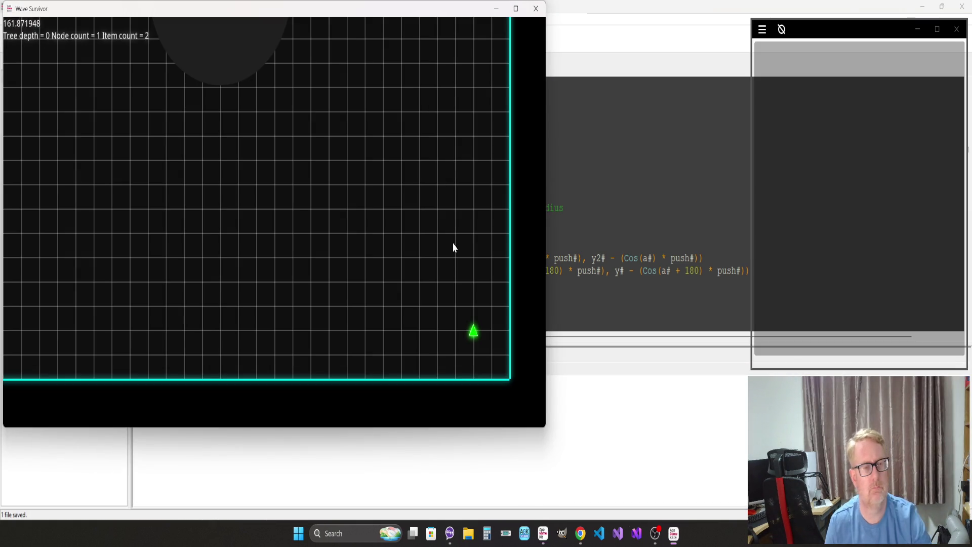
Step: Steer the ship to test the frame-time push, then close the game window
key(Up)
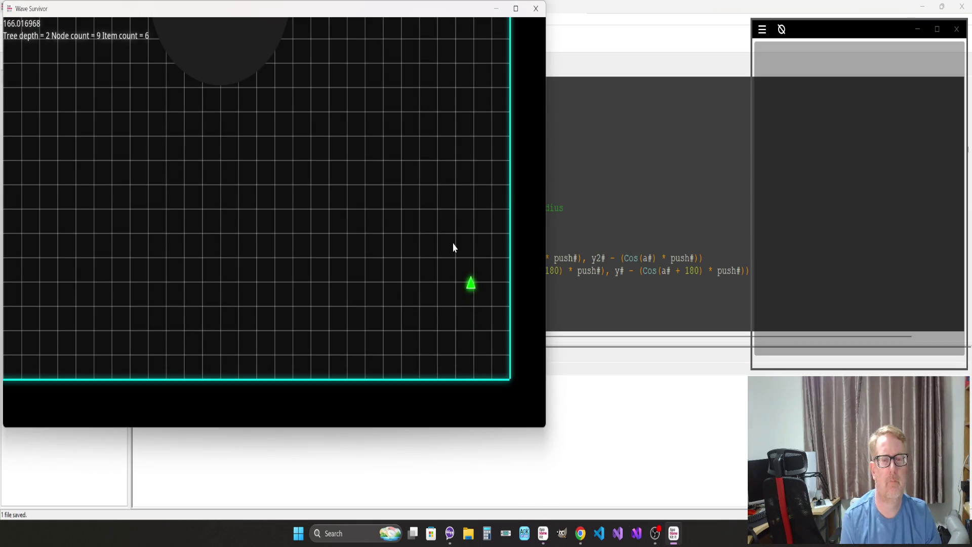
key(Left)
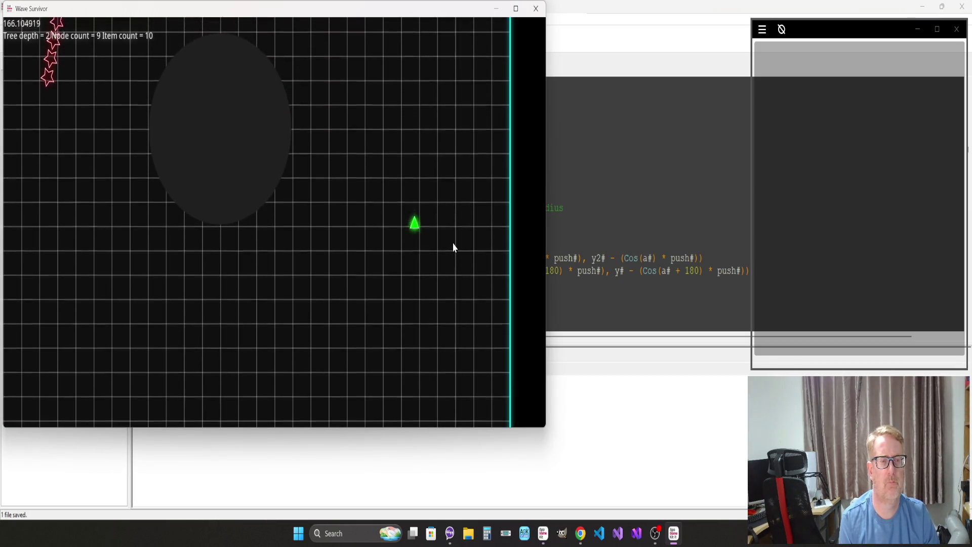
key(Right)
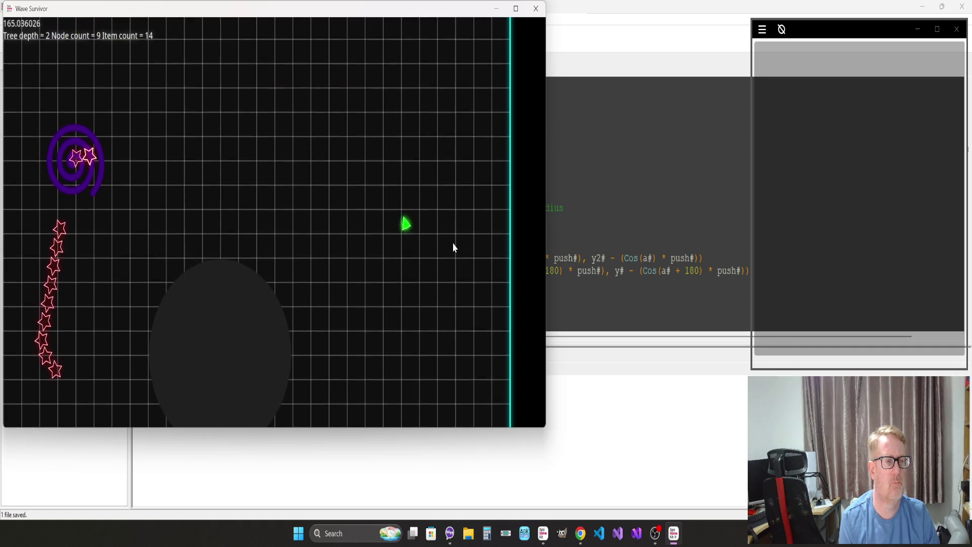
key(Left)
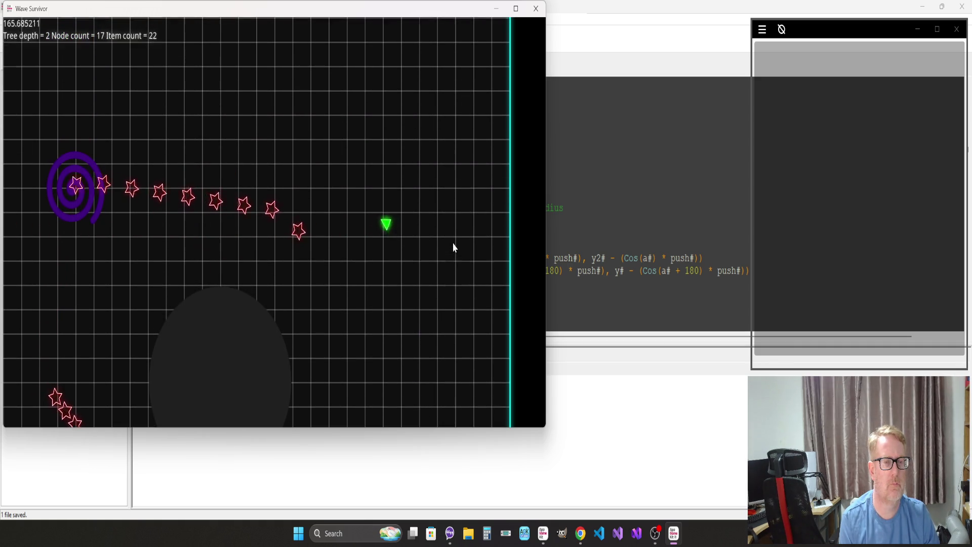
key(Down)
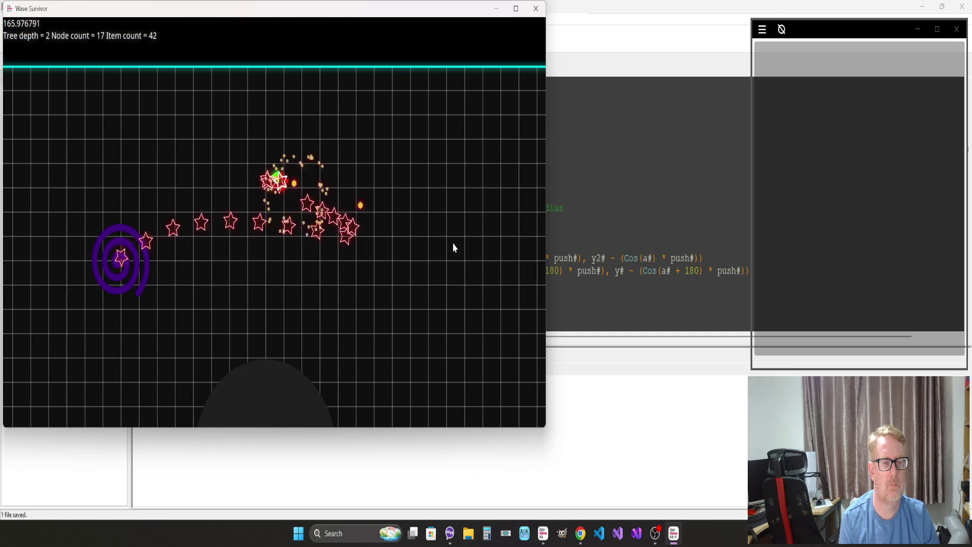
key(Escape)
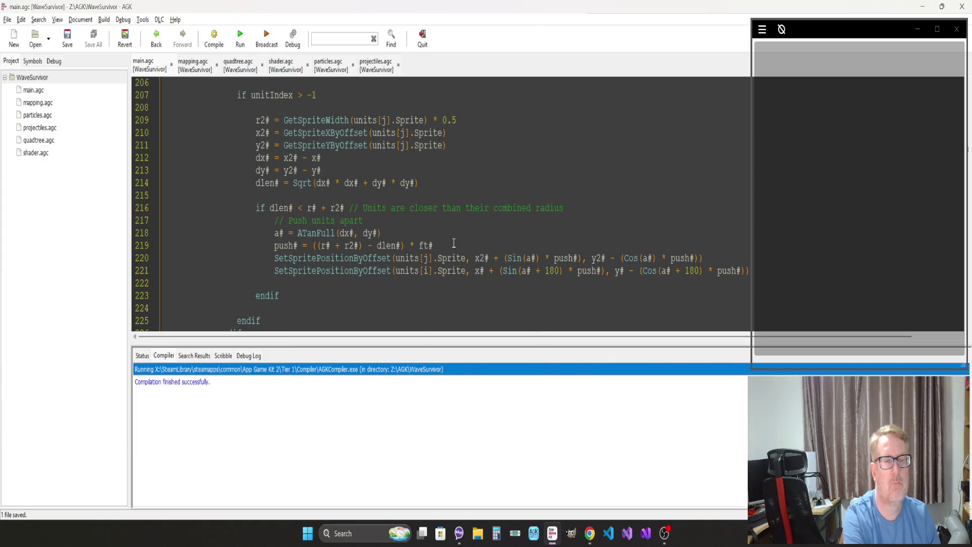
Step: Append a ' *' multiplier after ft# at the end of the push# line 219
click(633, 196)
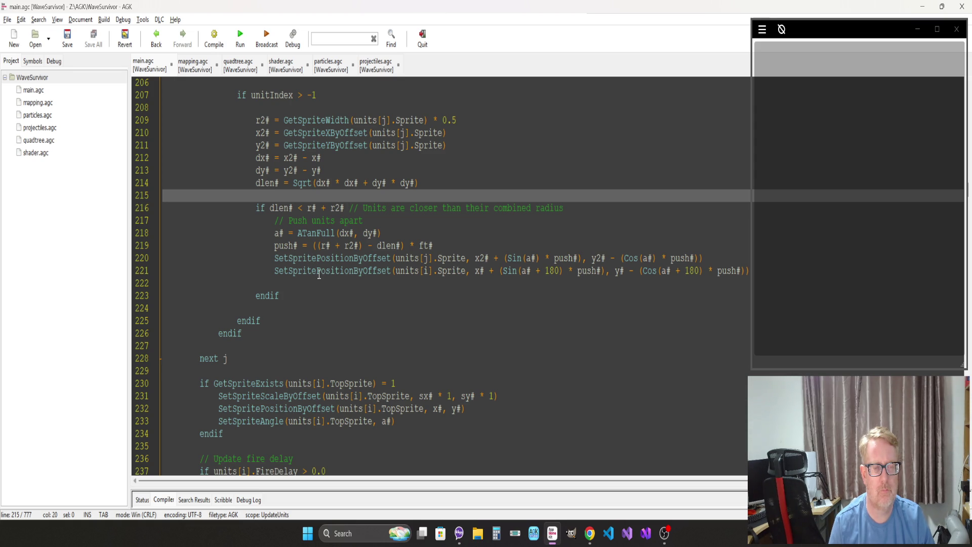
click(319, 271)
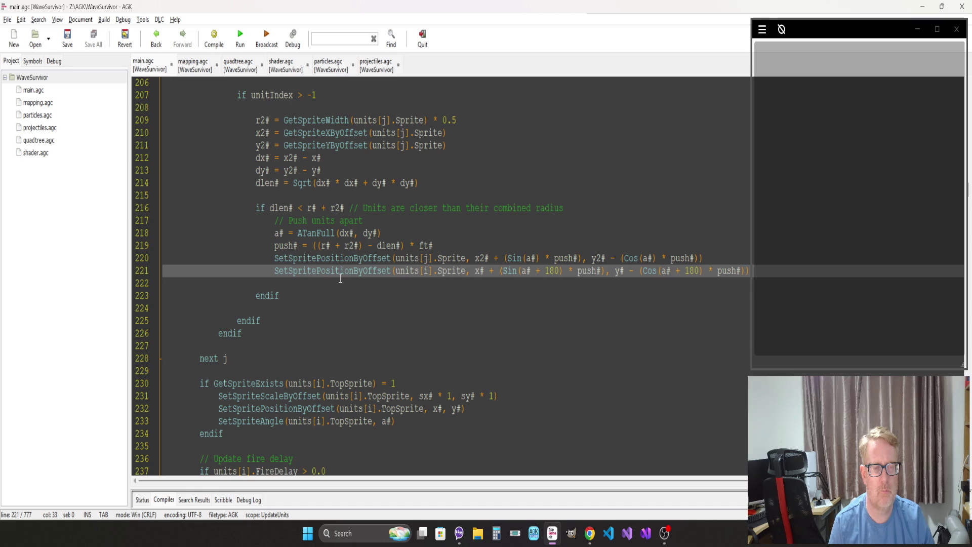
click(438, 246)
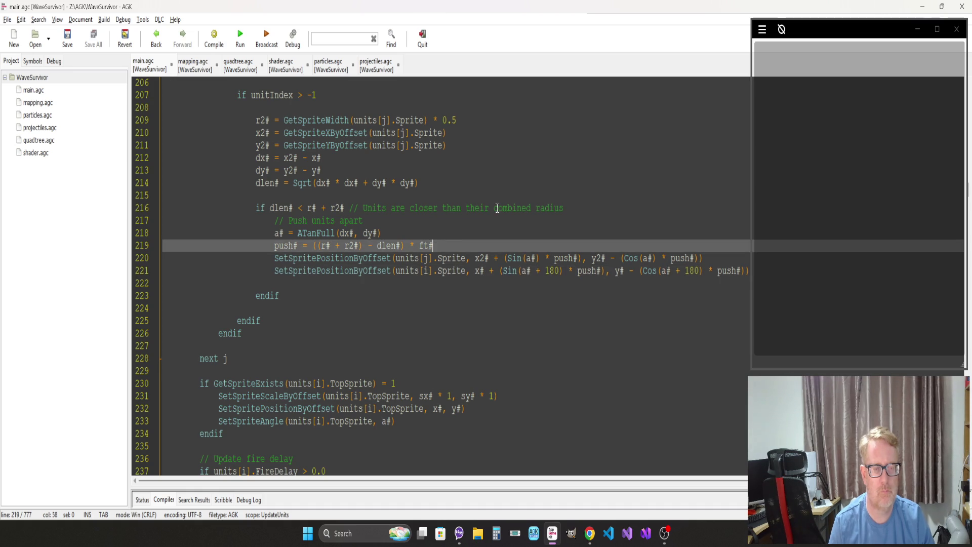
text(*)
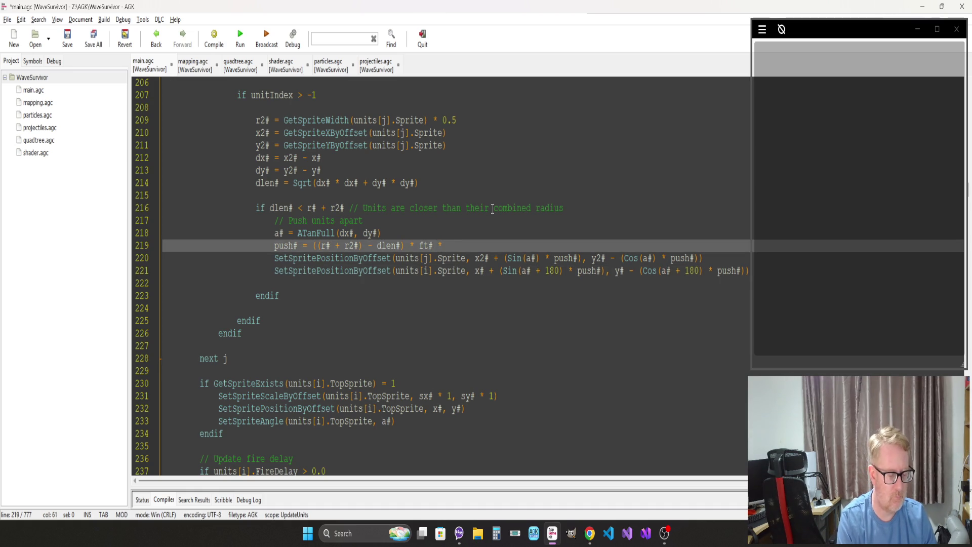
Step: Run the game with the '* ft# * 2.0' push, steer with WASD to test separation, then close it
key(F5)
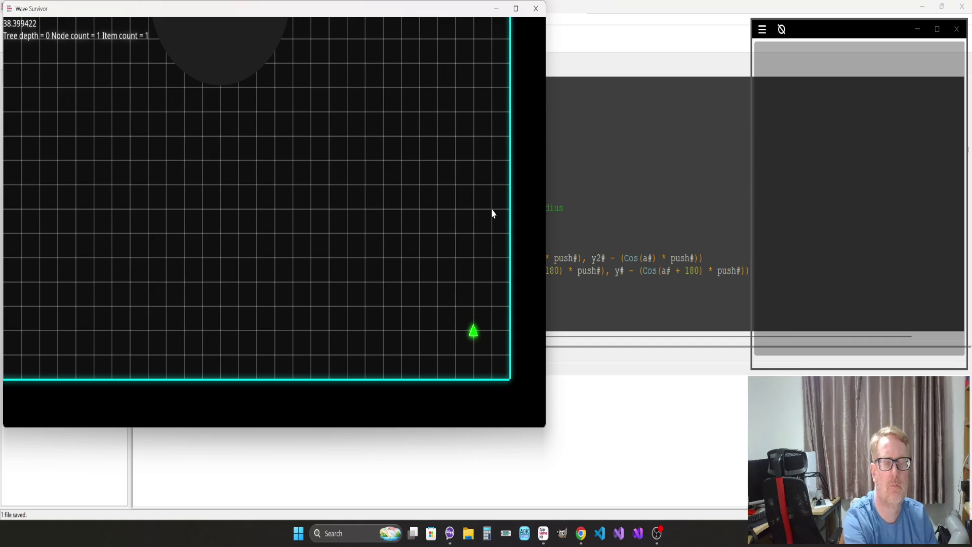
key(w)
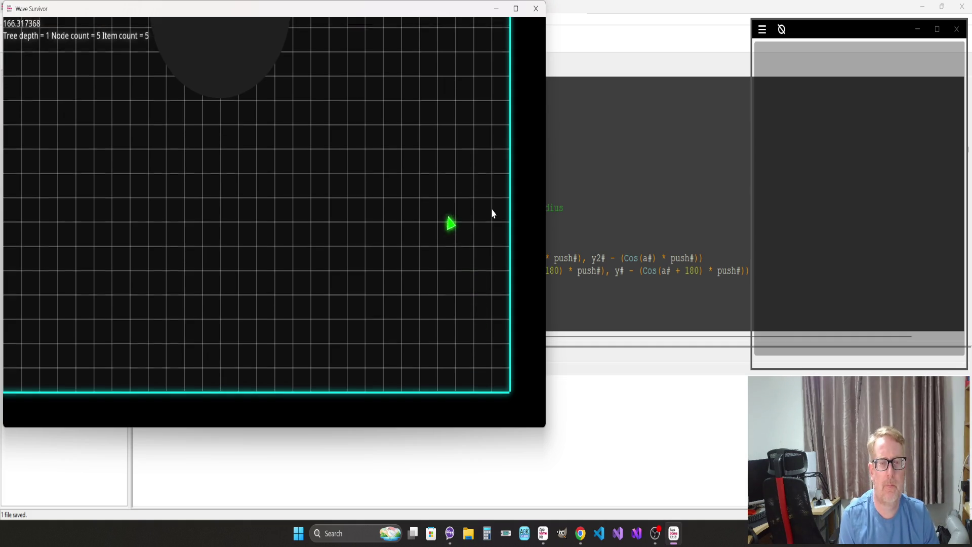
key(w)
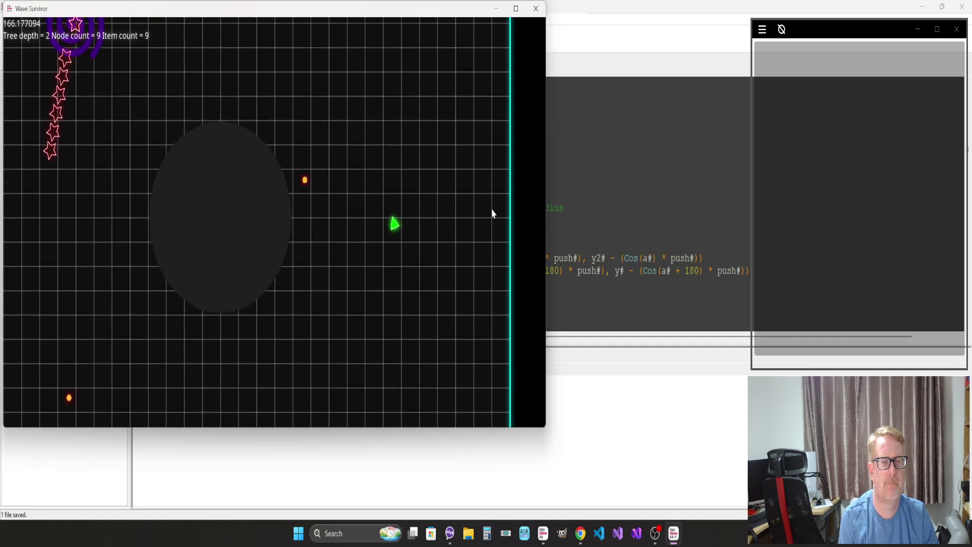
key(w)
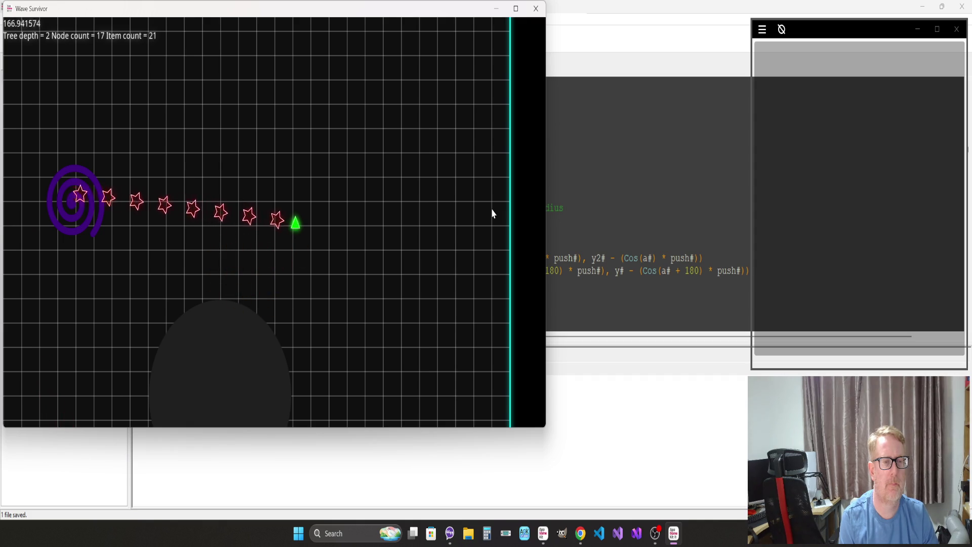
key(d)
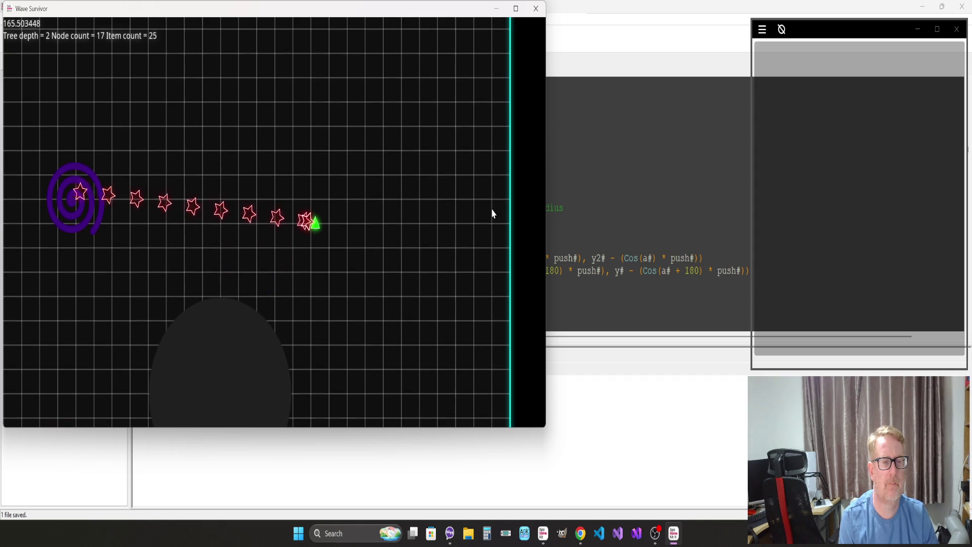
key(w)
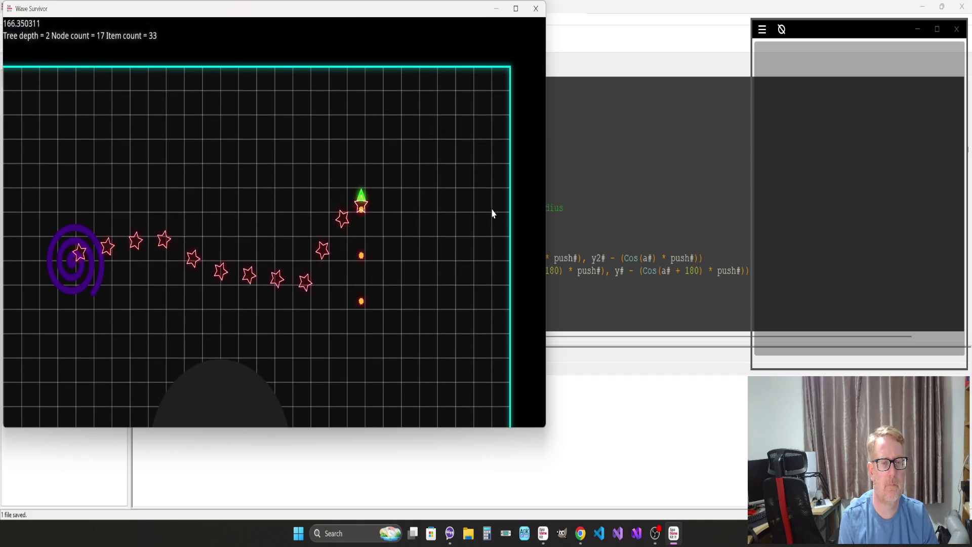
key(s)
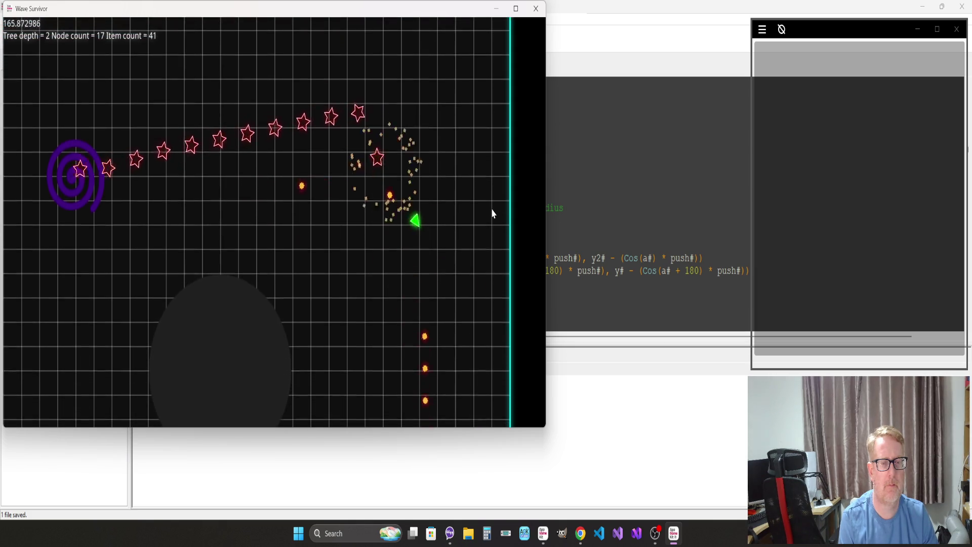
key(a)
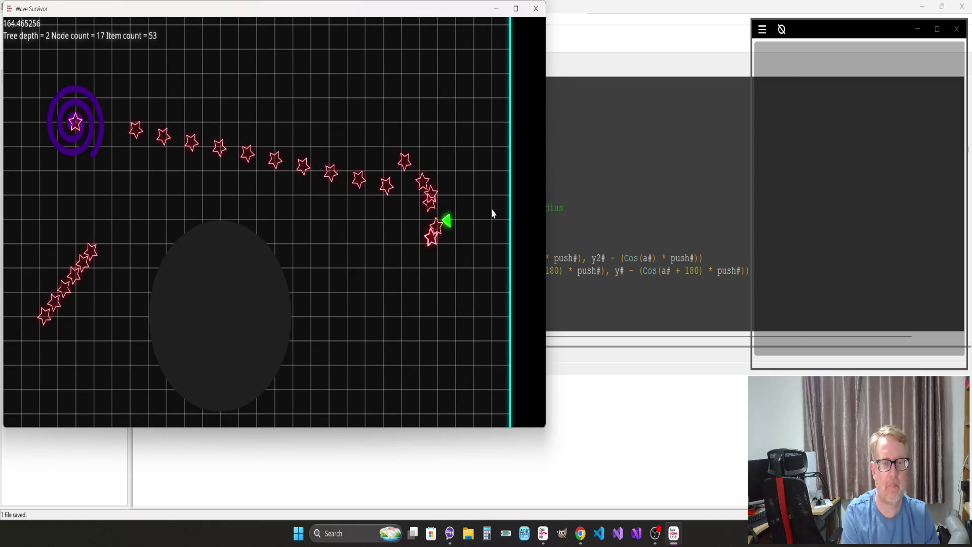
key(Escape)
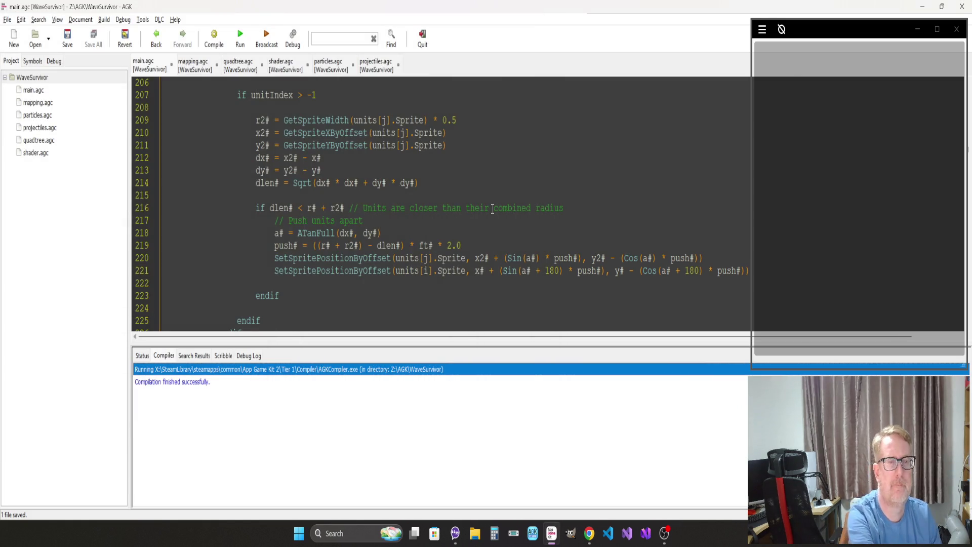
Step: Change the push to Pow(((r# + r2#) - dlen#), 2) * ft# and run the game
click(476, 245)
key(BackSpace)
key(BackSpace)
key(BackSpace)
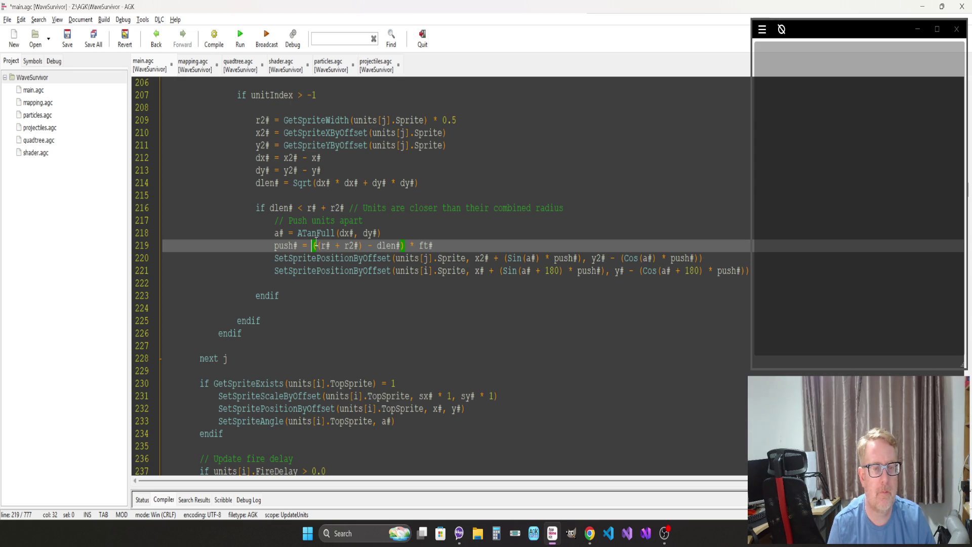
text(Pow)
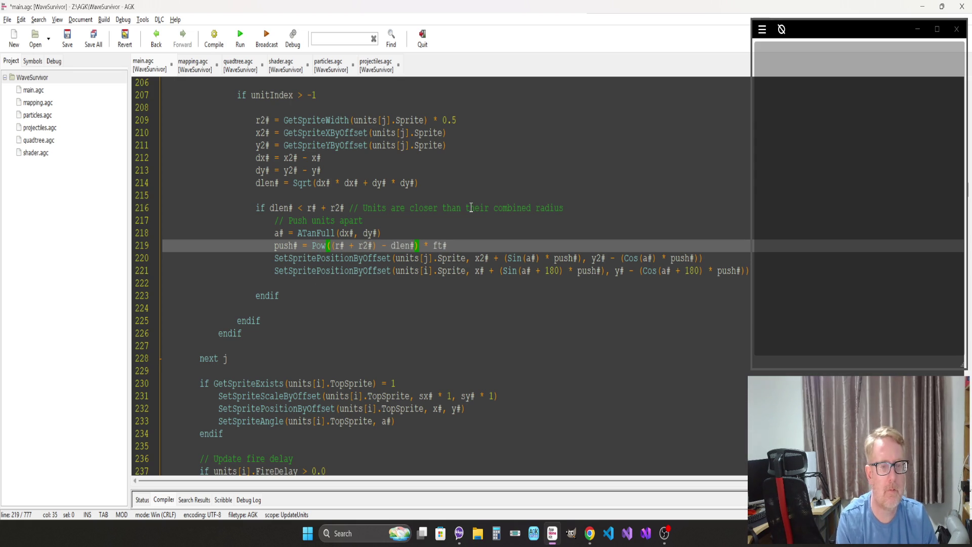
text(()
key(Right)
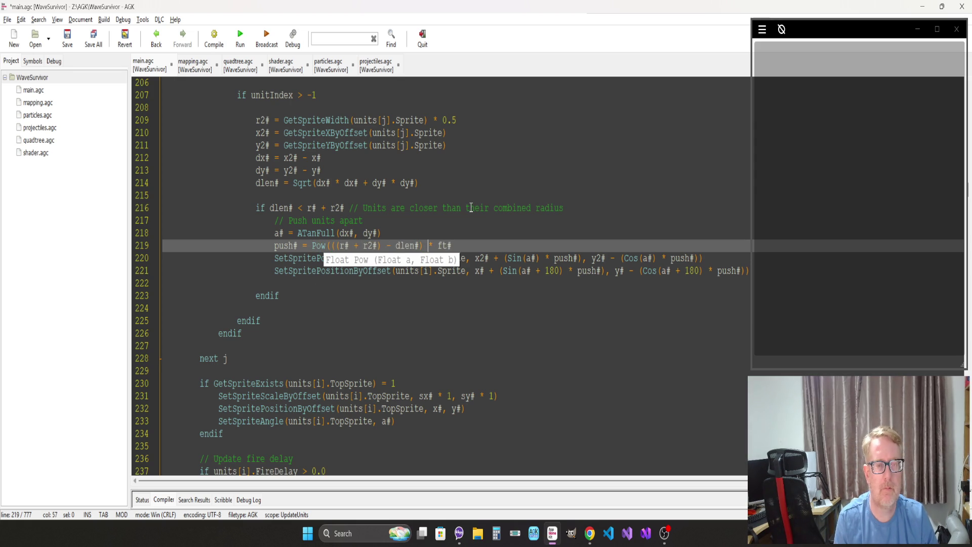
text(, 2))
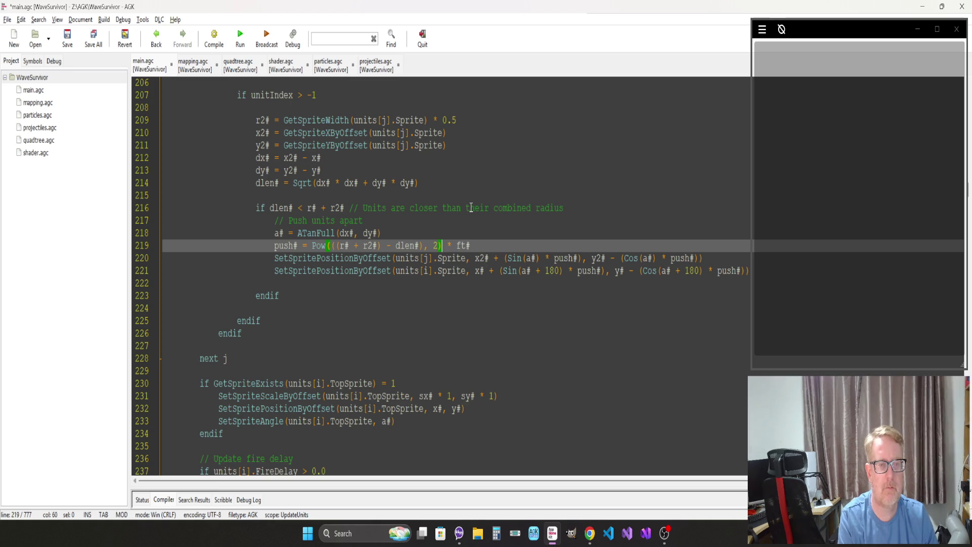
key(F5)
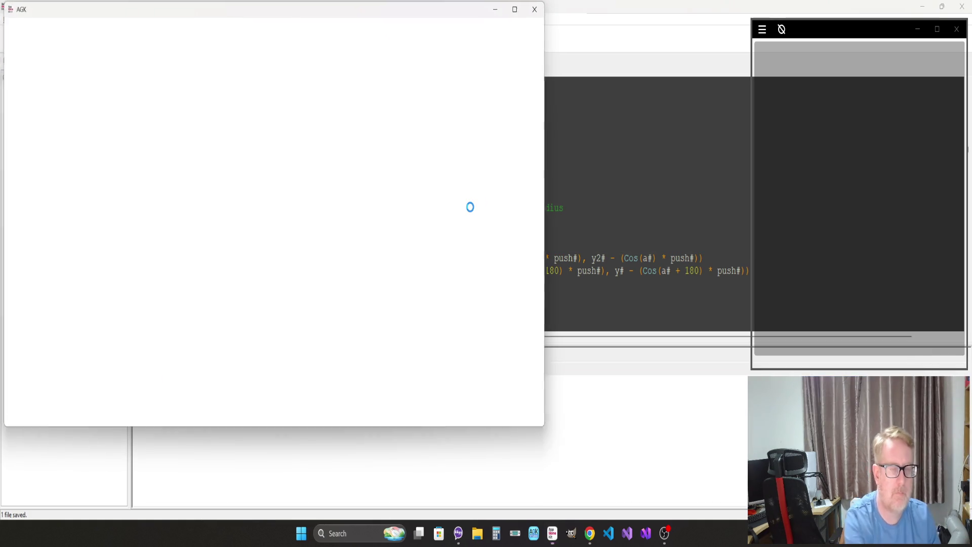
Step: Fly and shoot to test the squared push, then close the game and return to the overlap check on line 216
key(Up)
key(Left)
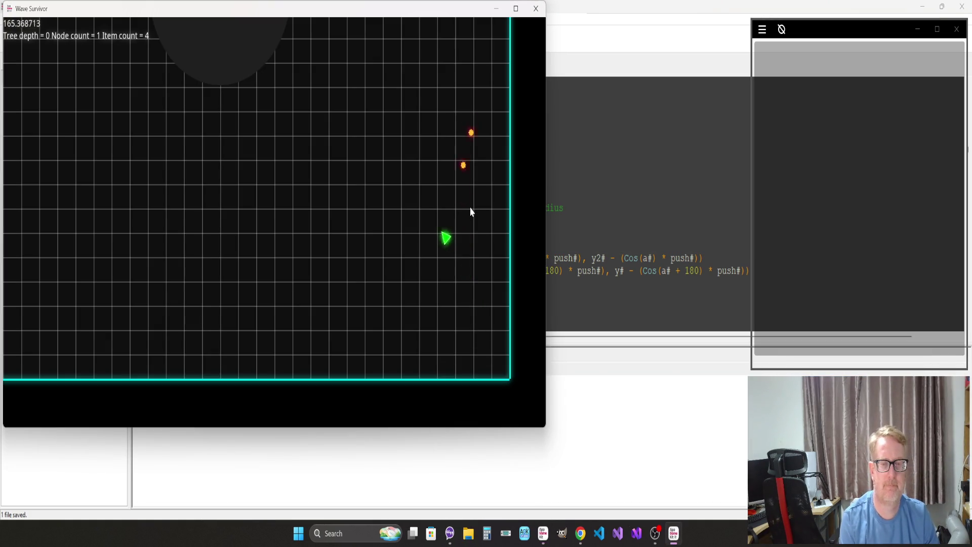
key(Left)
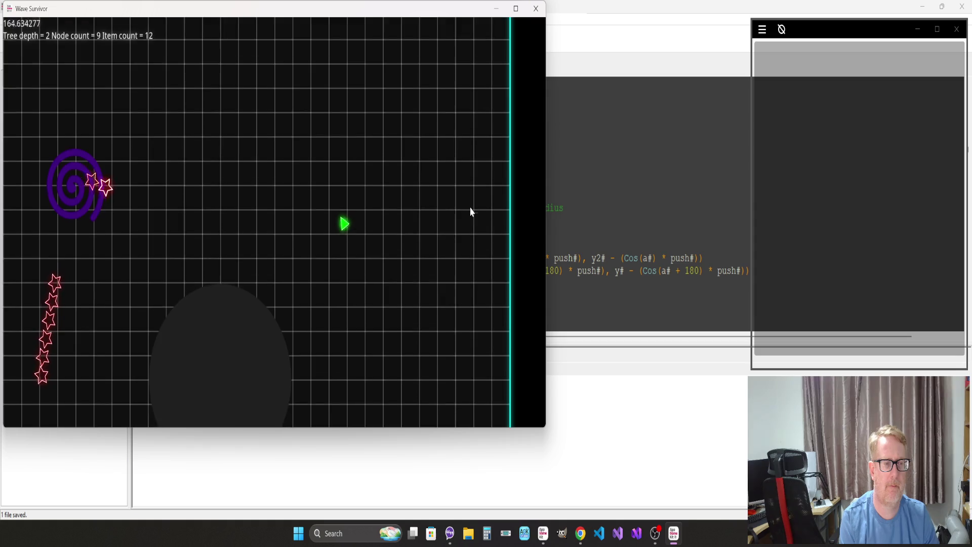
key(space)
key(space)
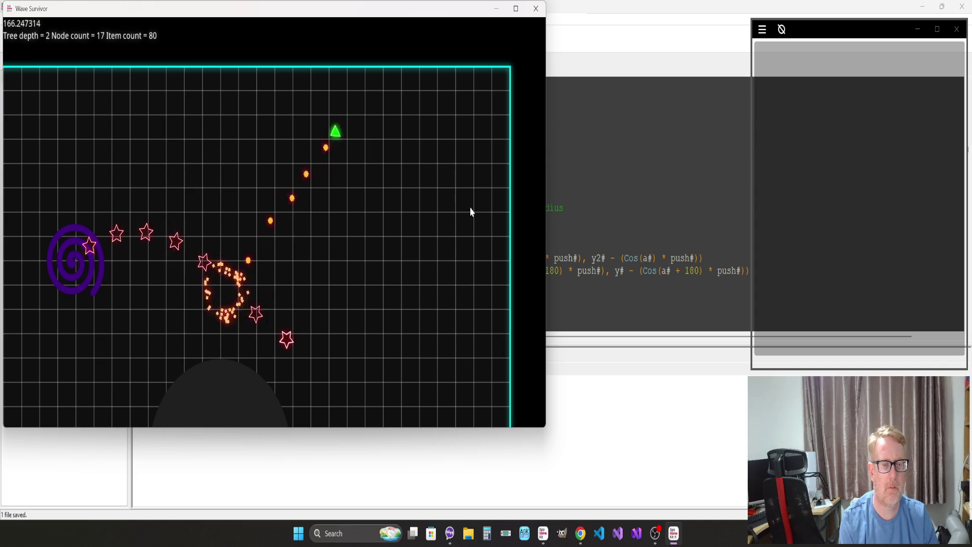
key(Escape)
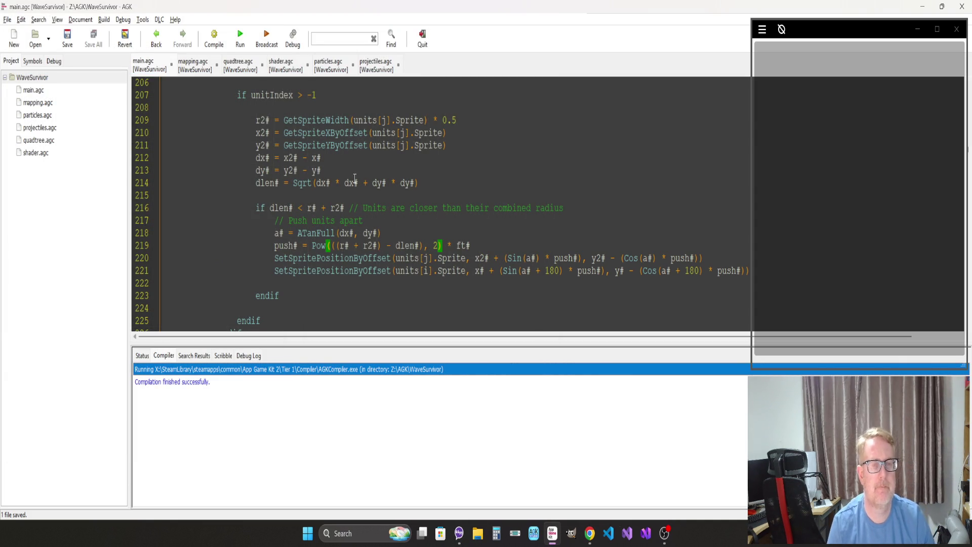
click(388, 209)
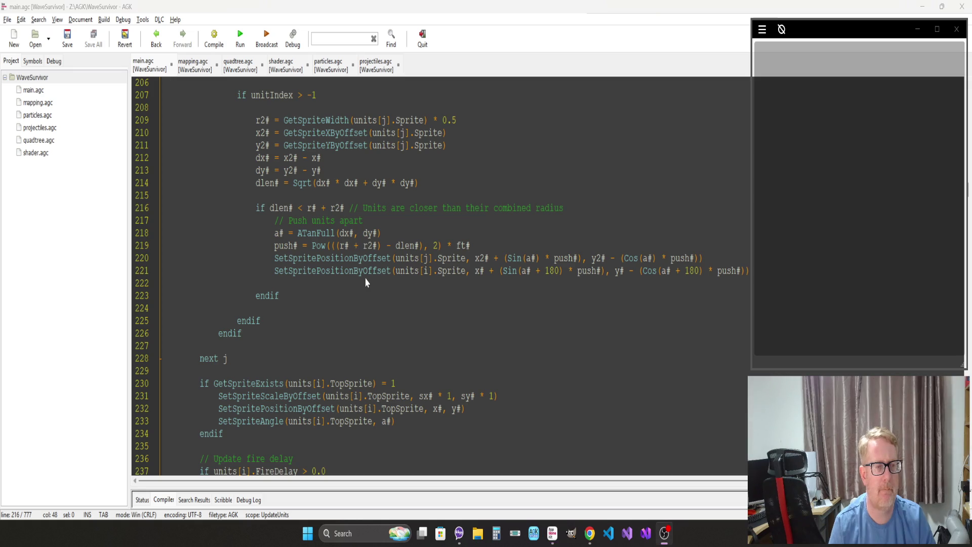
click(332, 232)
scroll(339, 234, up, 4)
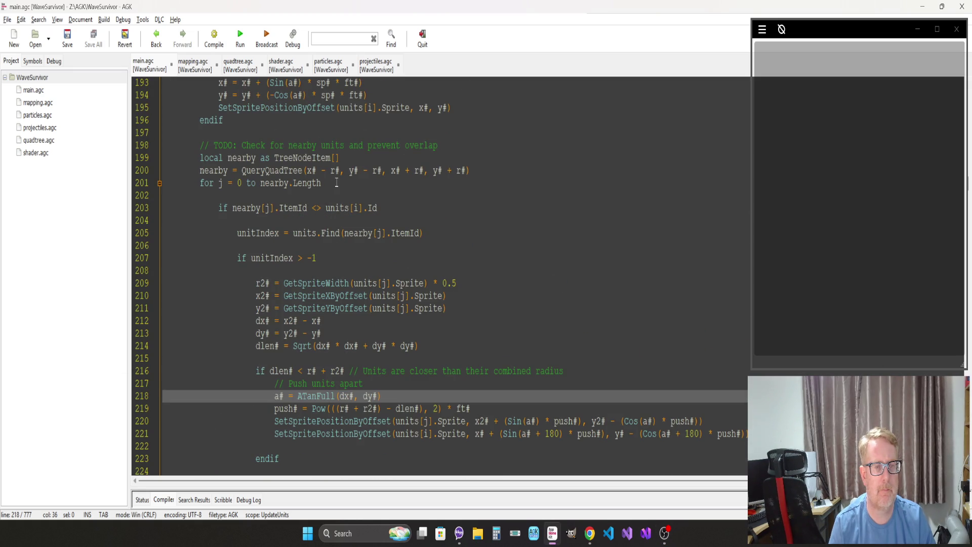
scroll(337, 182, up, 6)
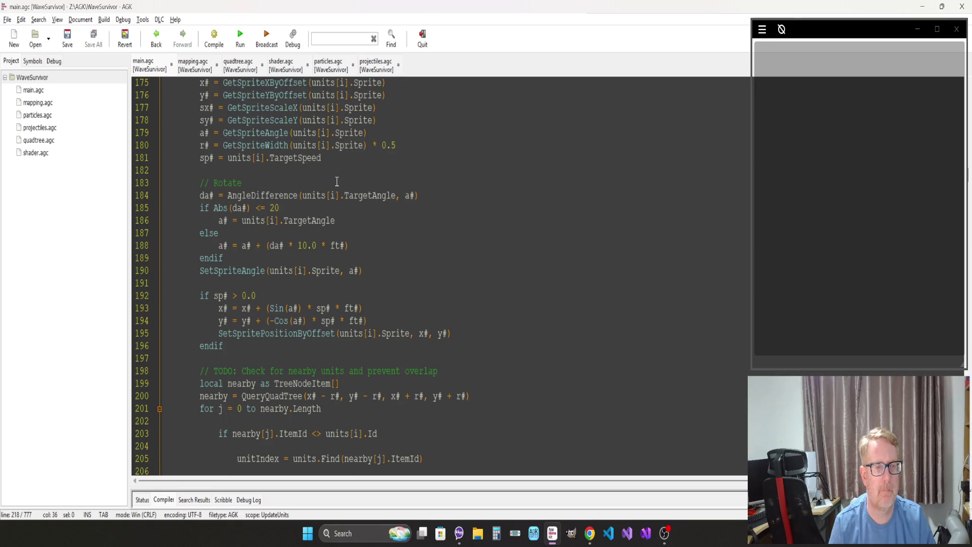
scroll(337, 181, up, 2)
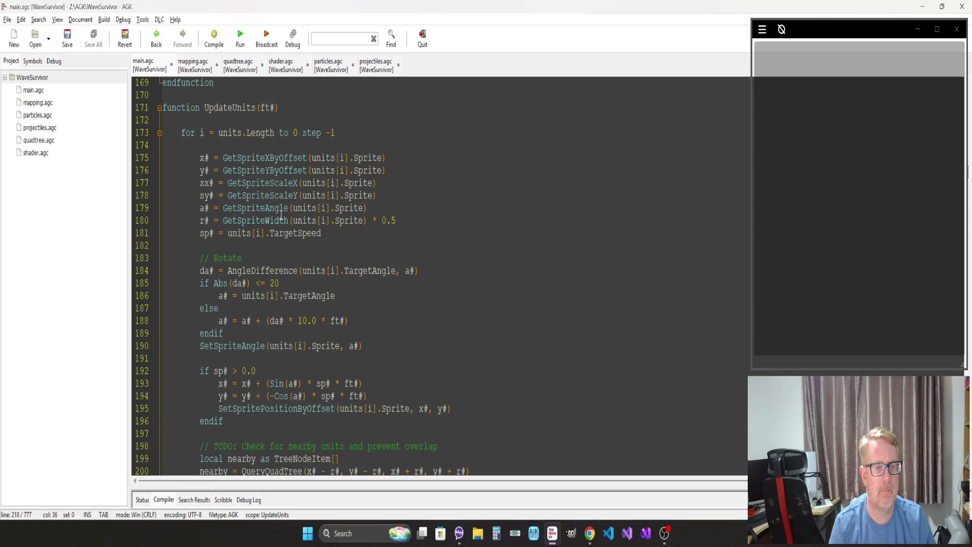
scroll(281, 215, down, 4)
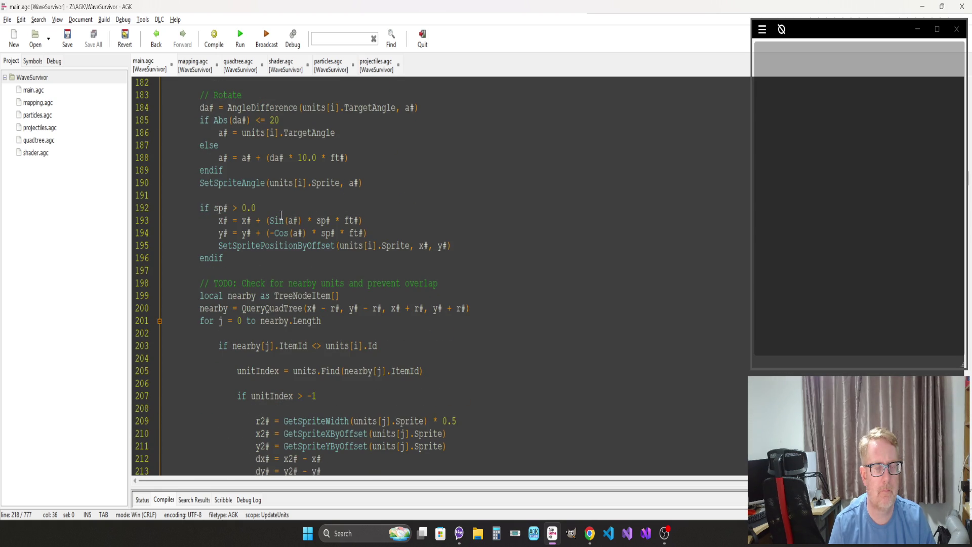
scroll(281, 215, up, 4)
scroll(281, 215, down, 10)
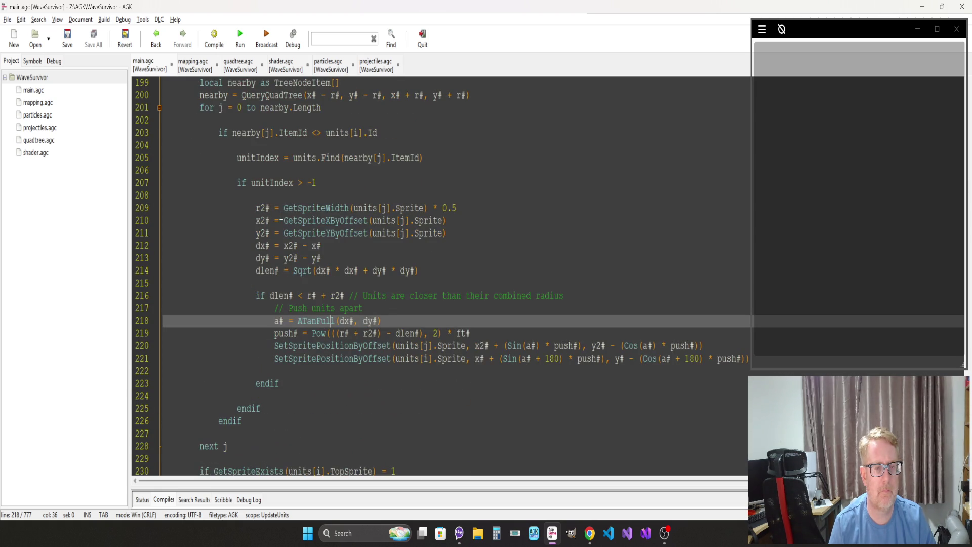
scroll(281, 215, up, 2)
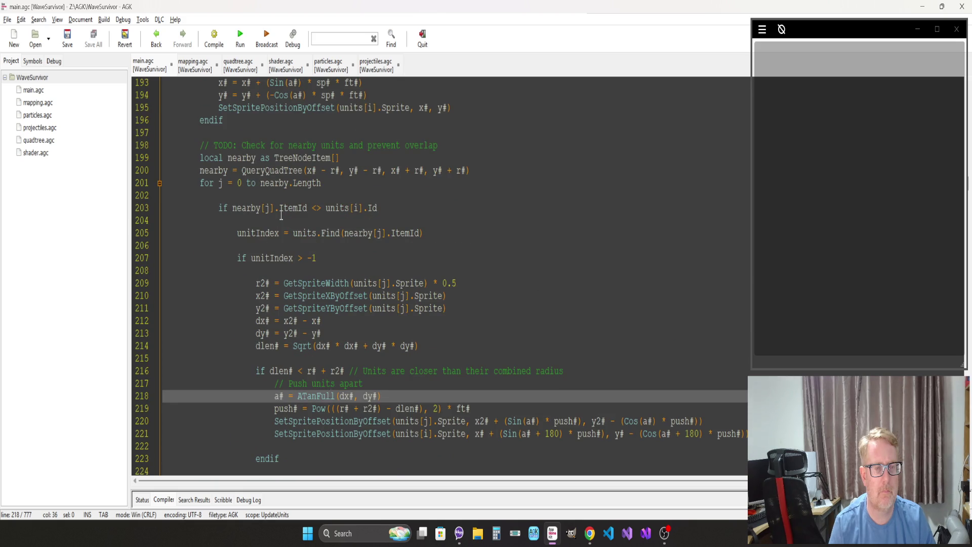
scroll(281, 215, up, 7)
click(516, 183)
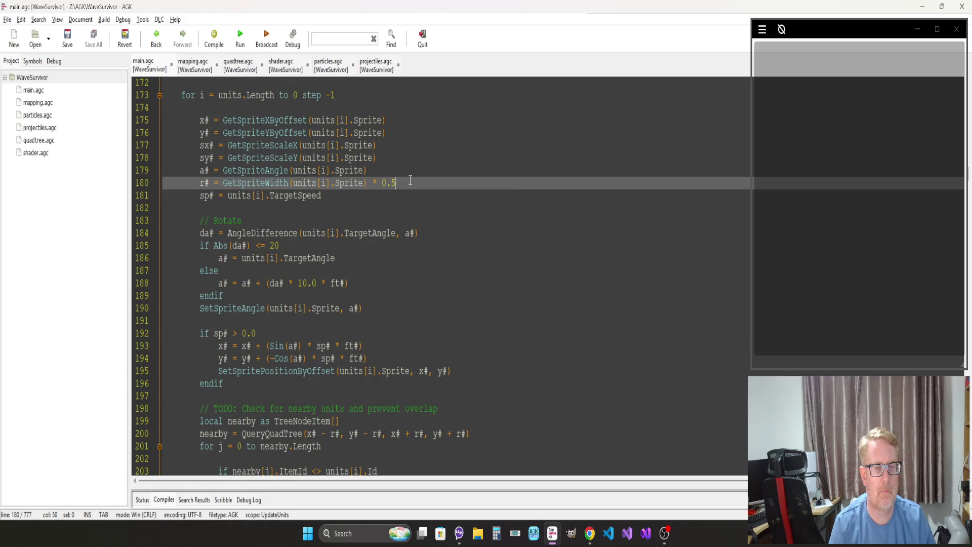
Step: Add a new line 181 computing rs# = r# * r# below the radius calculation
key(Return)
text(rs#)
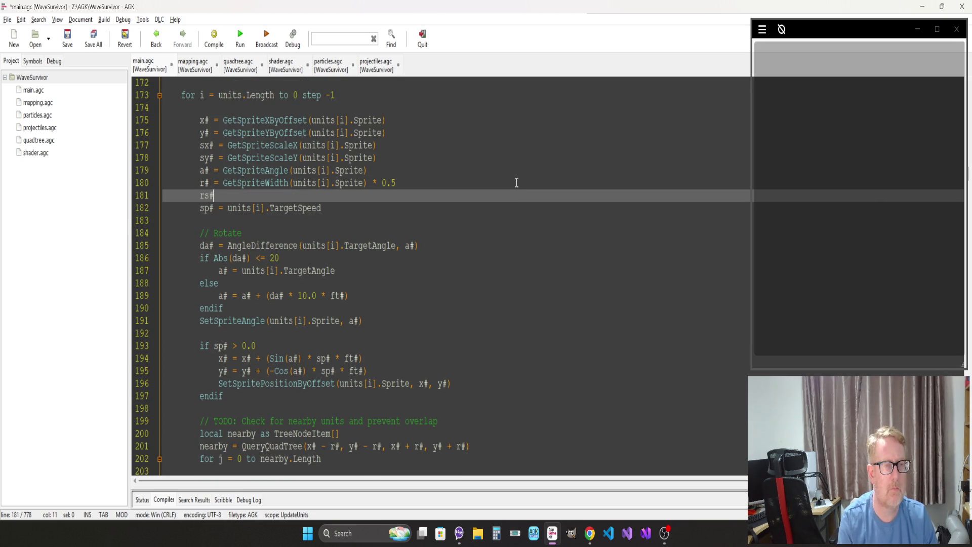
text( = r# * r#)
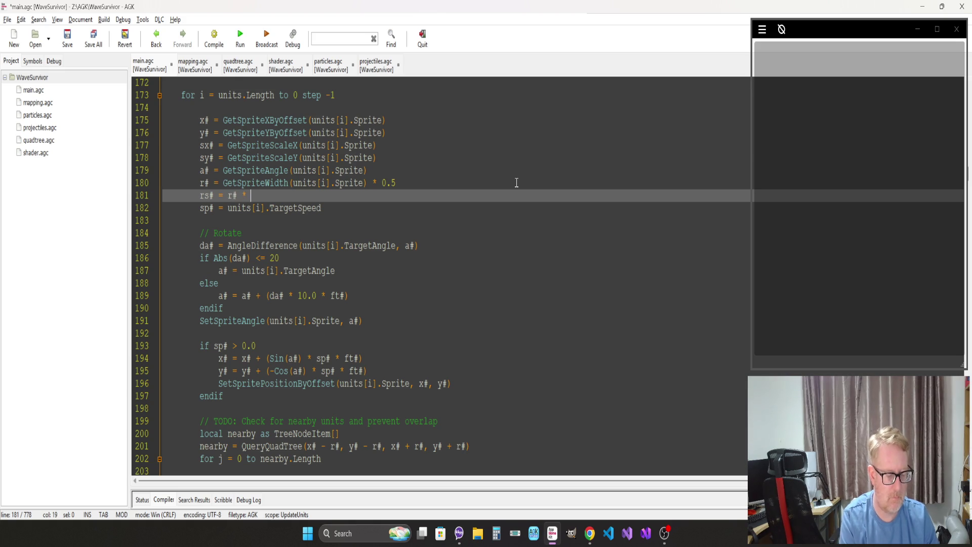
scroll(496, 207, down, 10)
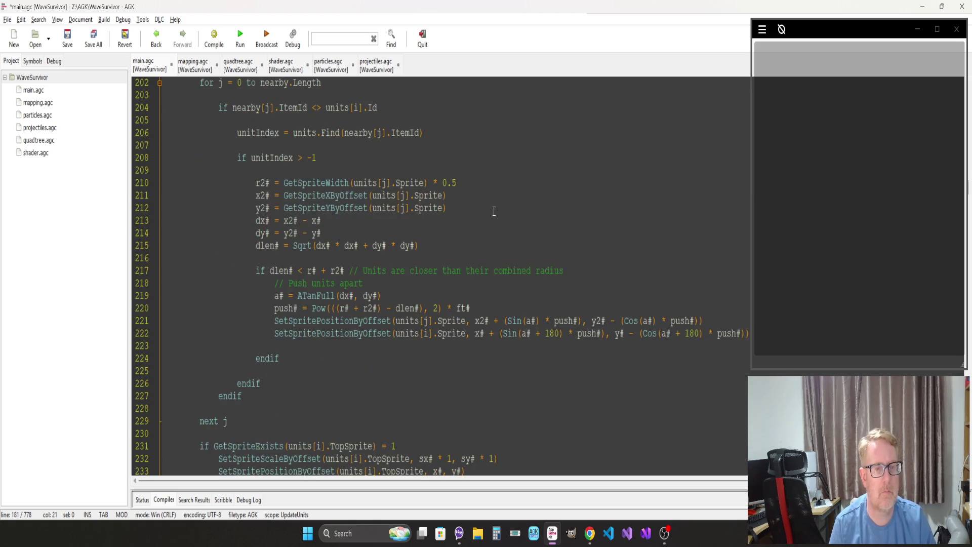
scroll(450, 228, up, 4)
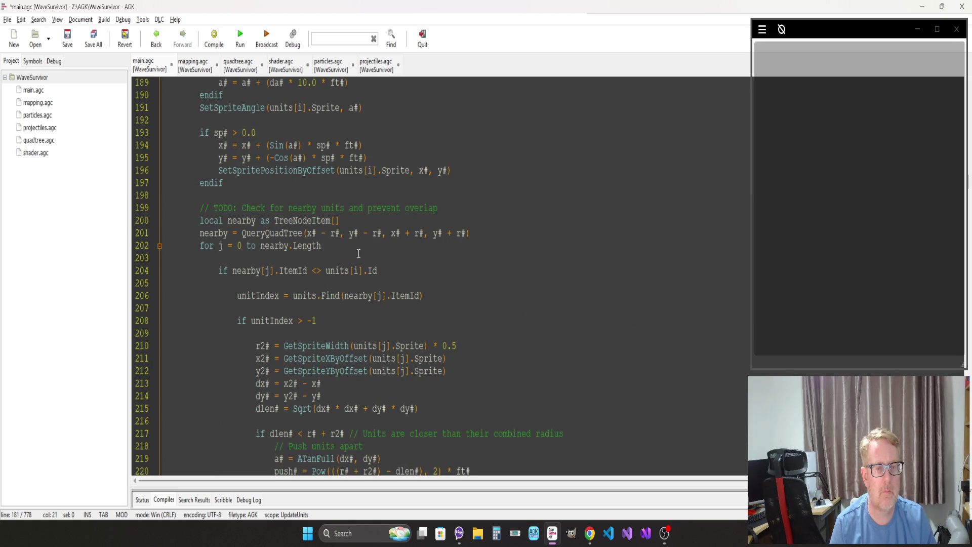
Step: Change the r# bounds in the QueryQuadTree call on line 201 to rs#
click(338, 236)
text(s)
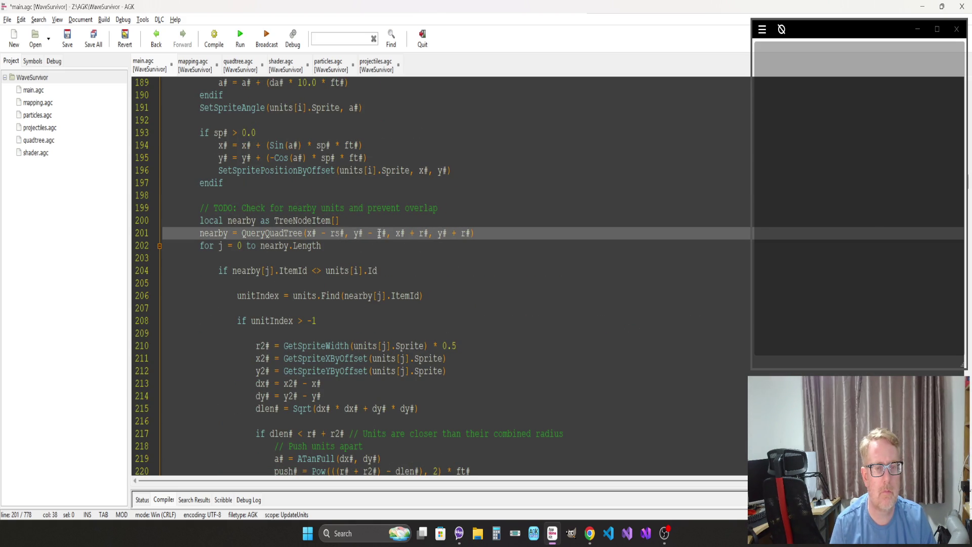
text(s)
click(429, 233)
text(s)
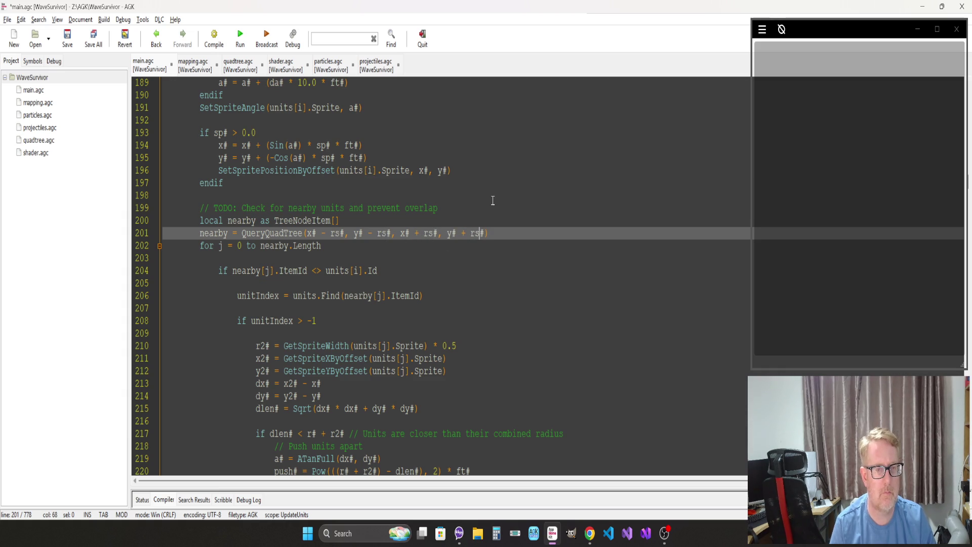
Step: Build and run Wave Survivor with the wider rs# query, steer the ship briefly, then quit
key(F5)
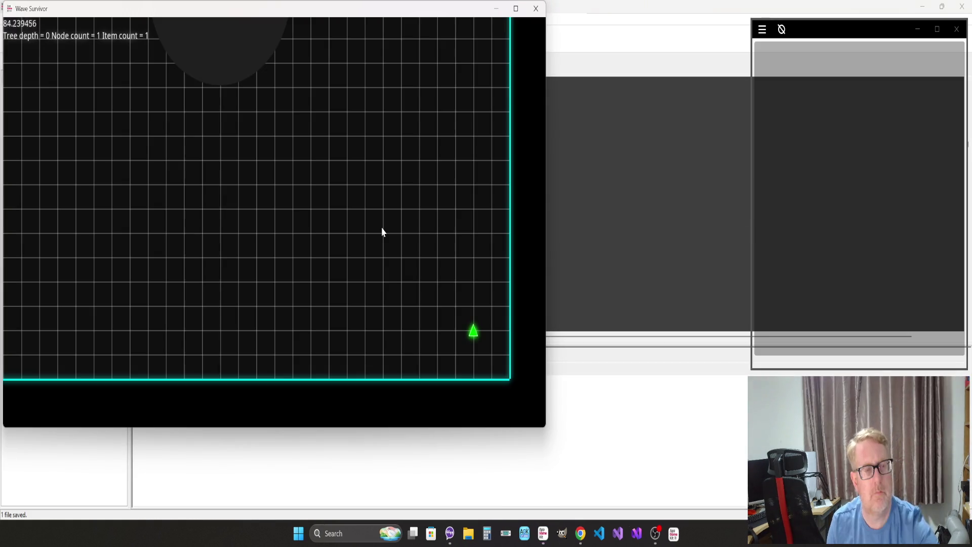
key(Left)
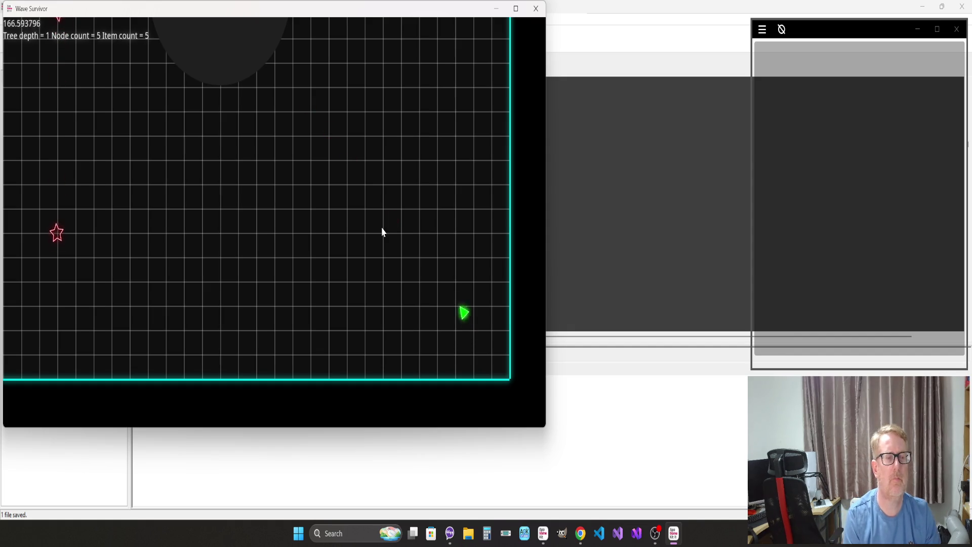
key(Down)
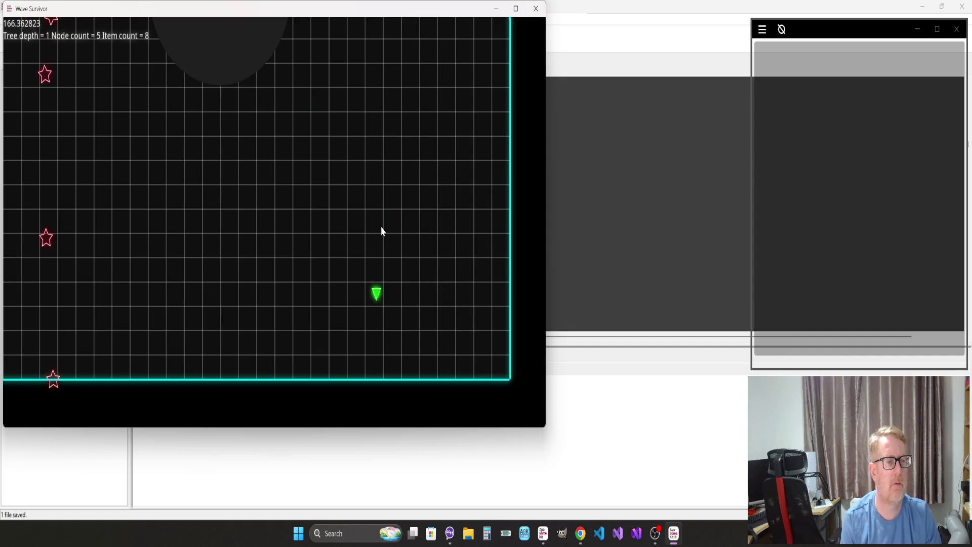
key(Up)
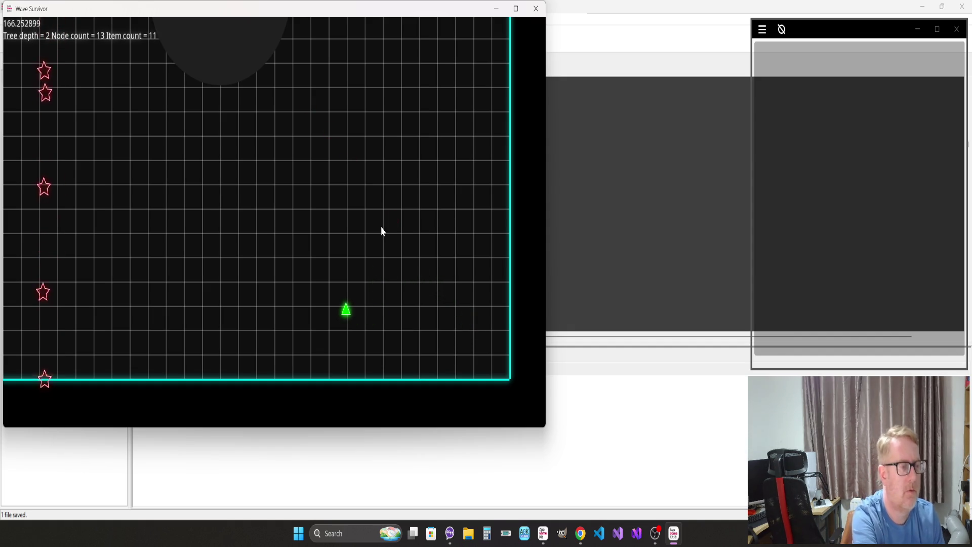
key(Escape)
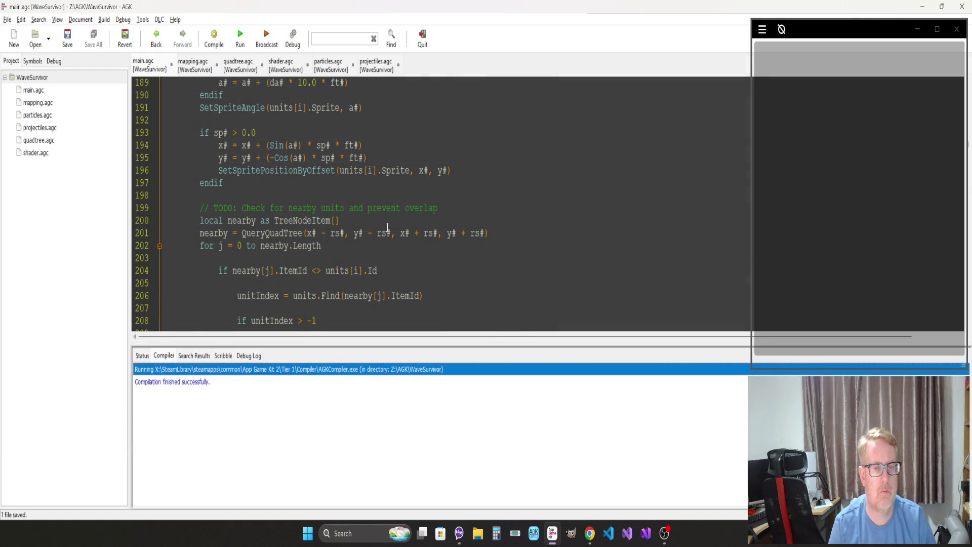
Step: Remove 'Pow(' and ', 2)' from line 220 so push# reads ((r# + r2#) - dlen#) * ft#
click(387, 228)
scroll(387, 227, down, 7)
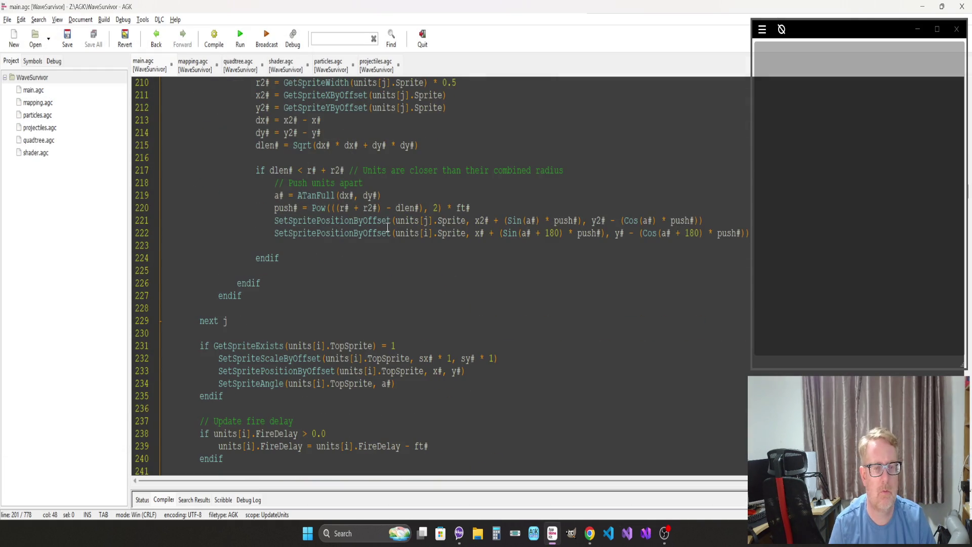
click(350, 253)
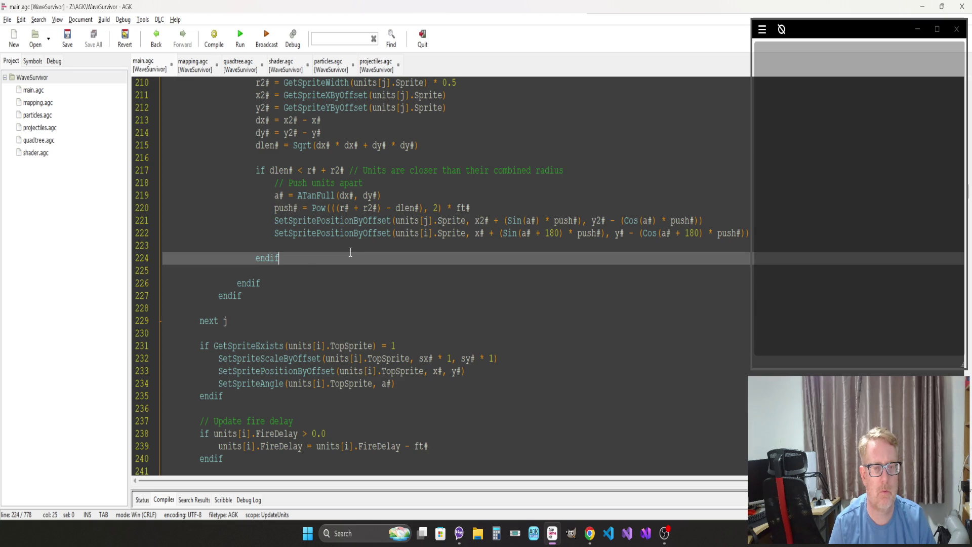
scroll(351, 248, up, 2)
click(358, 225)
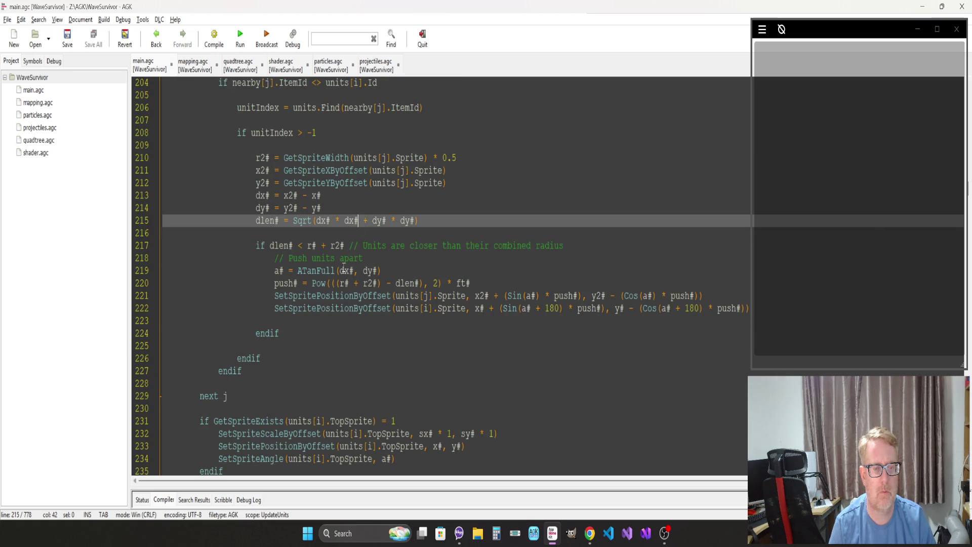
click(316, 283)
key(BackSpace)
key(Delete)
key(Delete)
key(Delete)
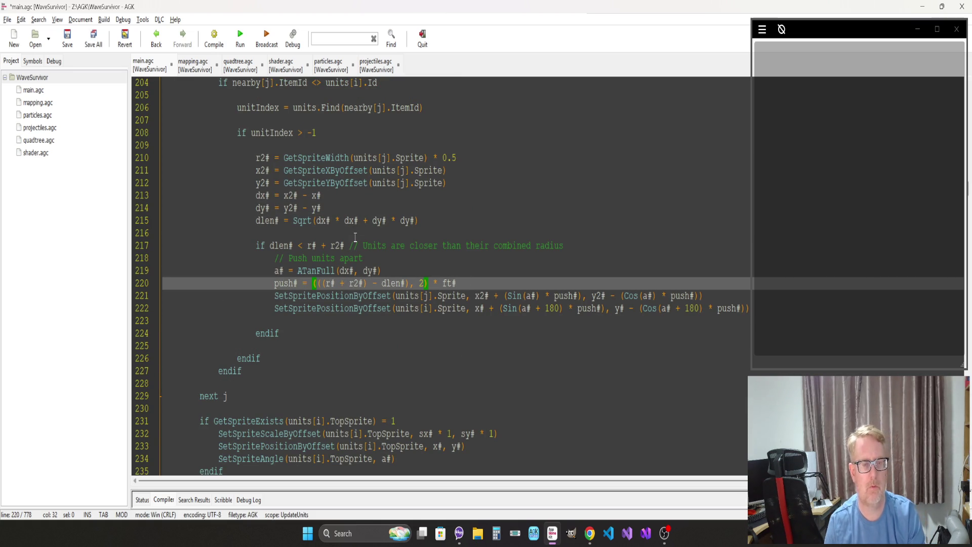
click(425, 283)
key(BackSpace)
key(BackSpace)
key(BackSpace)
click(408, 260)
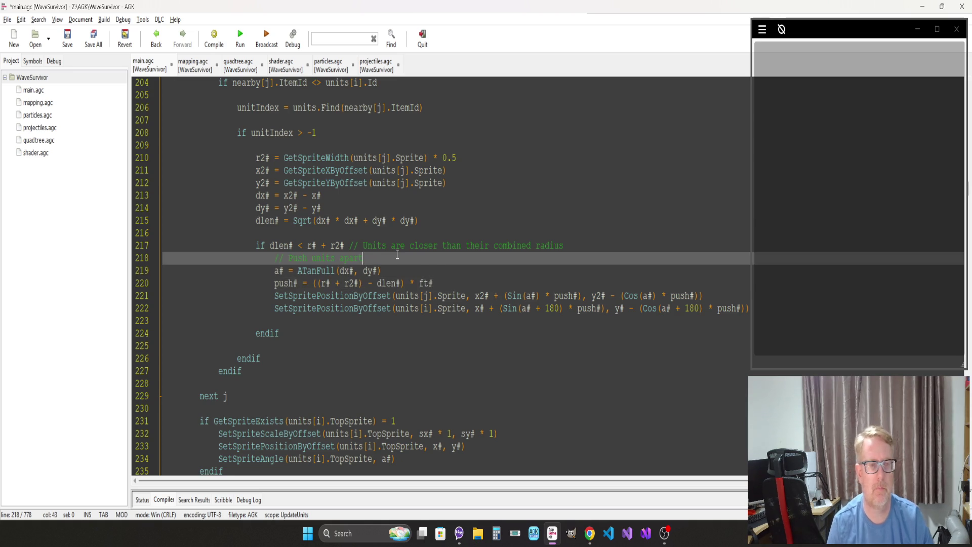
scroll(400, 259, up, 2)
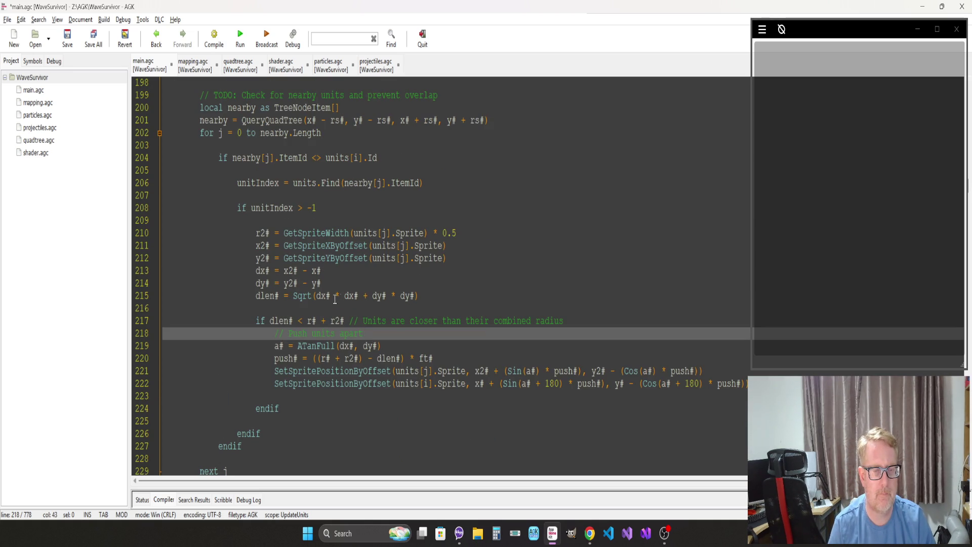
scroll(340, 298, up, 2)
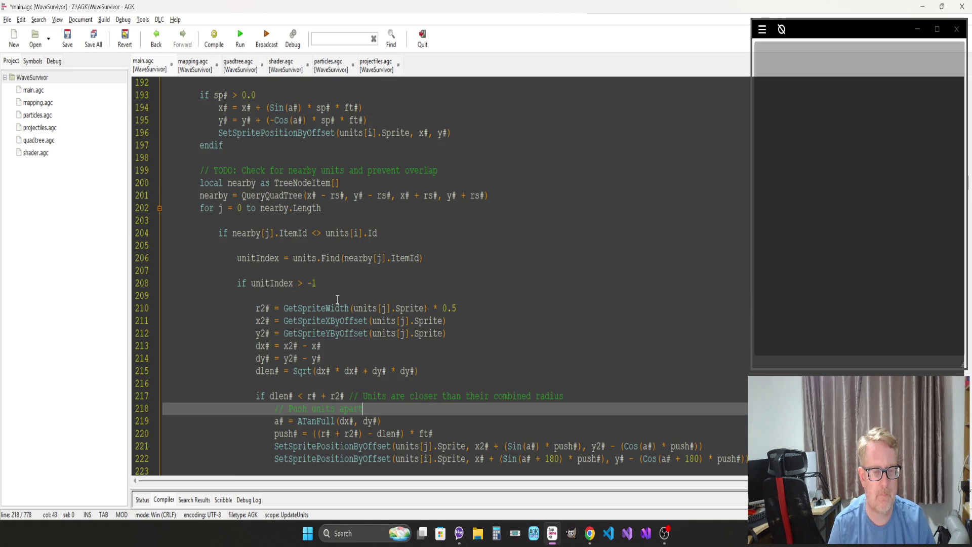
Step: Run the linear-push build and play until the line 210 array-index-out-of-bounds error, then close the game
key(F5)
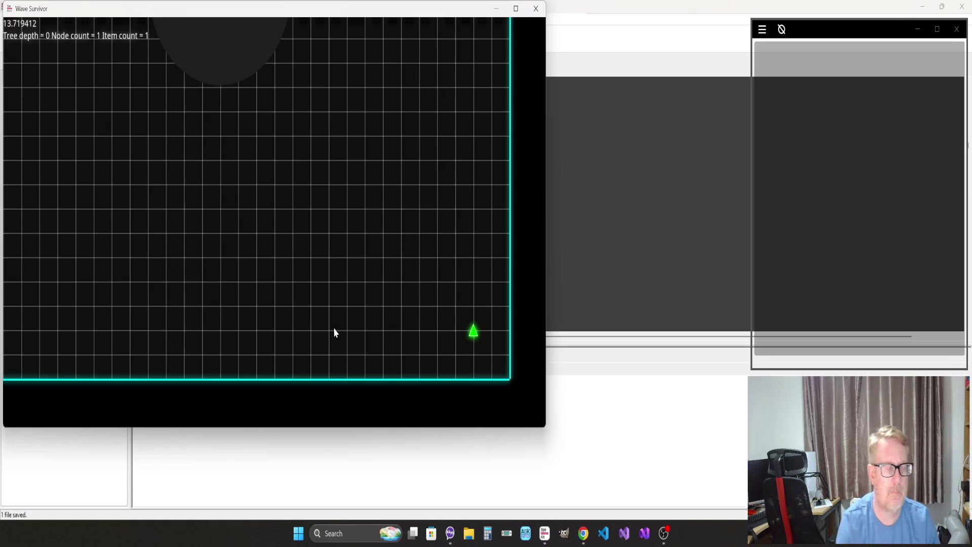
key(Left)
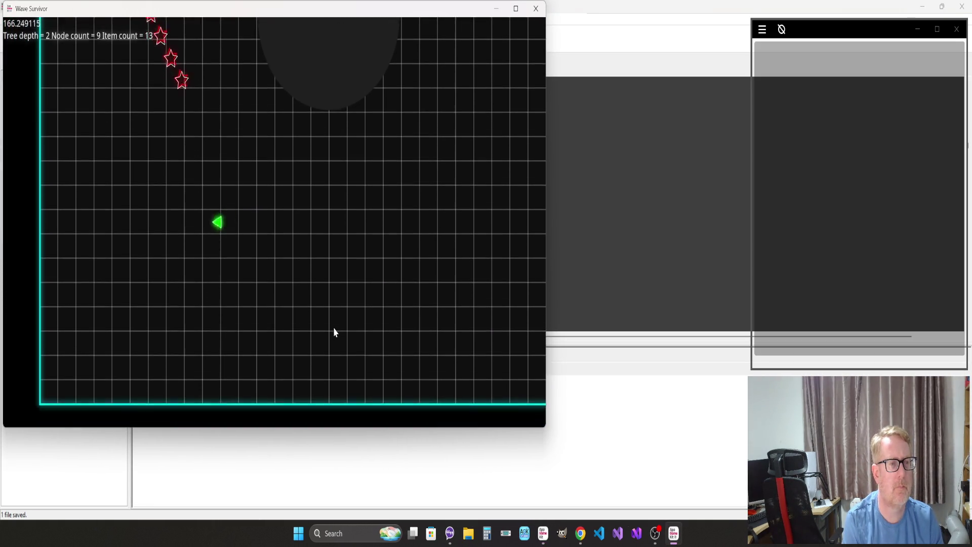
key(Left)
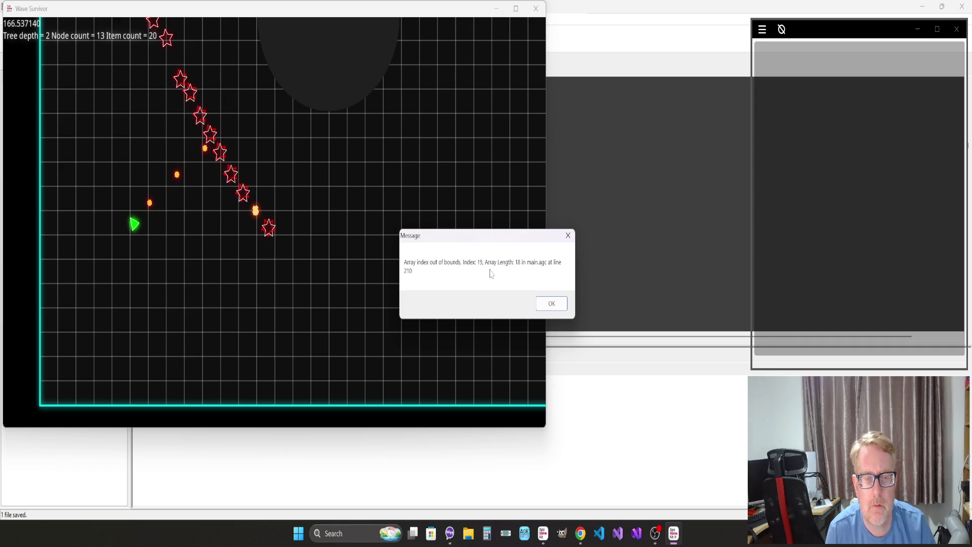
key(Return)
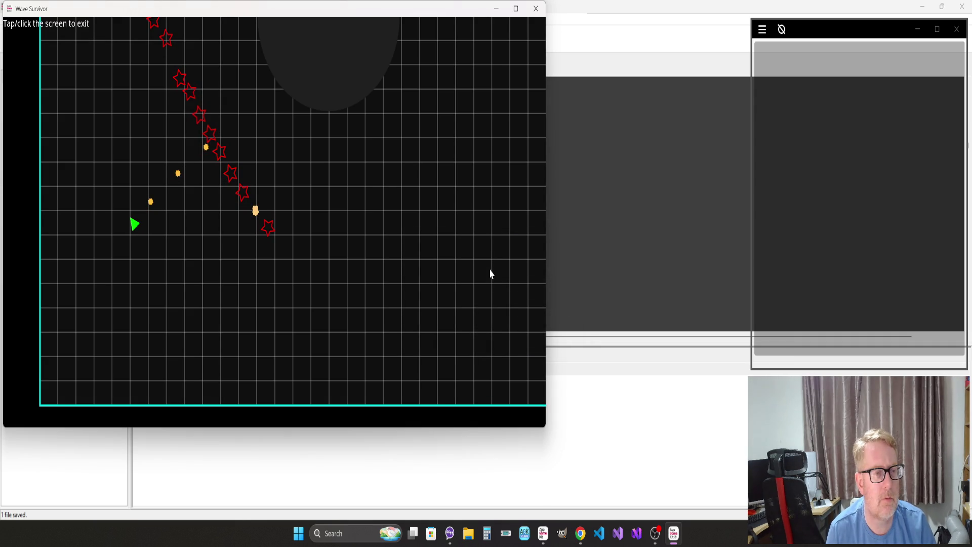
click(536, 8)
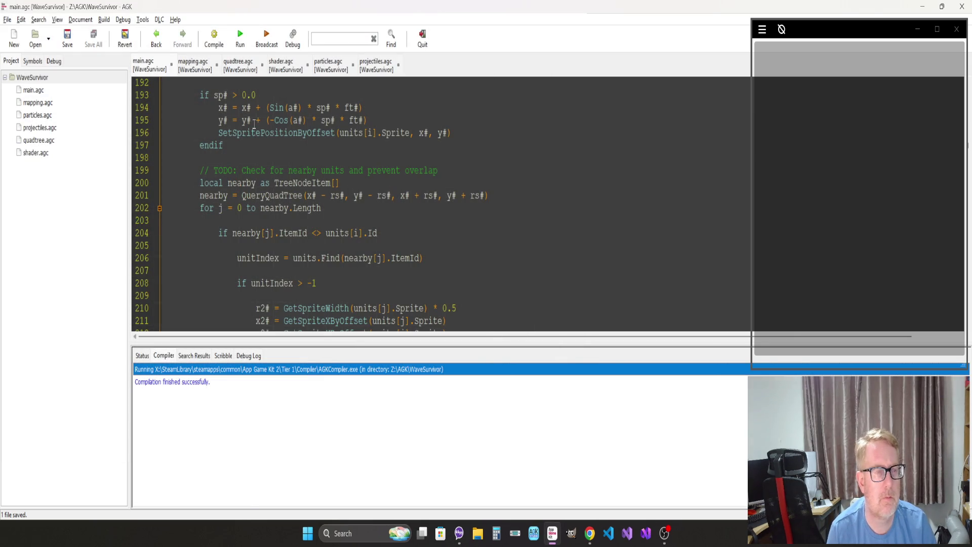
click(242, 183)
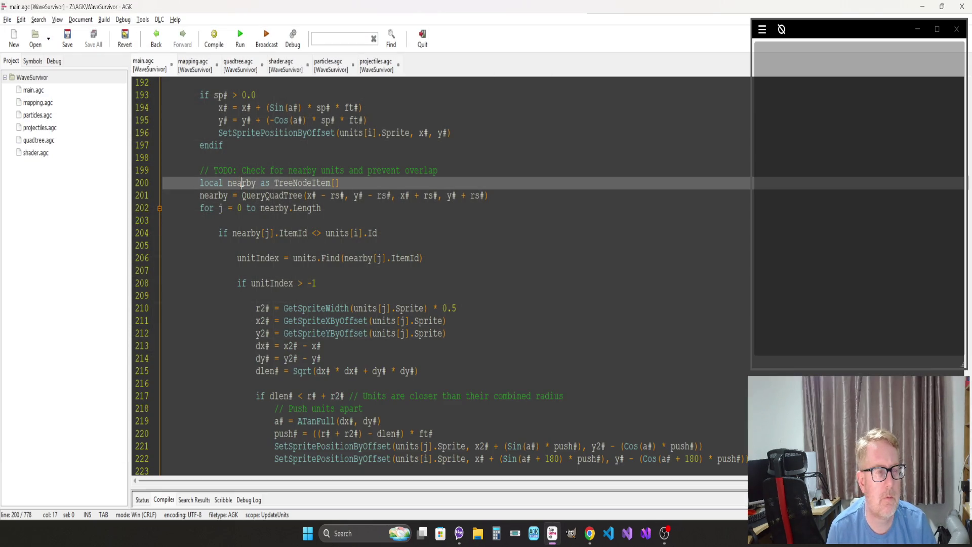
click(270, 308)
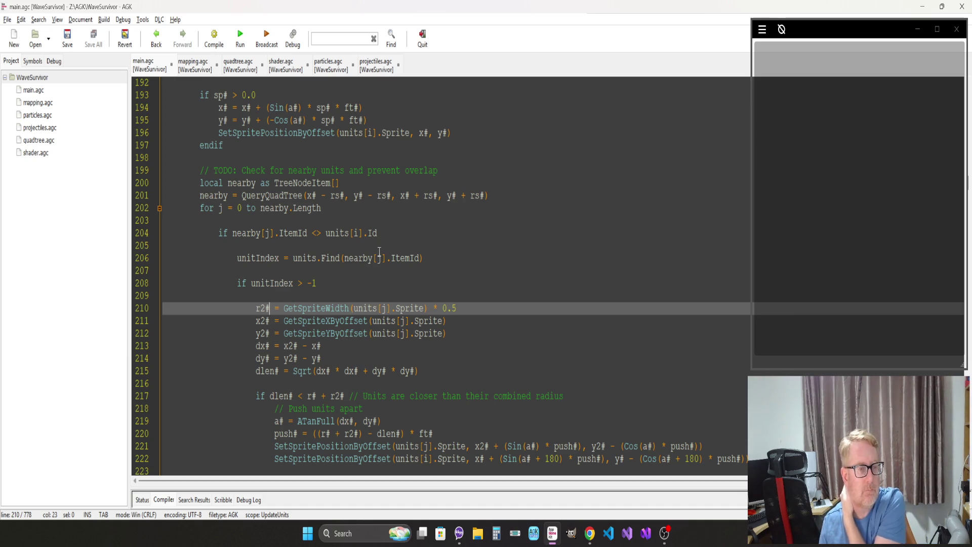
scroll(379, 251, up, 7)
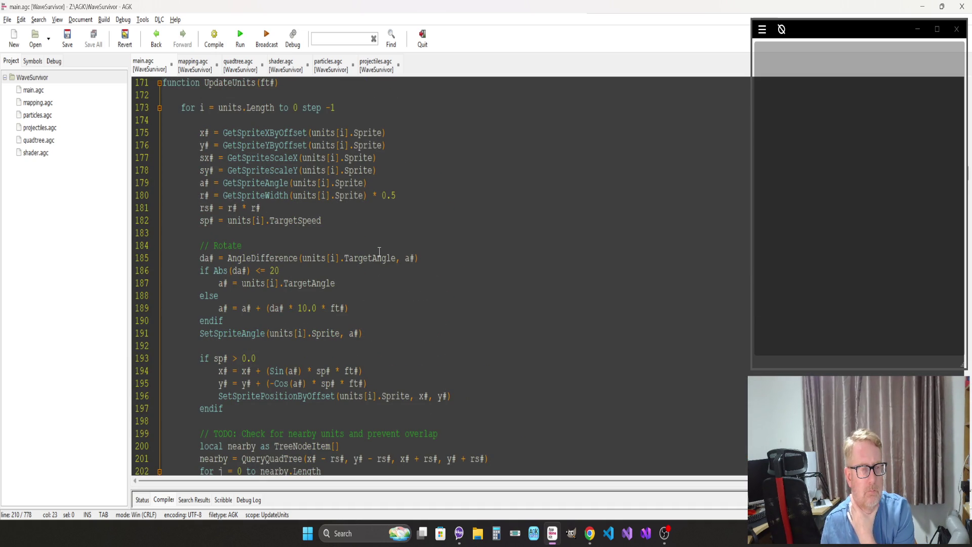
scroll(379, 252, down, 2)
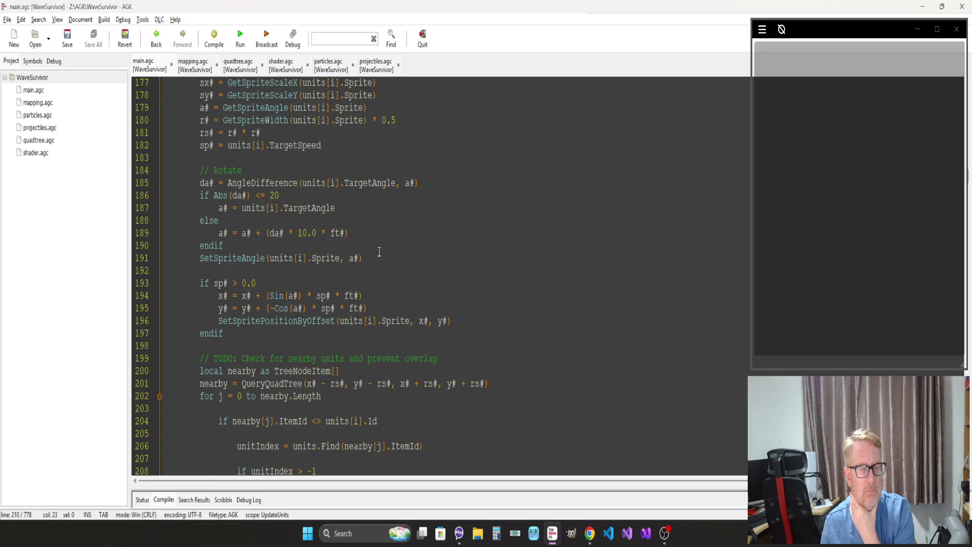
scroll(379, 252, down, 11)
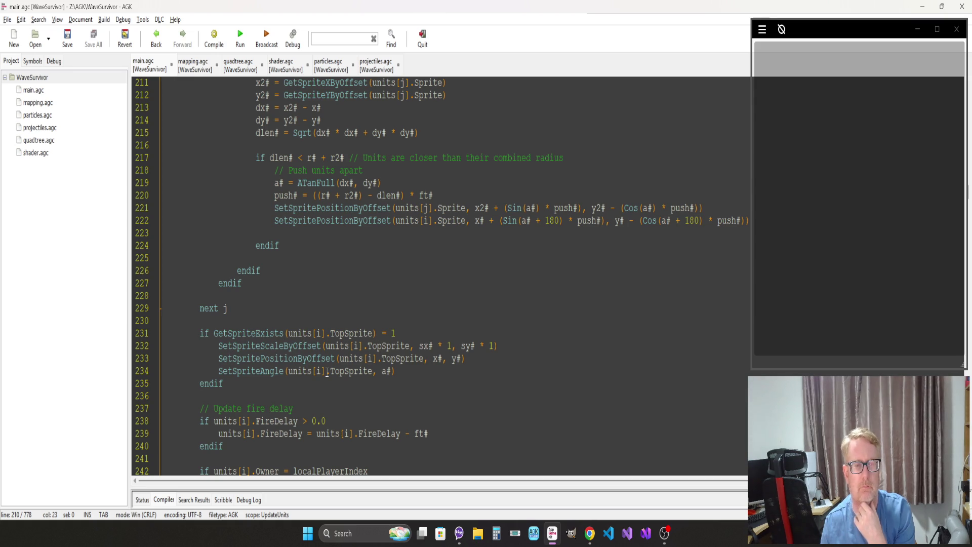
scroll(327, 372, up, 2)
click(407, 355)
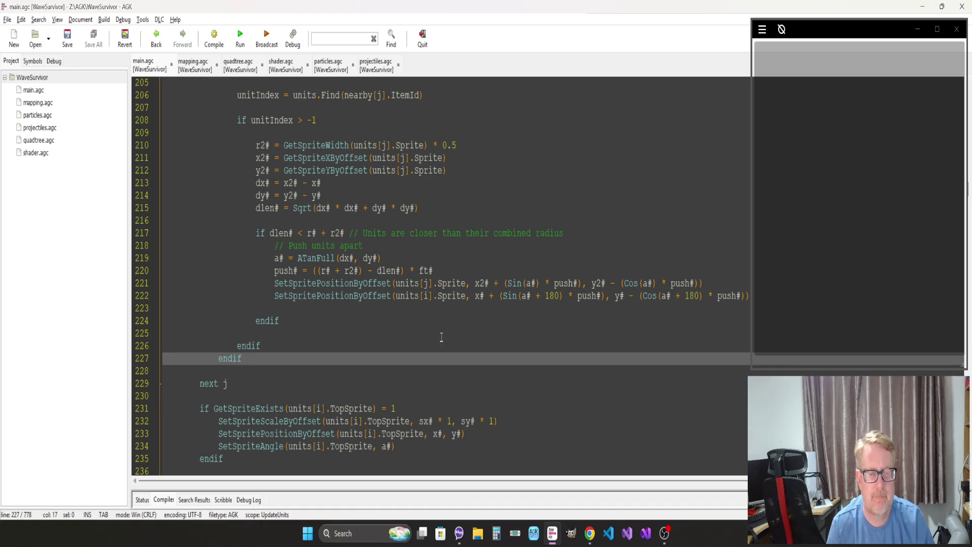
click(453, 272)
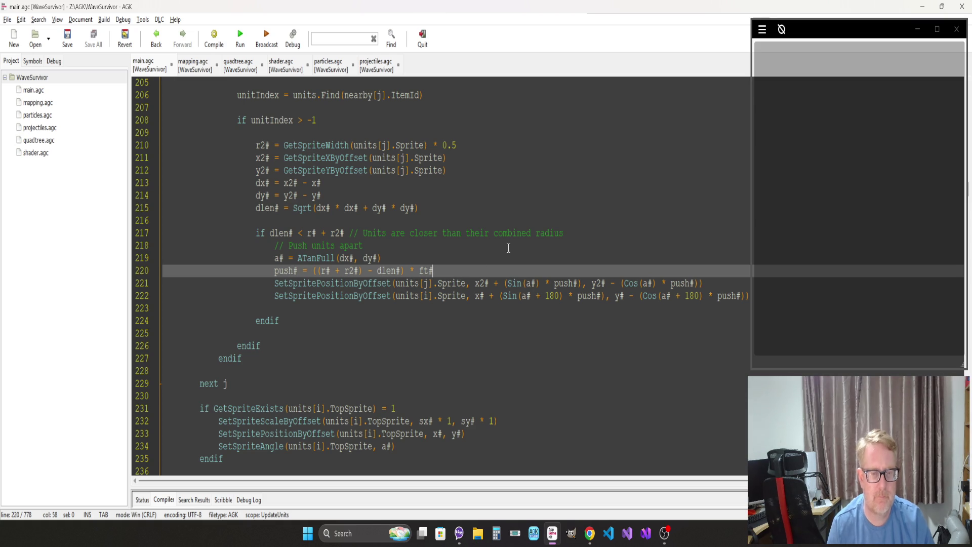
key(Return)
key(Return)
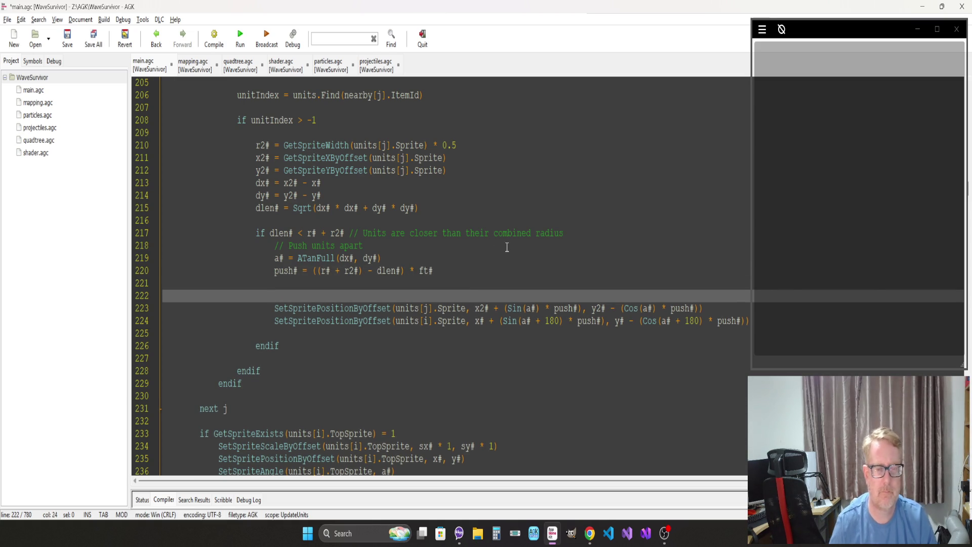
Step: Pass x# to the unit's sprite and add the line x# = x# + (Sin(a# + 180) * push#)
click(476, 321)
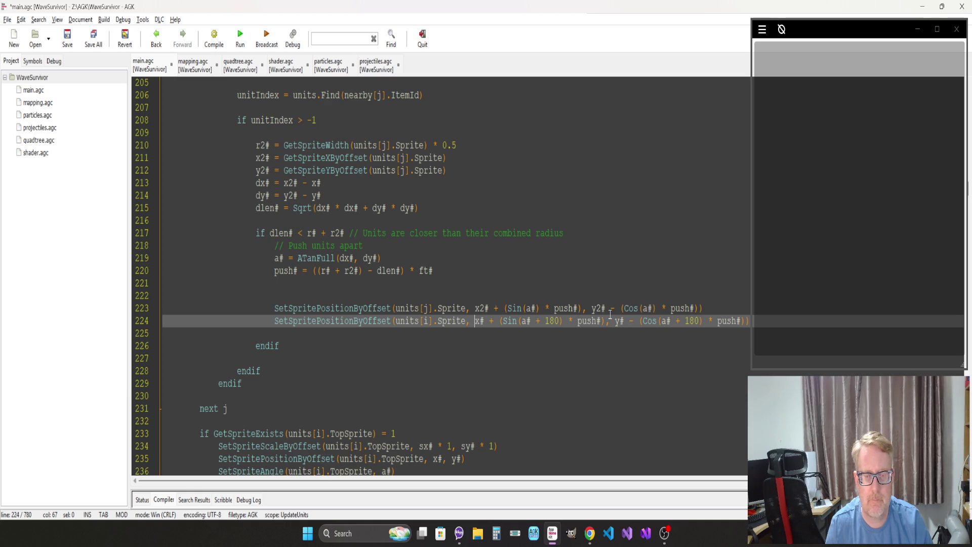
shift+click(606, 321)
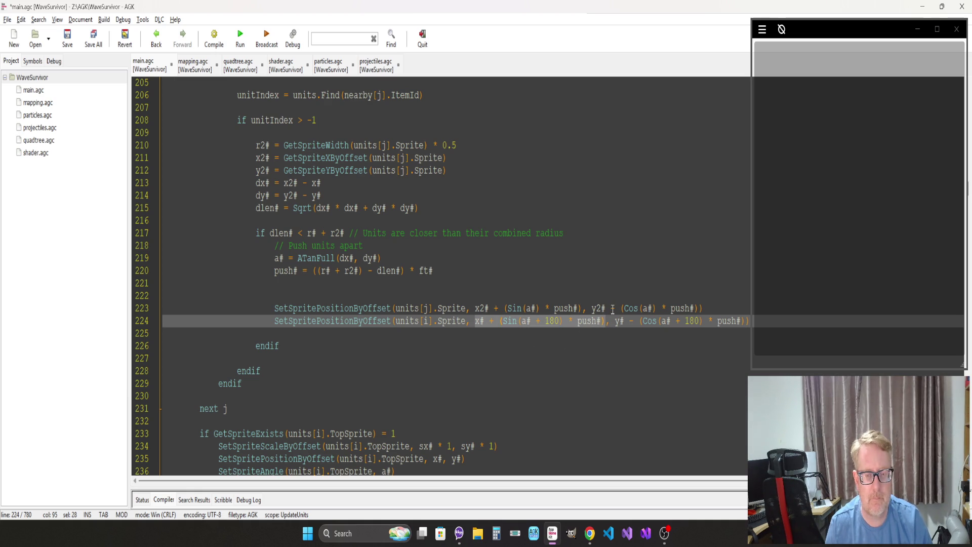
key(BackSpace)
text(x#)
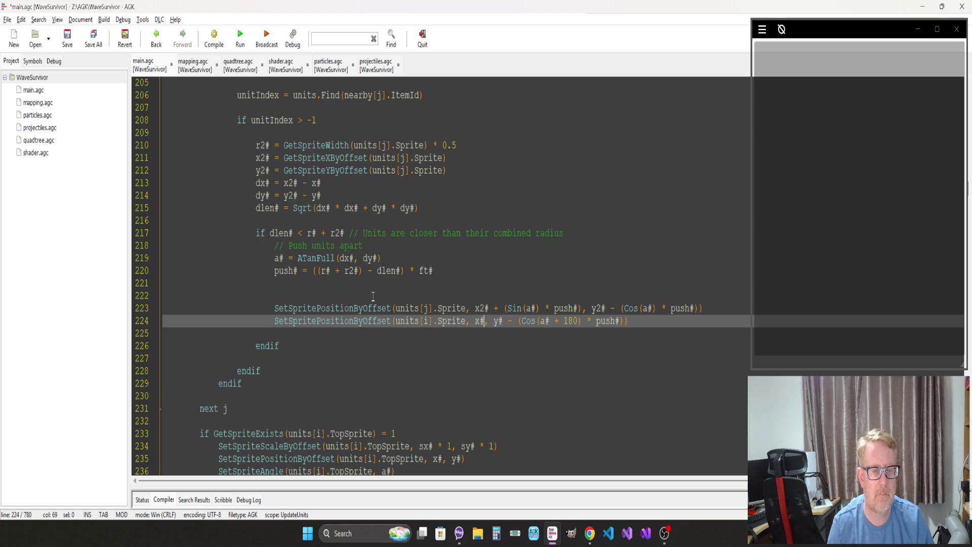
click(363, 296)
text(x# )
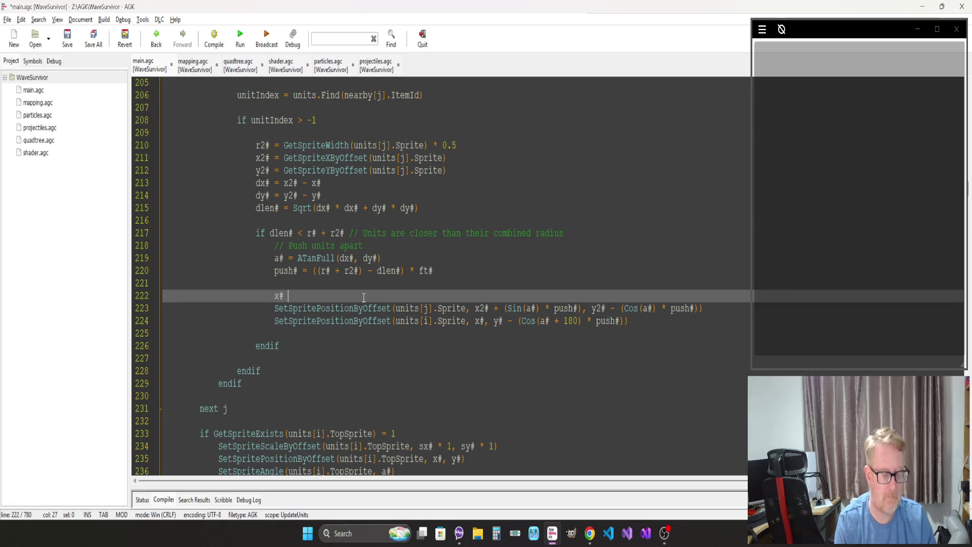
text(= x# + (Sin(a# + 180) * push#))
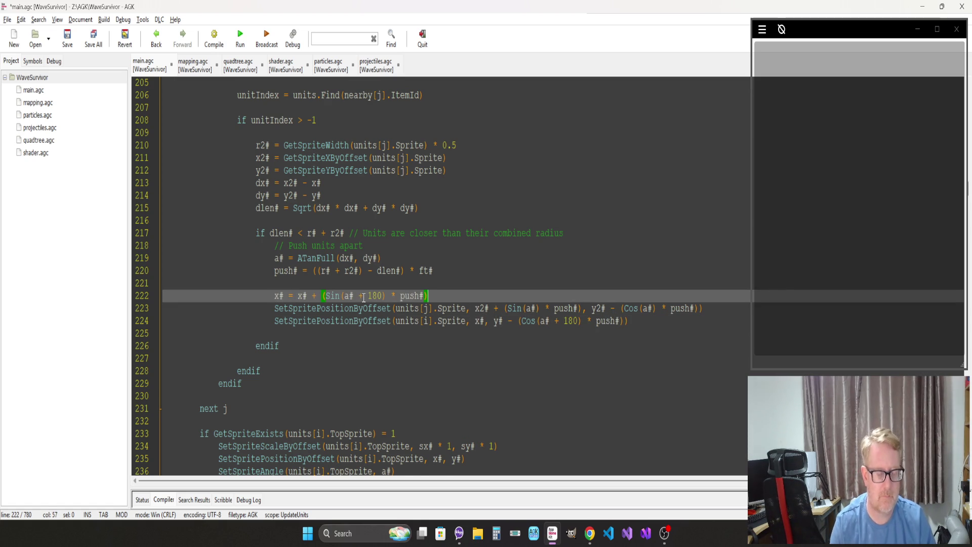
key(Return)
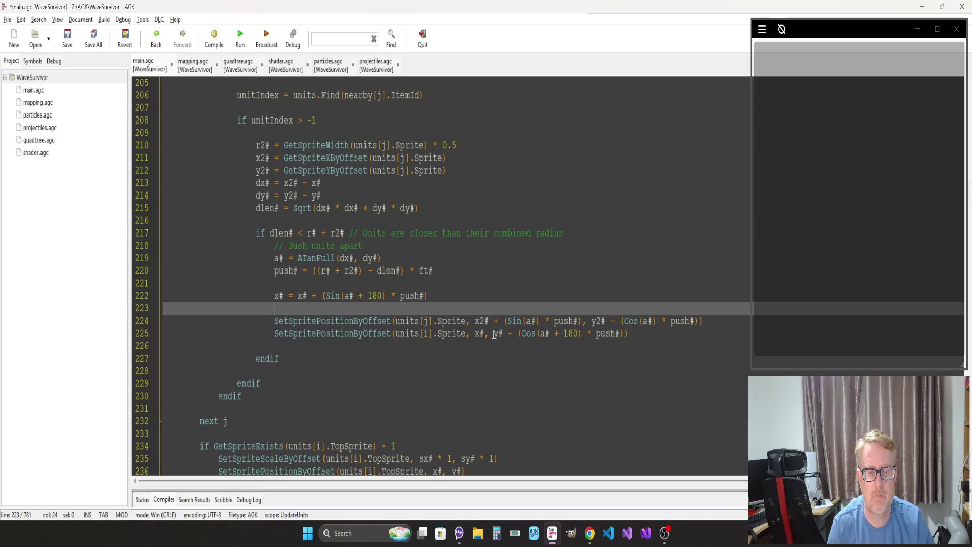
Step: Move the pushed y expression into a new y# = line and pass y# as the sprite's y argument
click(492, 333)
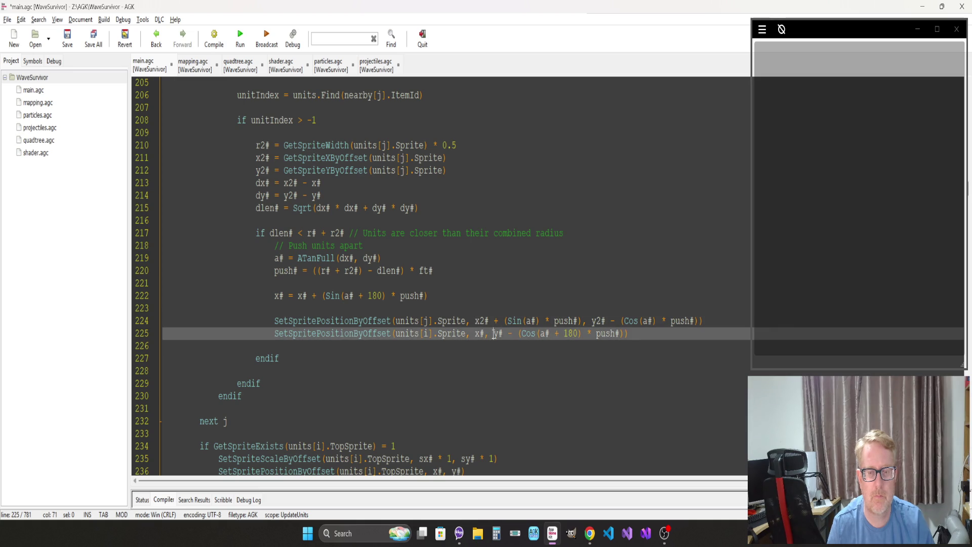
shift+click(623, 333)
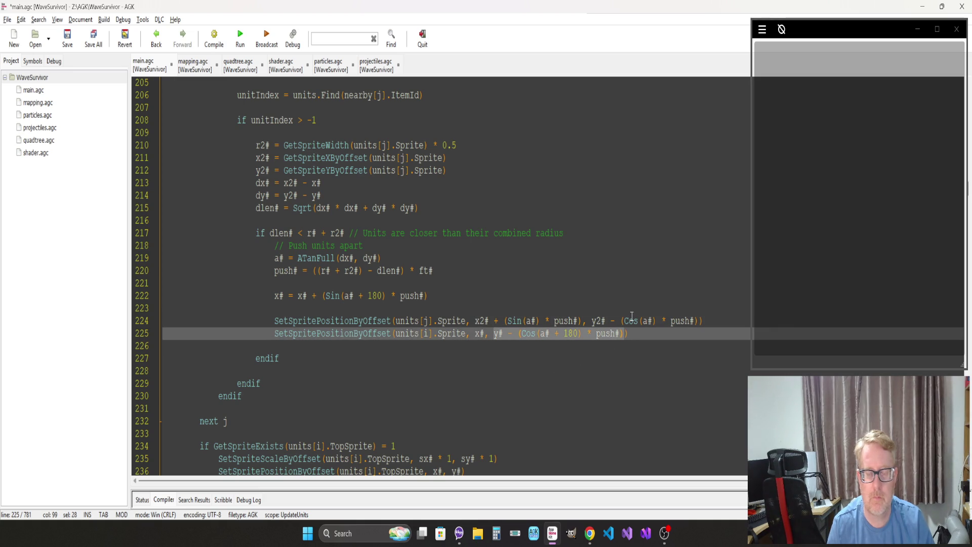
key(Delete)
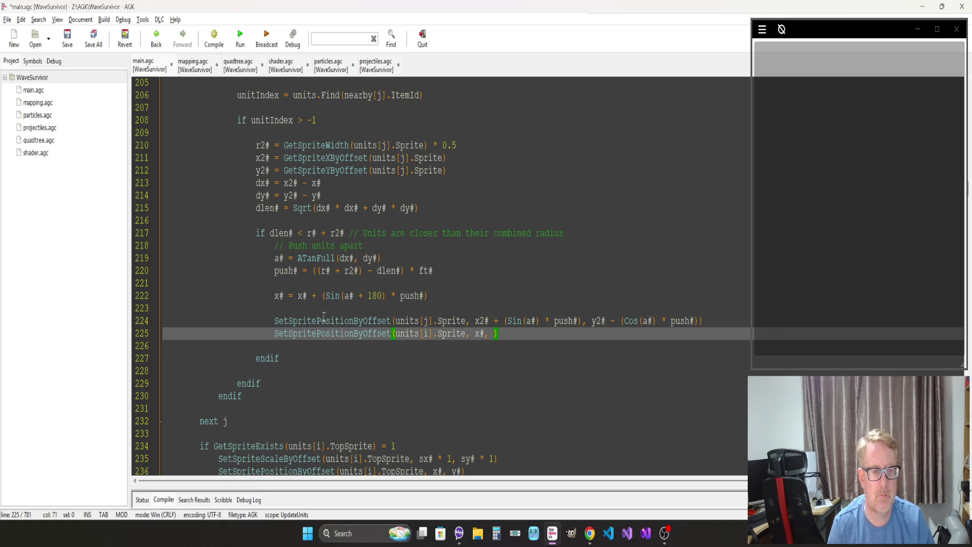
click(312, 308)
text(y#)
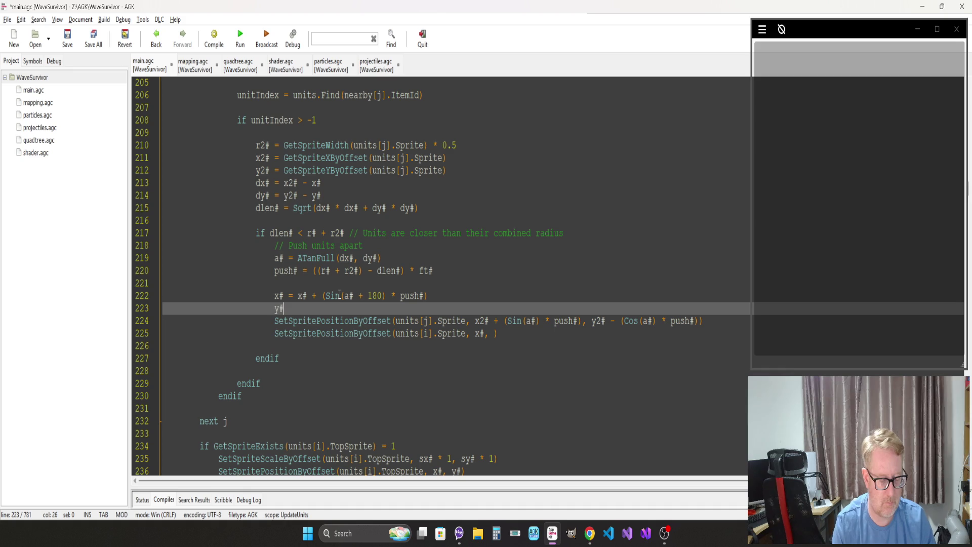
text(y# - (Cos(a# + 180) * push#))
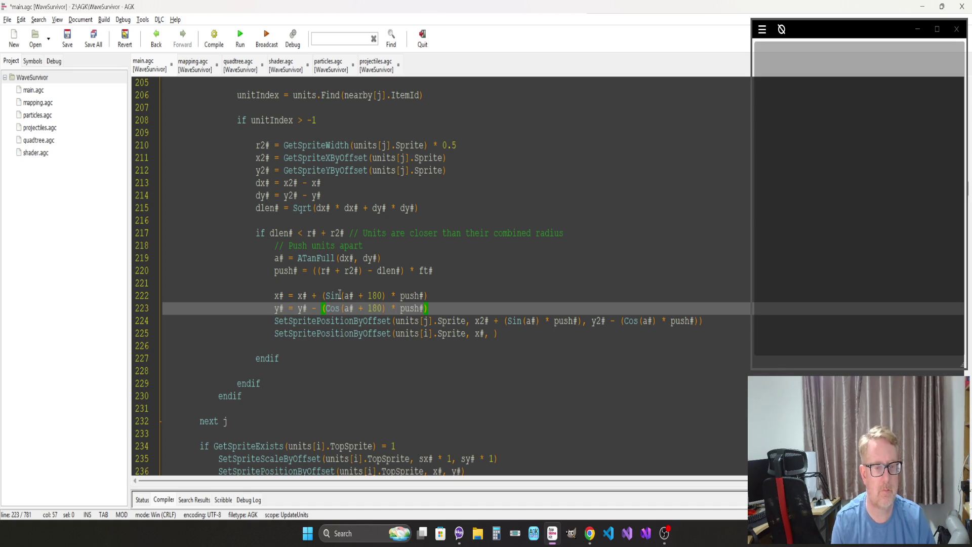
click(493, 333)
text(y#)
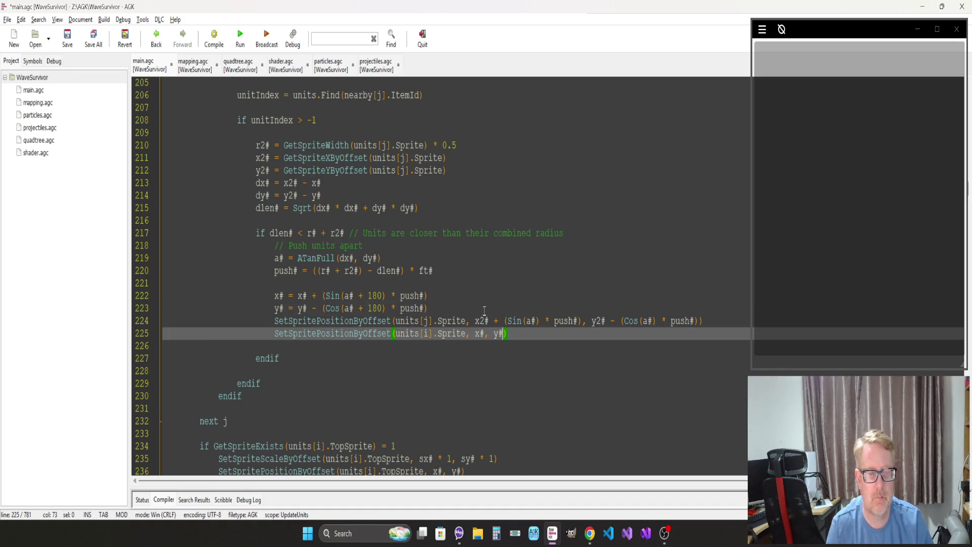
click(441, 309)
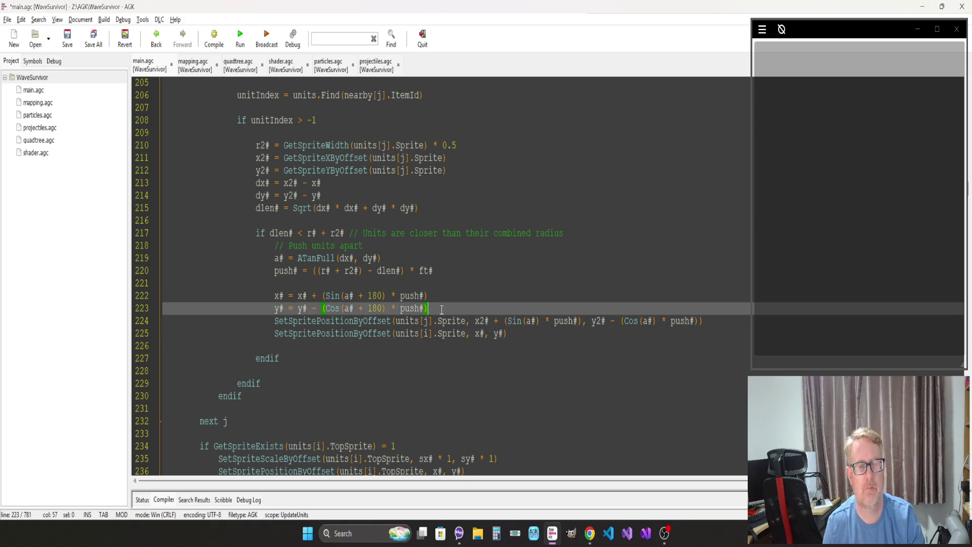
key(Return)
scroll(421, 298, down, 4)
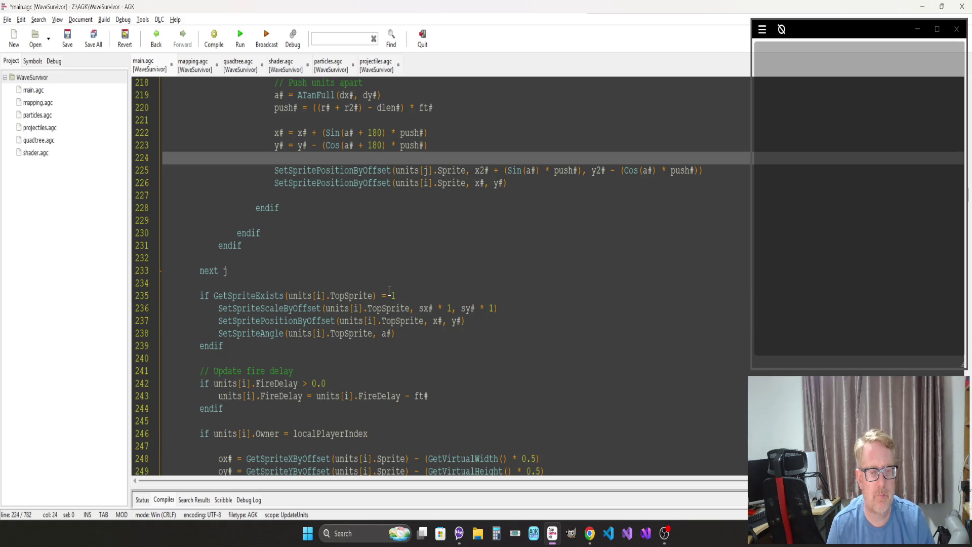
Step: Add a second 'for i = 0 to units.Length' ... 'next i' loop after the main unit loop
scroll(389, 291, down, 9)
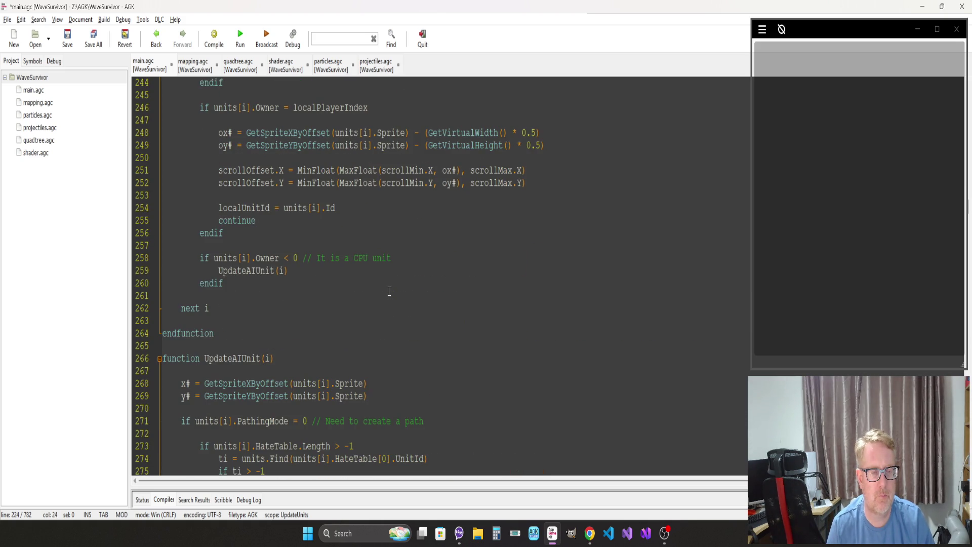
click(246, 311)
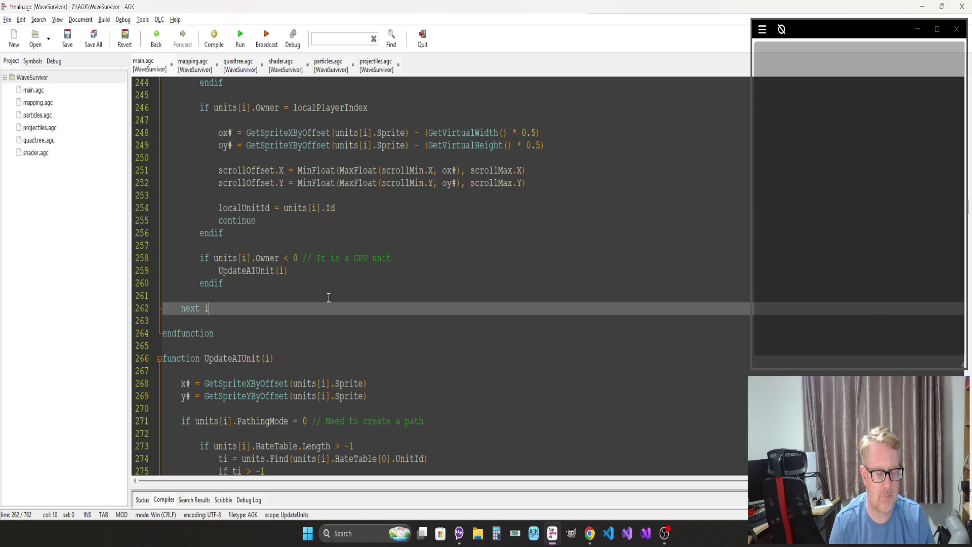
key(Return)
key(Return)
text(for i = 0 to units)
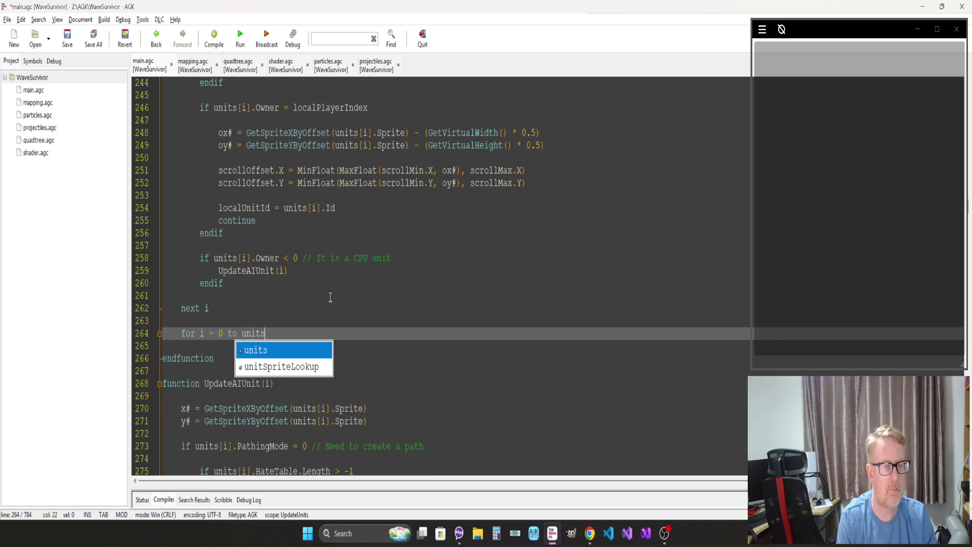
text(.Length)
key(Return)
key(Return)
key(Return)
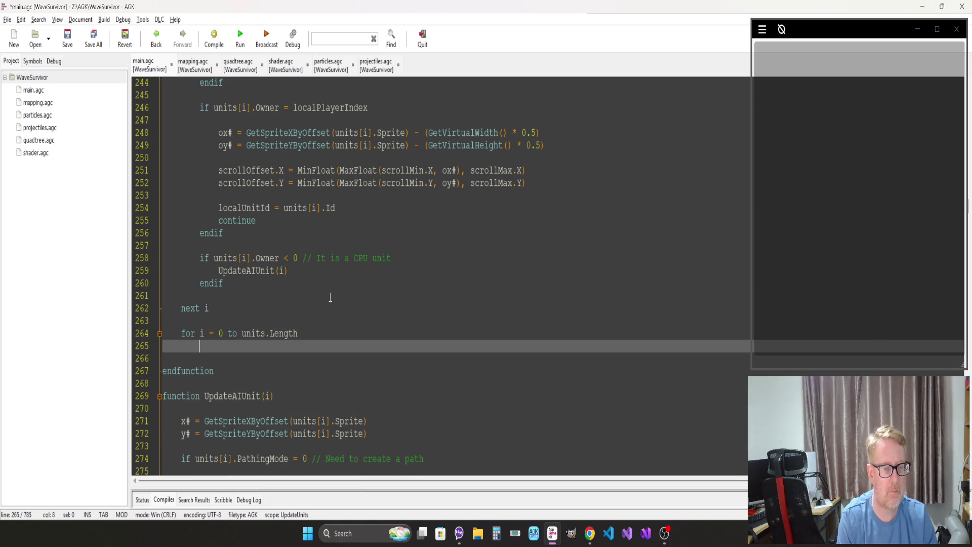
key(BackSpace)
text(next i)
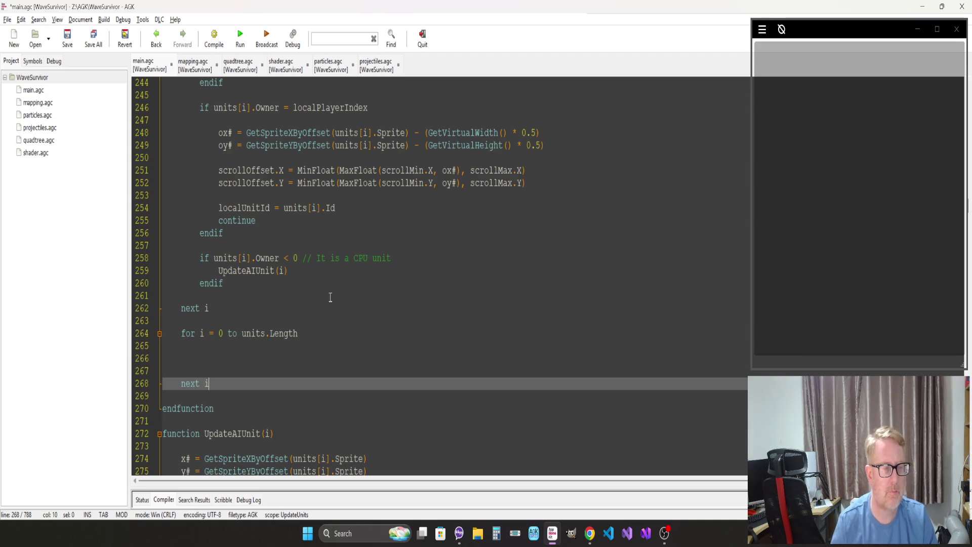
Step: Move the if GetSpriteExists TopSprite update block from the main loop into the new loop
scroll(330, 297, up, 10)
scroll(330, 297, down, 2)
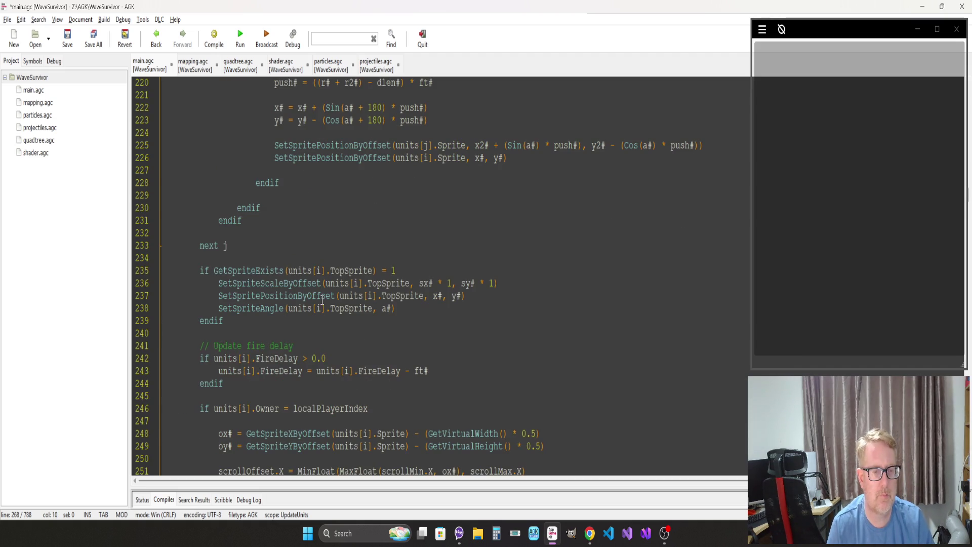
drag(229, 322, 133, 275)
key(ctrl+c)
key(Delete)
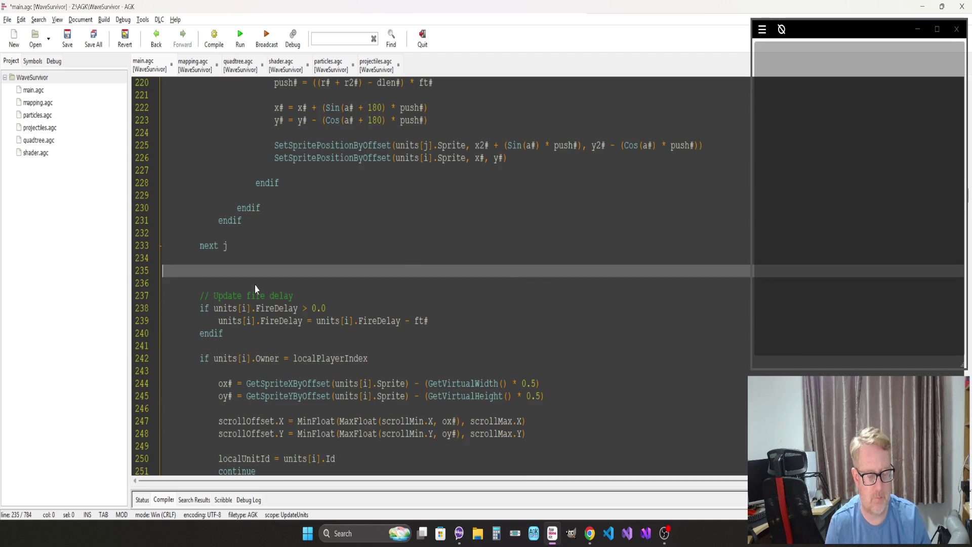
key(BackSpace)
key(BackSpace)
key(BackSpace)
key(BackSpace)
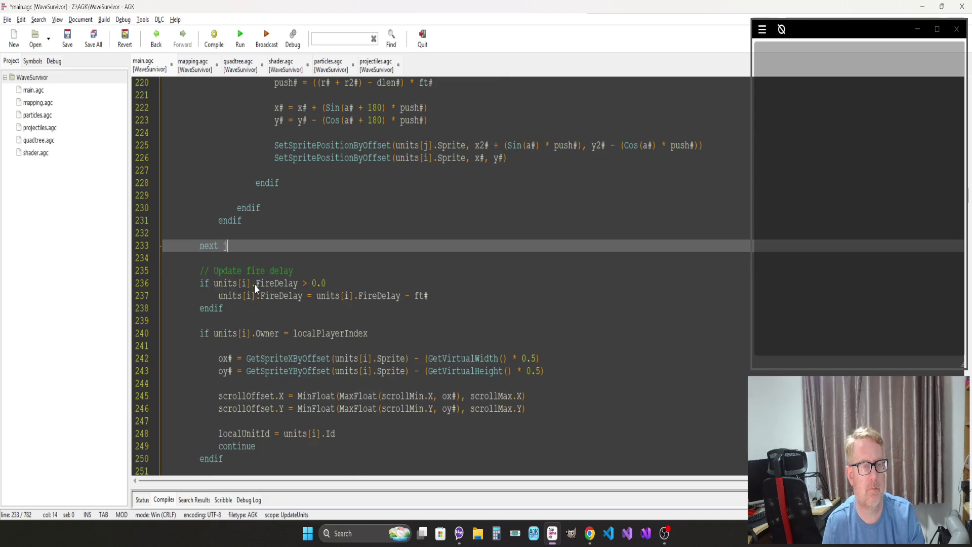
scroll(254, 286, down, 10)
mouse_move(200, 208)
mouse_down()
mouse_move(175, 219)
mouse_move(139, 200)
mouse_up()
key(Delete)
key(ctrl+v)
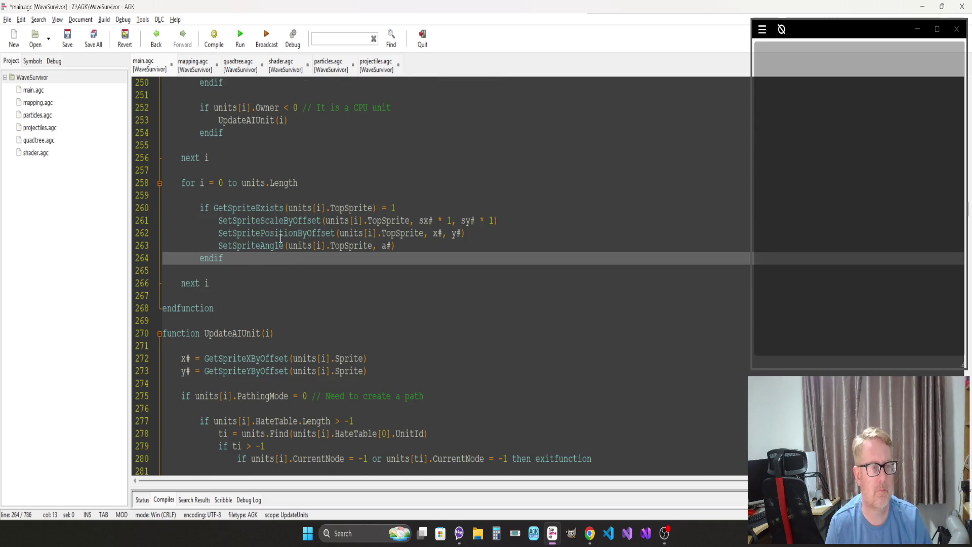
click(303, 246)
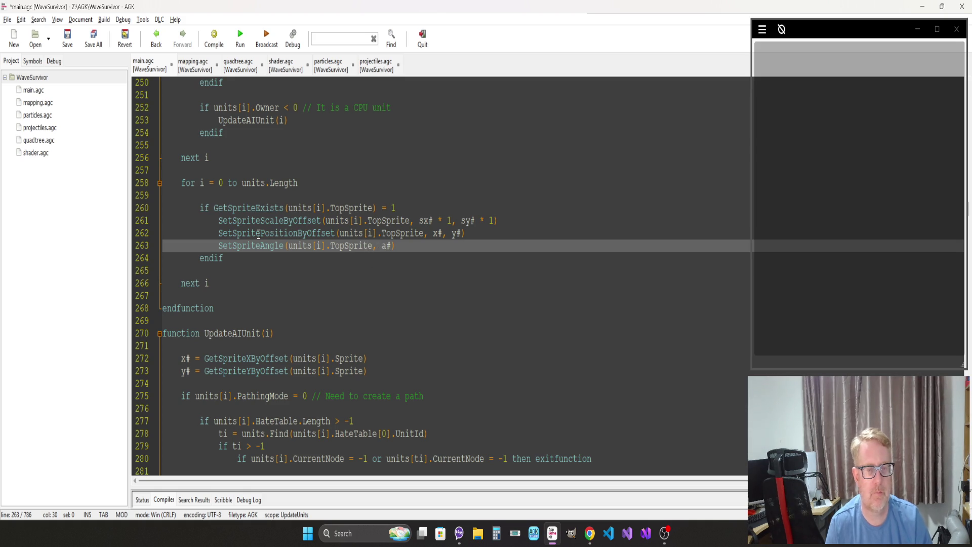
key(Page_Up)
key(Page_Up)
key(Page_Up)
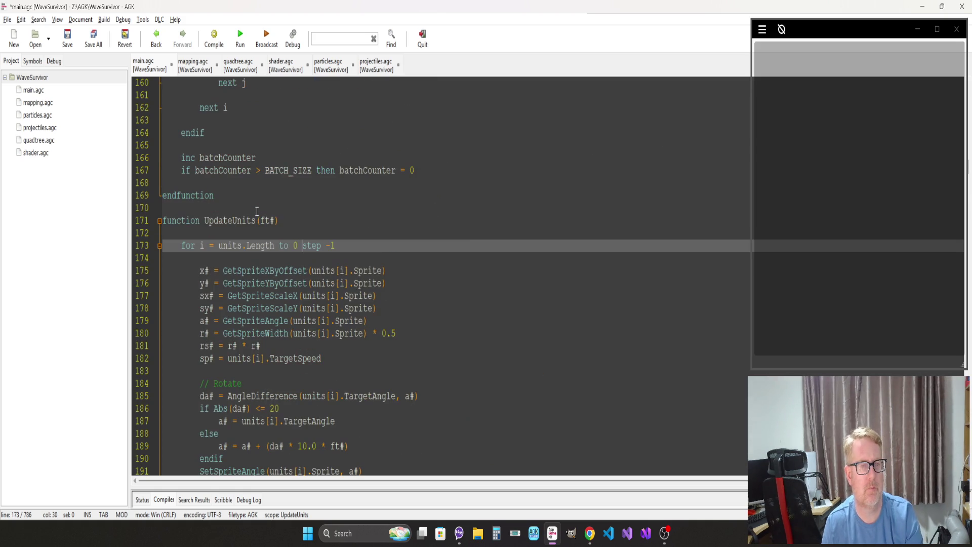
Step: Cut the sx# and sy# scale lines out of the first unit loop
double_click(205, 293)
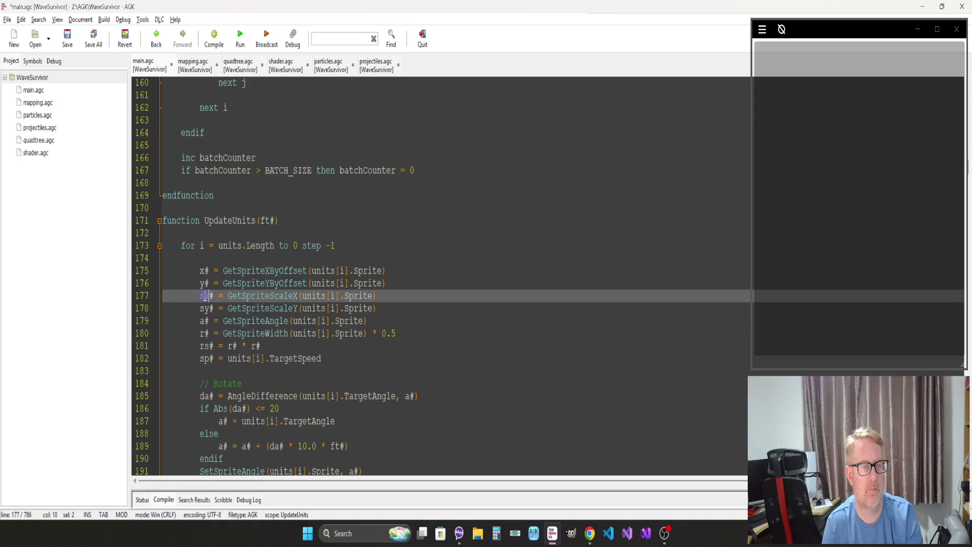
scroll(245, 273, down, 9)
scroll(245, 273, down, 12)
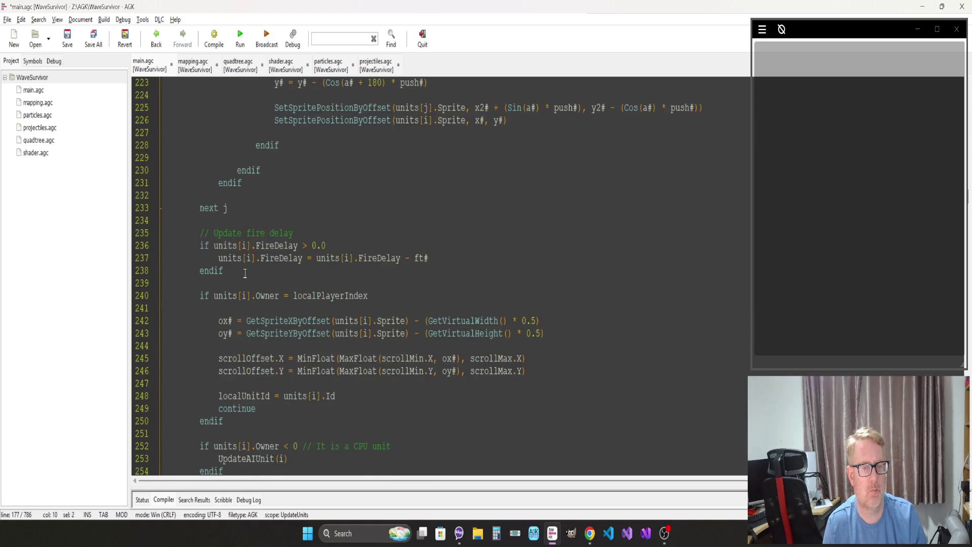
scroll(245, 273, up, 20)
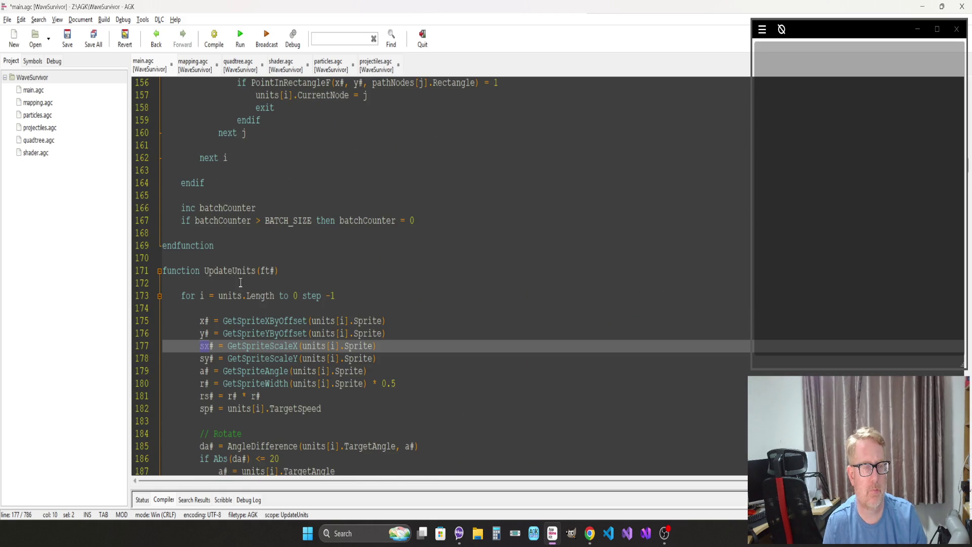
drag(387, 357, 303, 359)
drag(303, 359, 157, 346)
key(ctrl+c)
key(Delete)
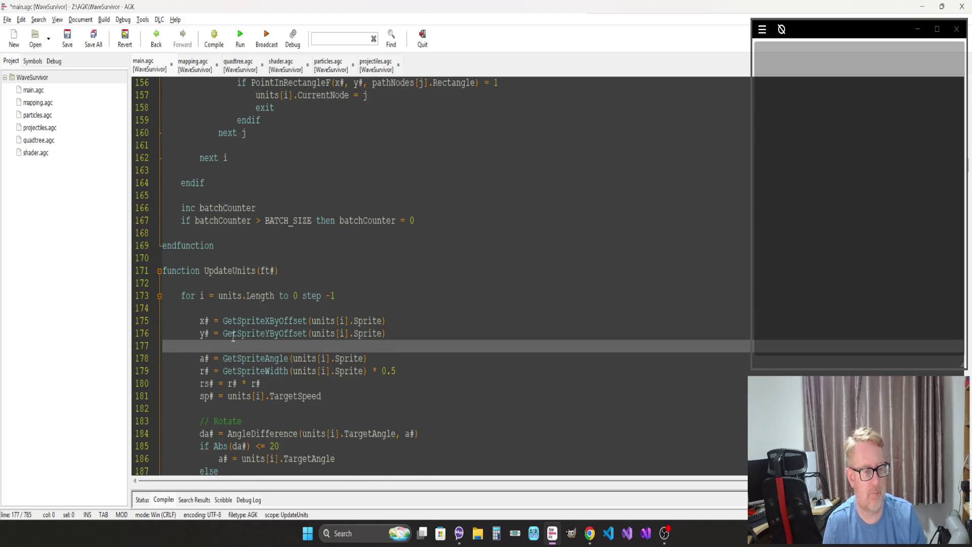
key(Delete)
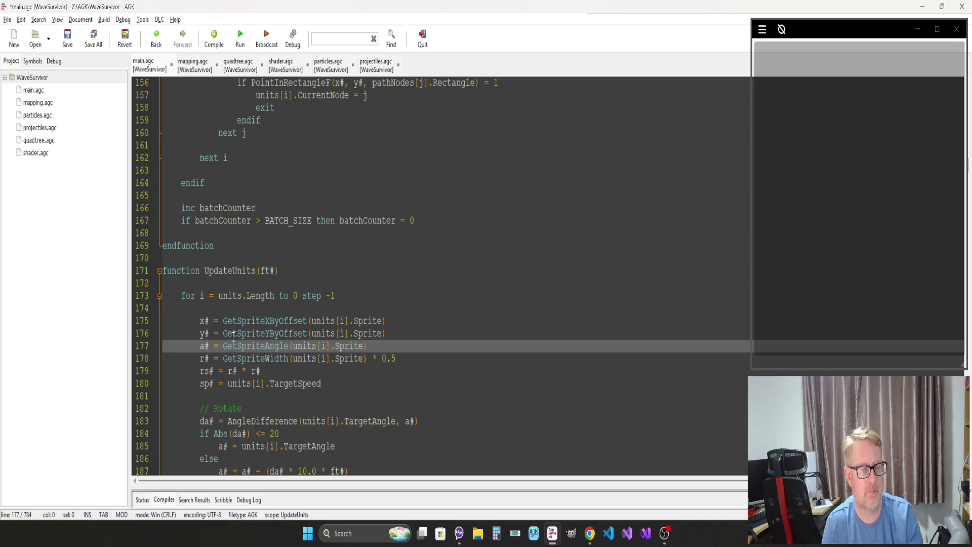
scroll(236, 337, down, 20)
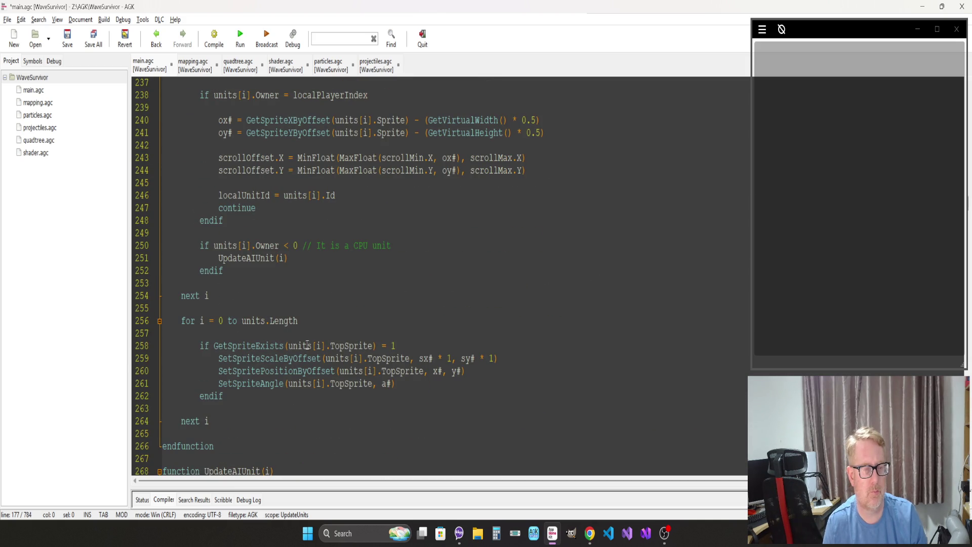
Step: Paste the sx# and sy# lines inside the TopSprite existence check and align their indentation
click(412, 347)
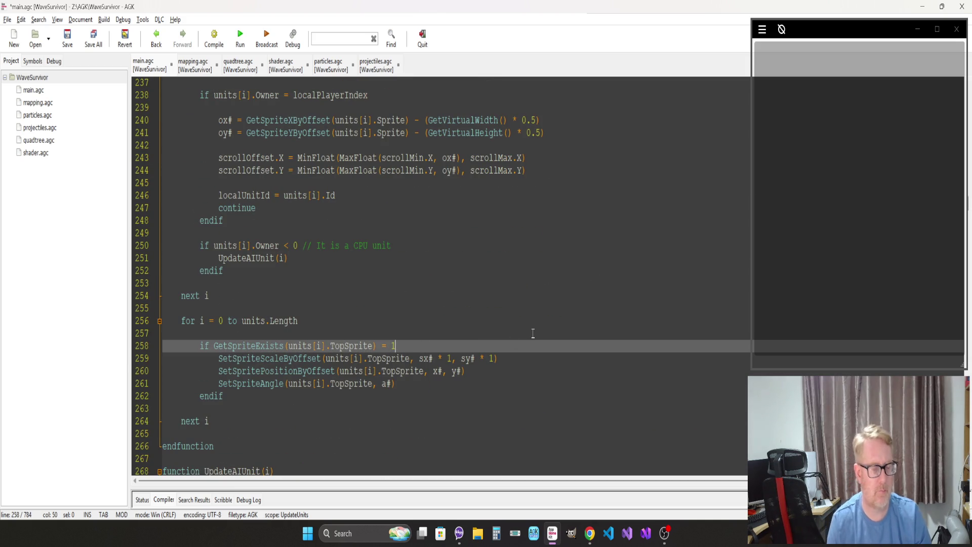
key(Return)
key(ctrl+v)
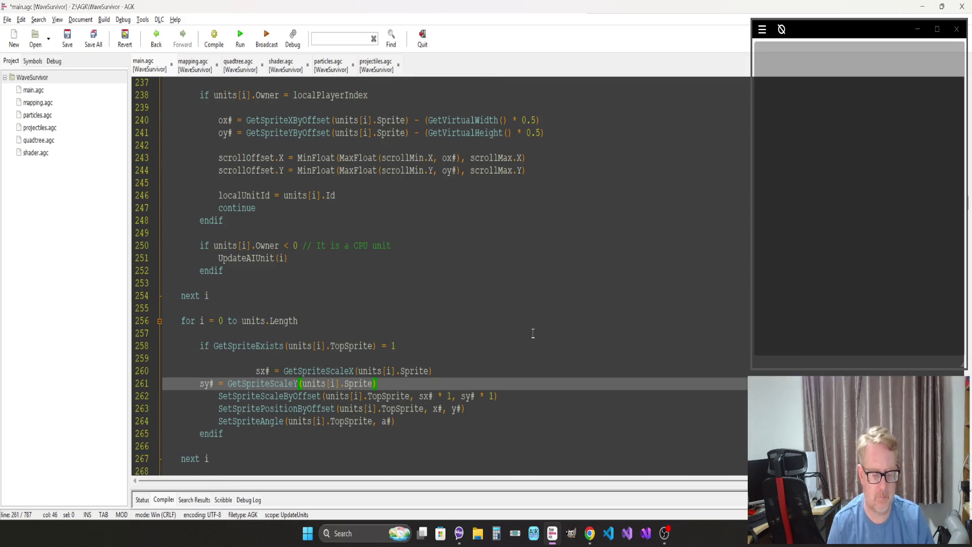
key(Return)
key(Up)
key(Home)
key(Tab)
key(Up)
key(Delete)
key(Delete)
Step: Copy the x#, y# and a# reads into the second loop, indent them, and run the build
key(Page_Up)
key(Page_Up)
key(Page_Up)
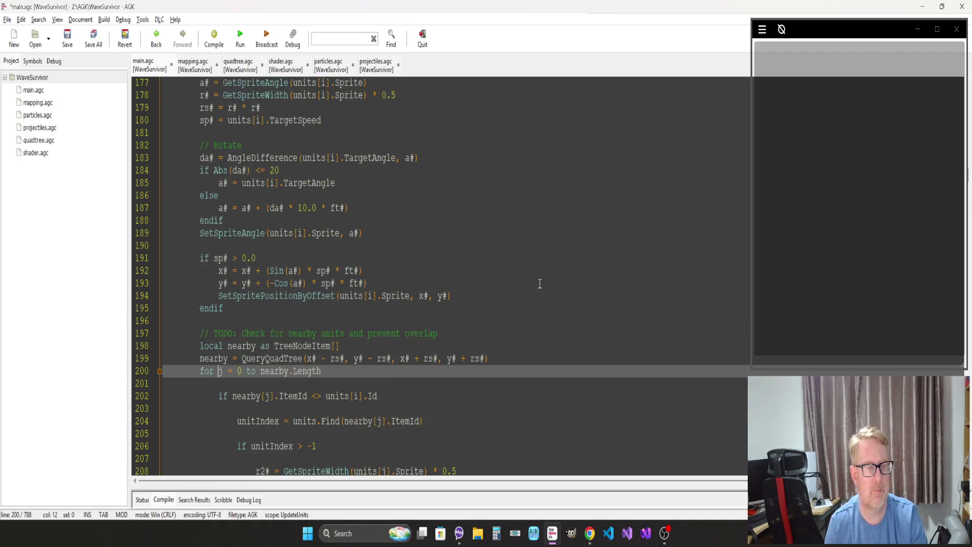
scroll(336, 296, down, 4)
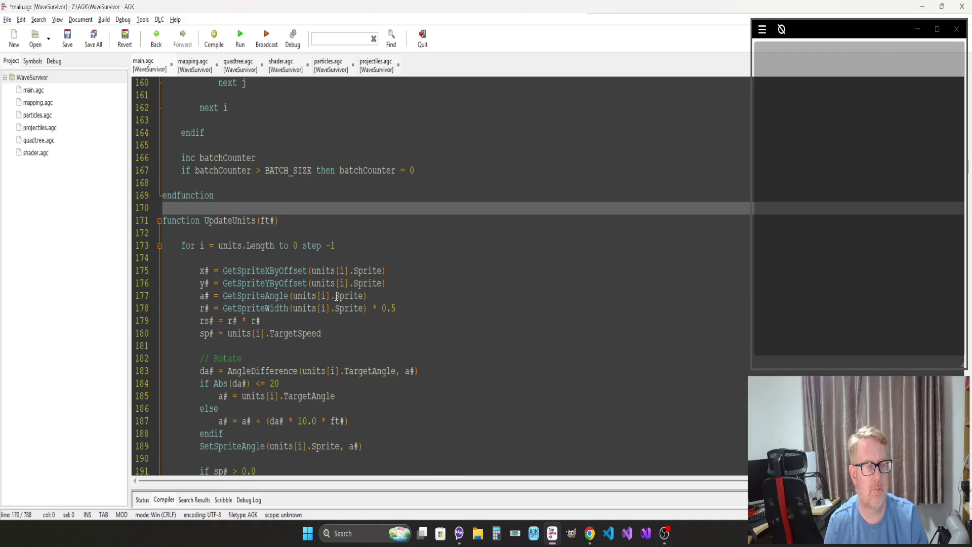
click(365, 296)
drag(361, 297, 128, 274)
key(ctrl+c)
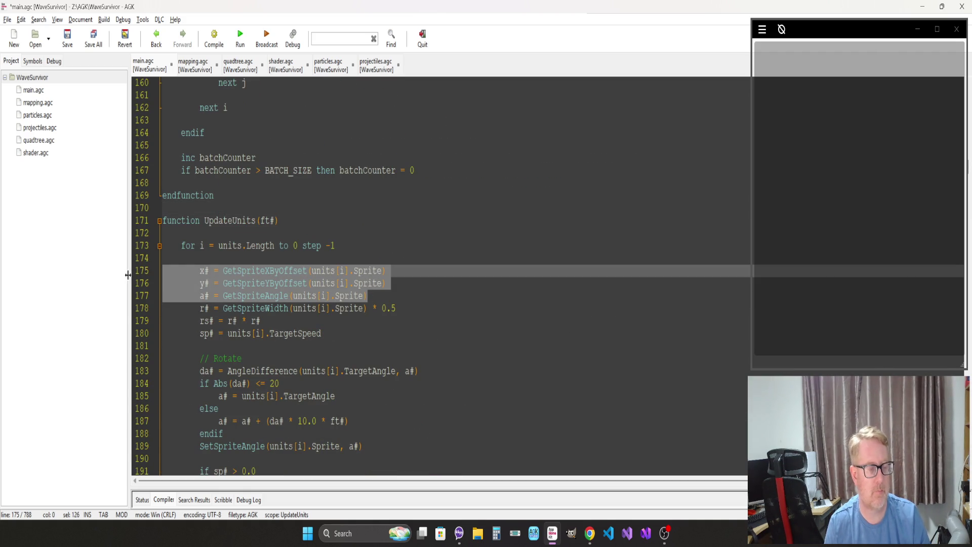
scroll(250, 343, down, 17)
scroll(250, 343, down, 7)
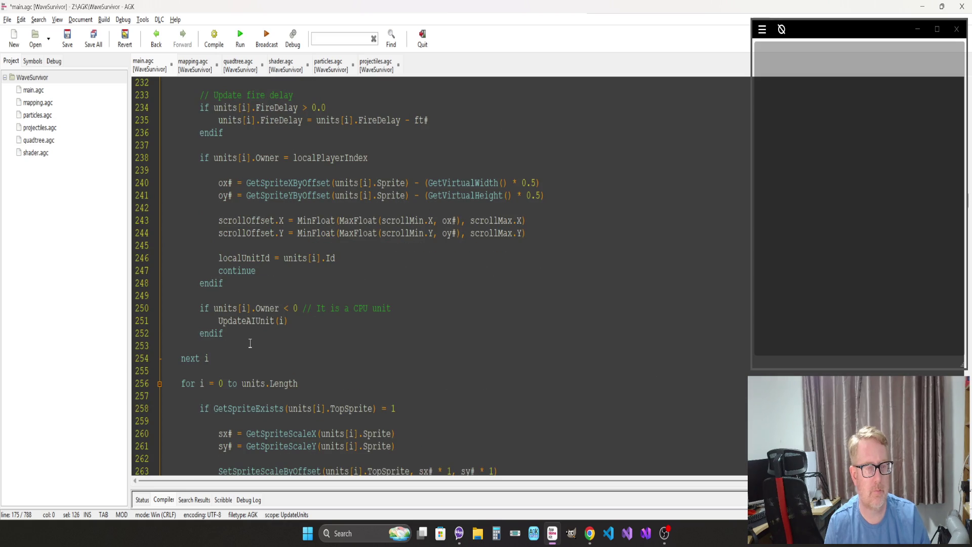
scroll(216, 281, down, 4)
click(242, 263)
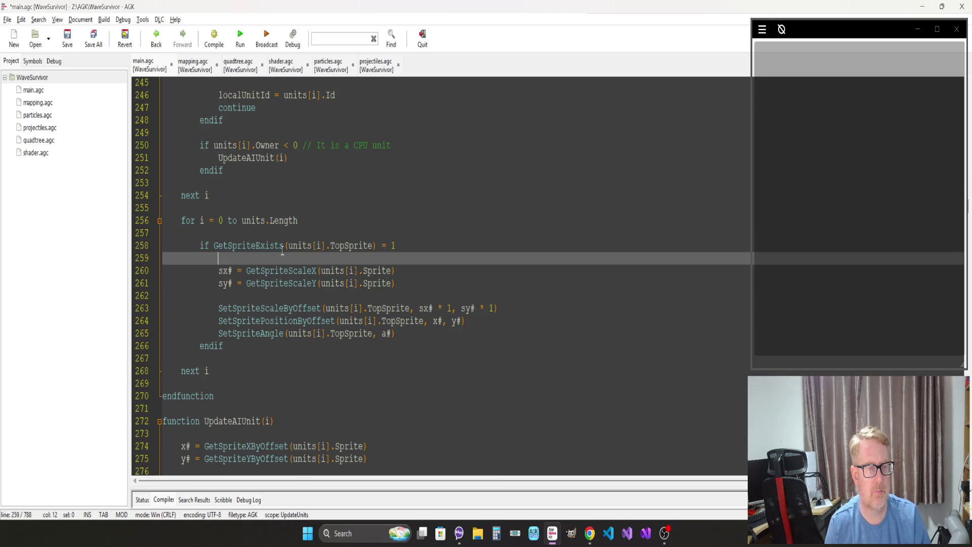
key(Return)
key(ctrl+v)
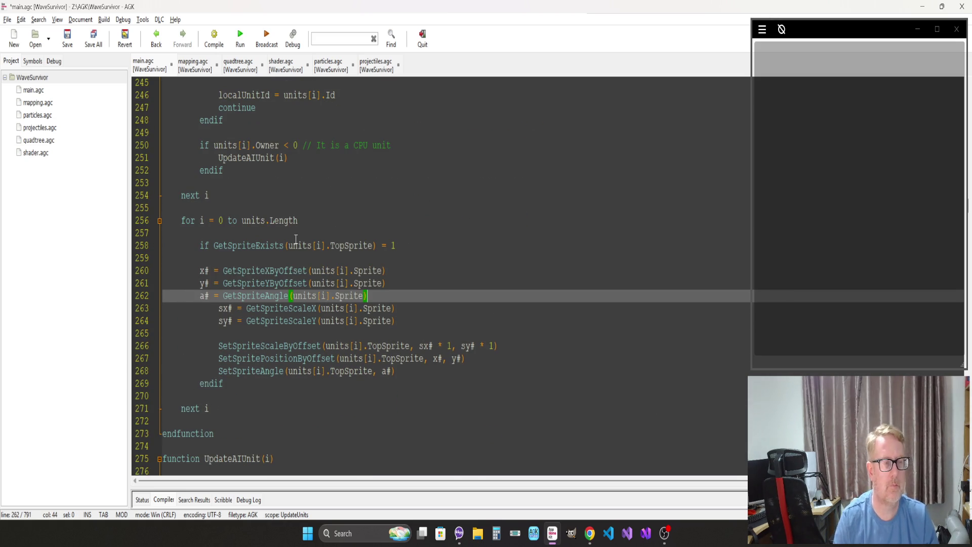
drag(380, 293, 164, 273)
key(Tab)
click(265, 256)
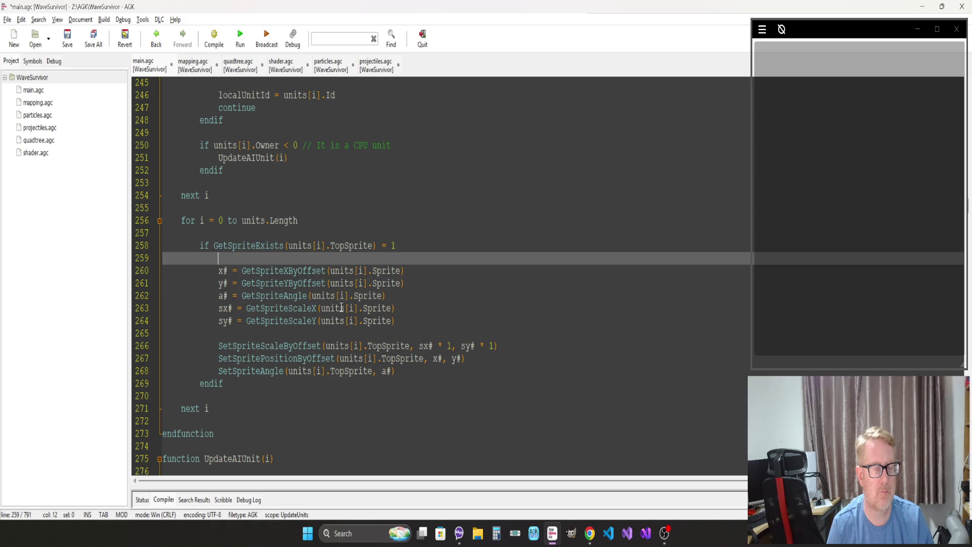
key(F5)
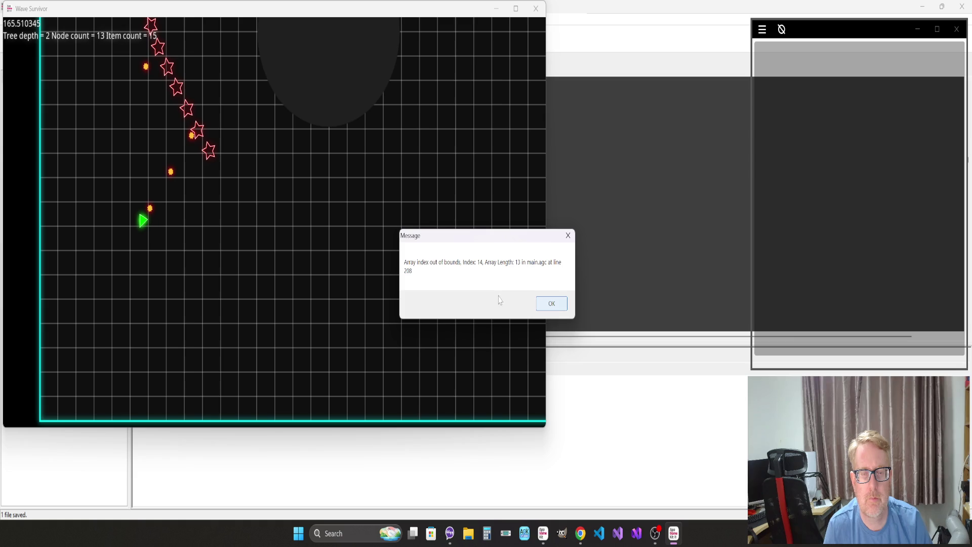
Step: Dismiss the line 208 array-index-out-of-bounds error to close the crashed game
click(548, 306)
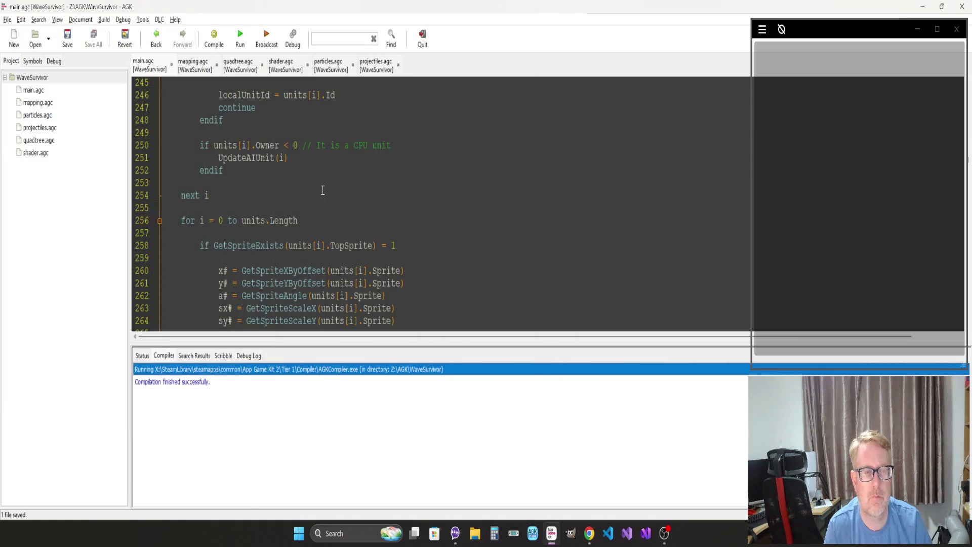
click(320, 187)
scroll(320, 187, up, 18)
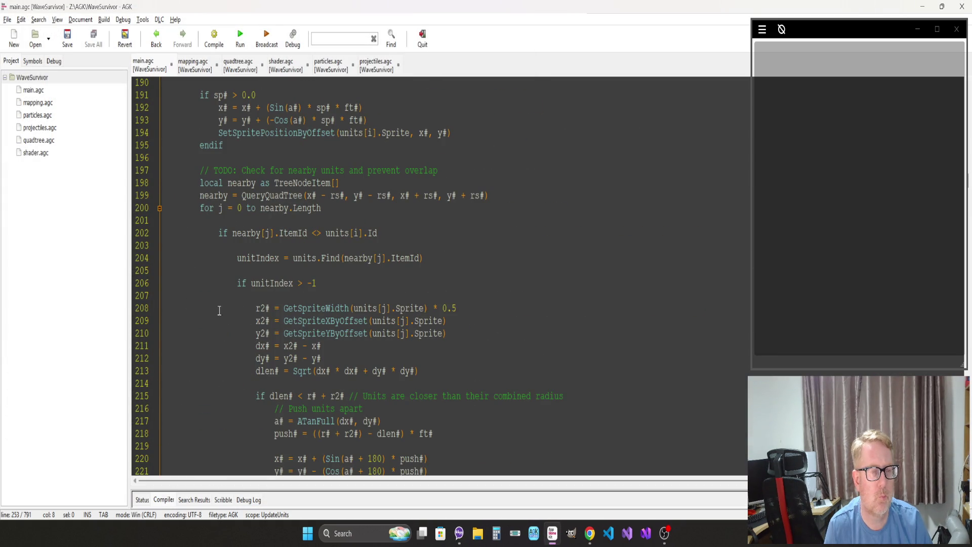
click(301, 309)
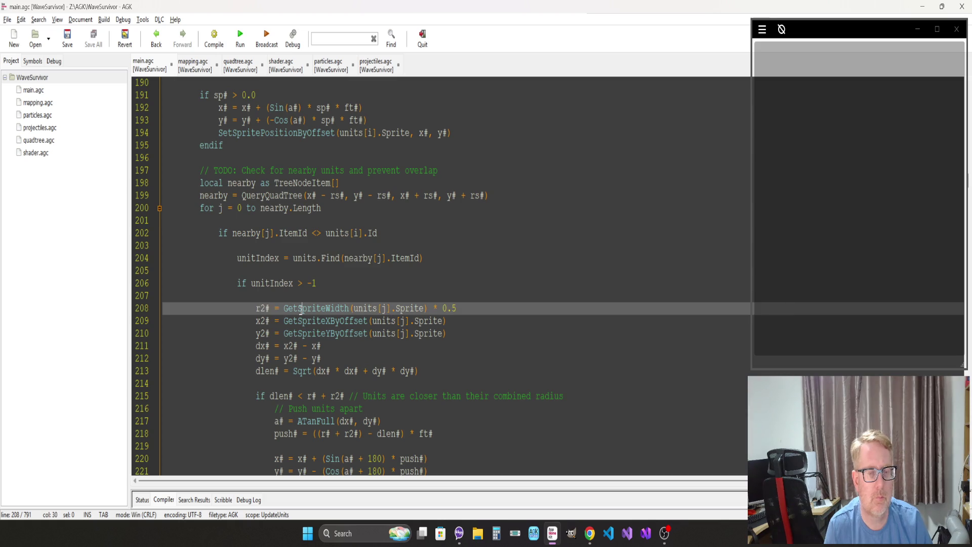
click(335, 314)
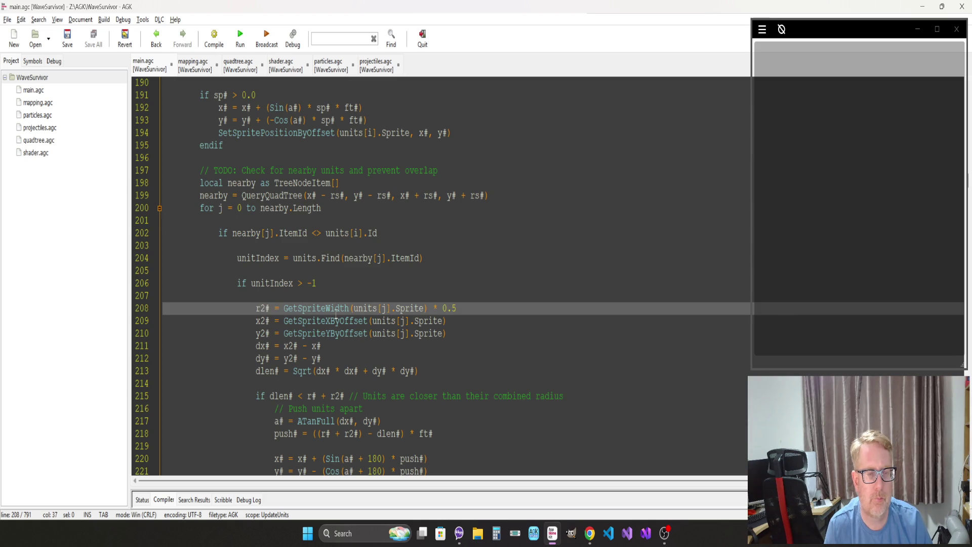
double_click(364, 307)
scroll(380, 120, up, 9)
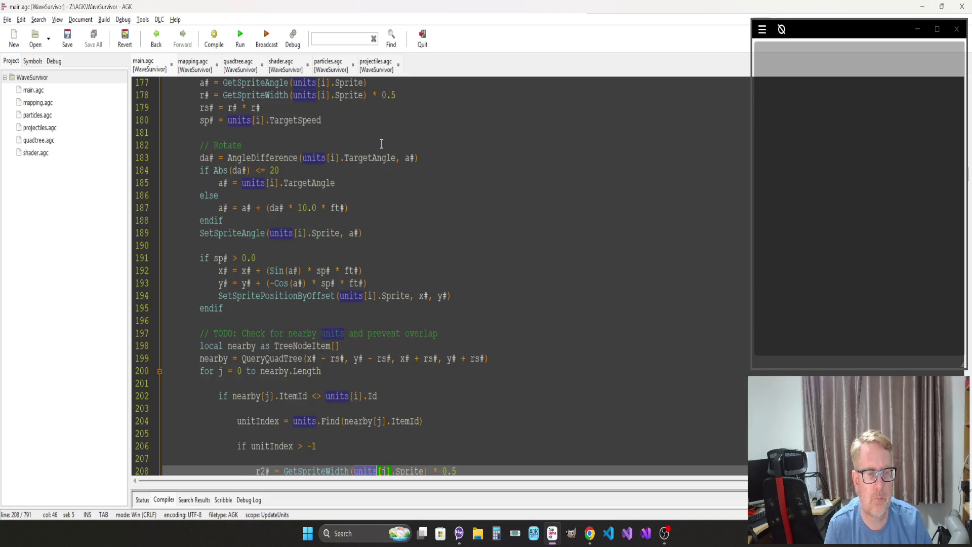
scroll(381, 144, down, 13)
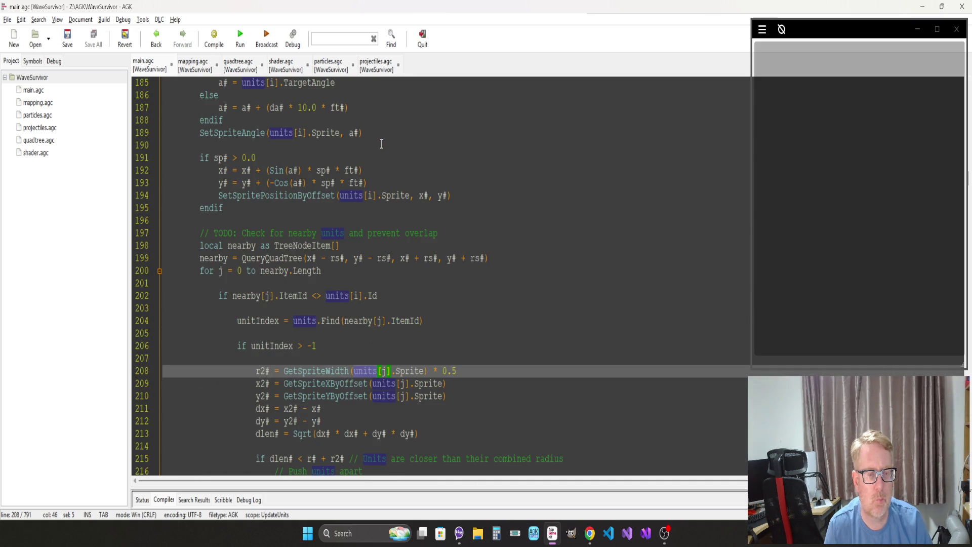
scroll(381, 144, down, 4)
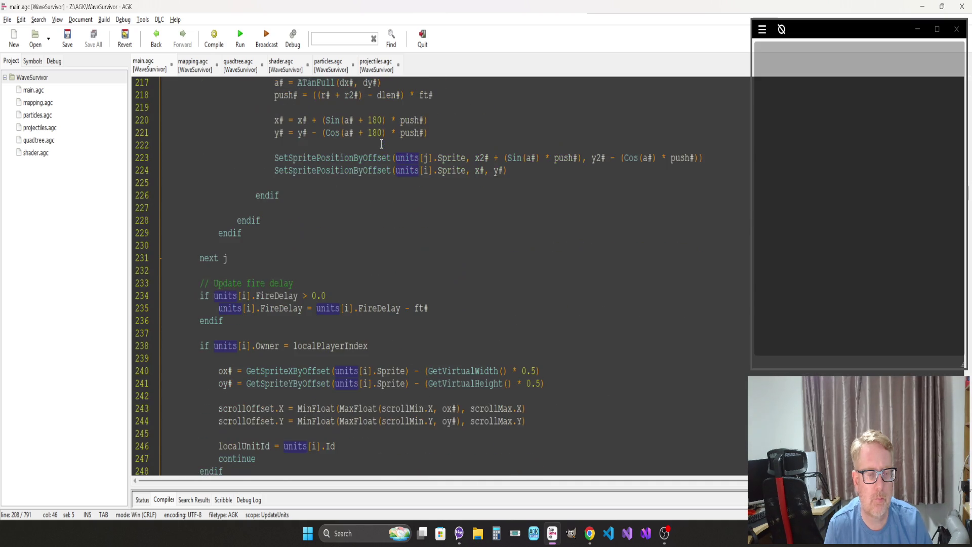
scroll(381, 144, down, 4)
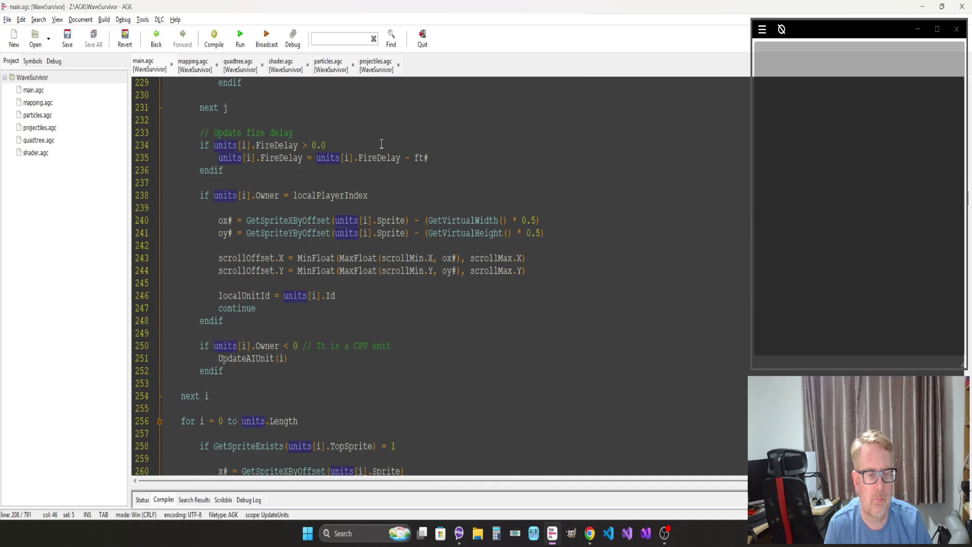
scroll(381, 144, down, 2)
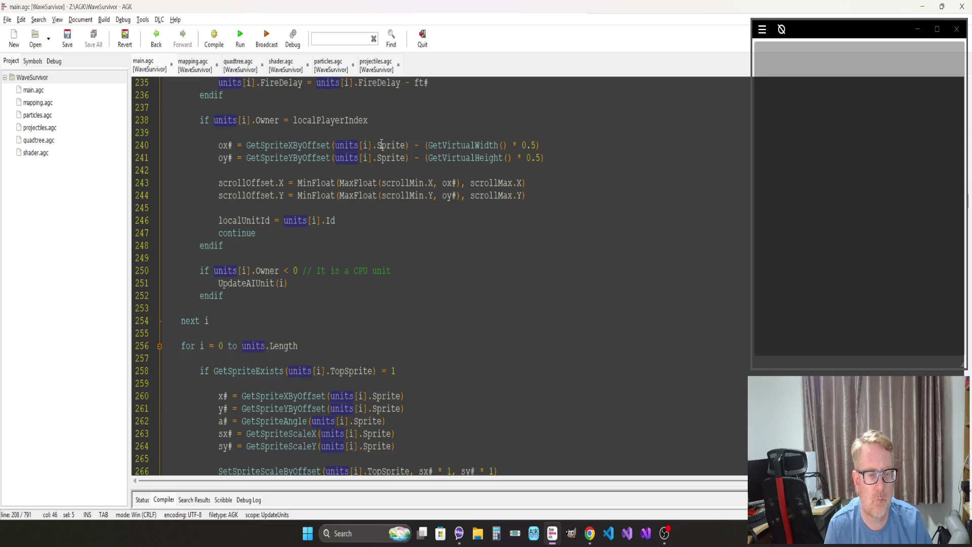
scroll(377, 146, down, 4)
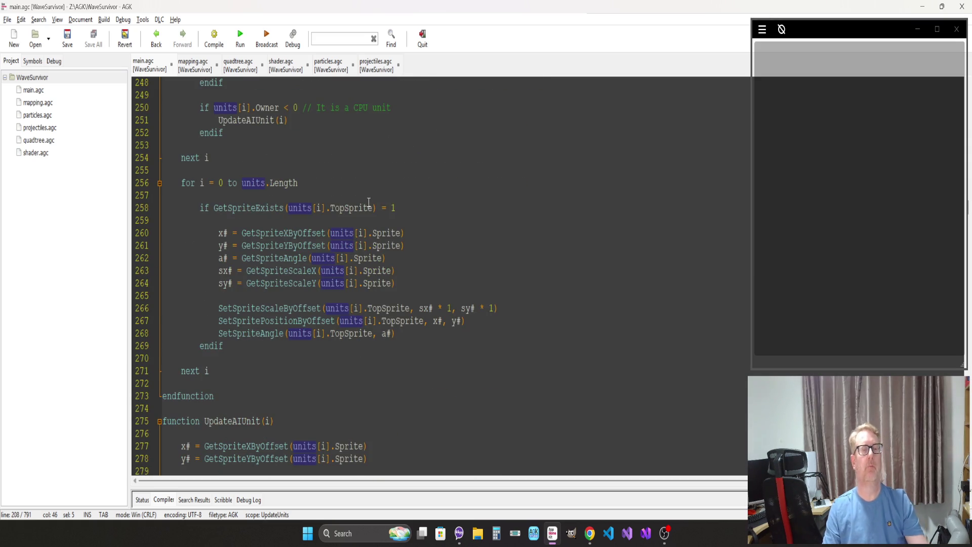
scroll(371, 177, up, 7)
scroll(368, 202, up, 13)
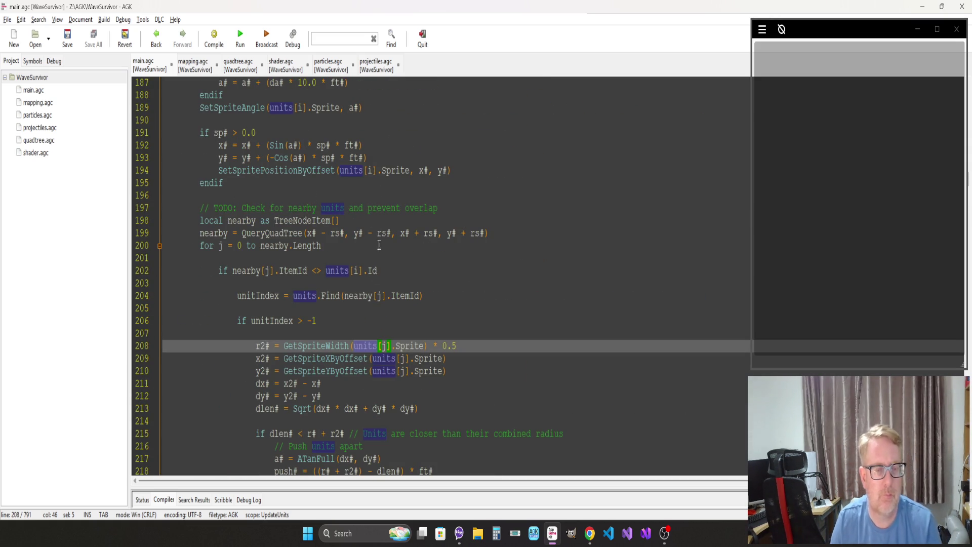
scroll(390, 294, down, 2)
scroll(374, 414, down, 2)
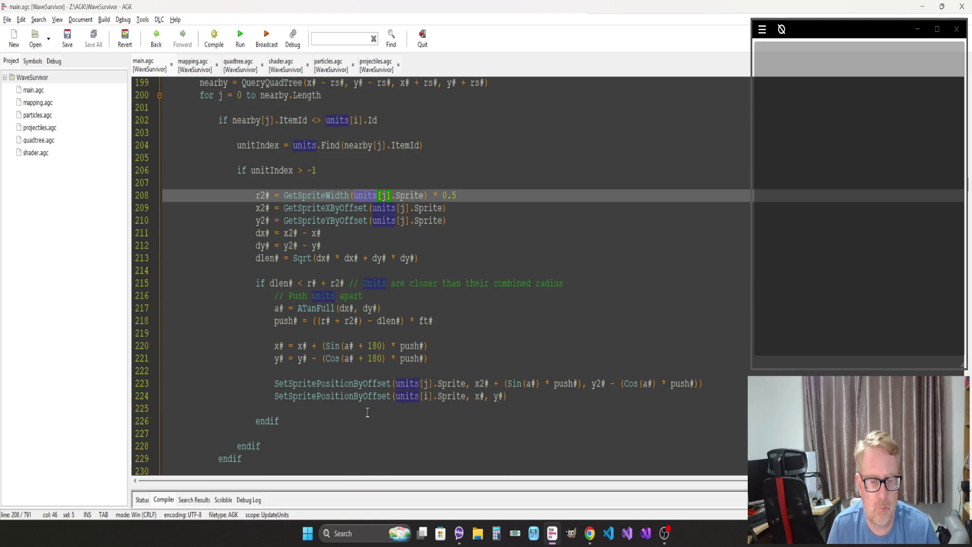
click(329, 337)
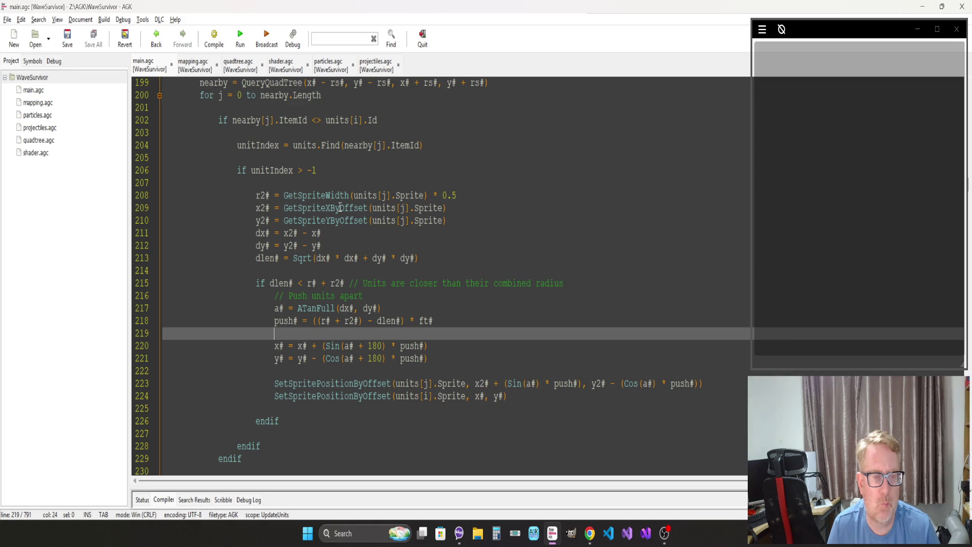
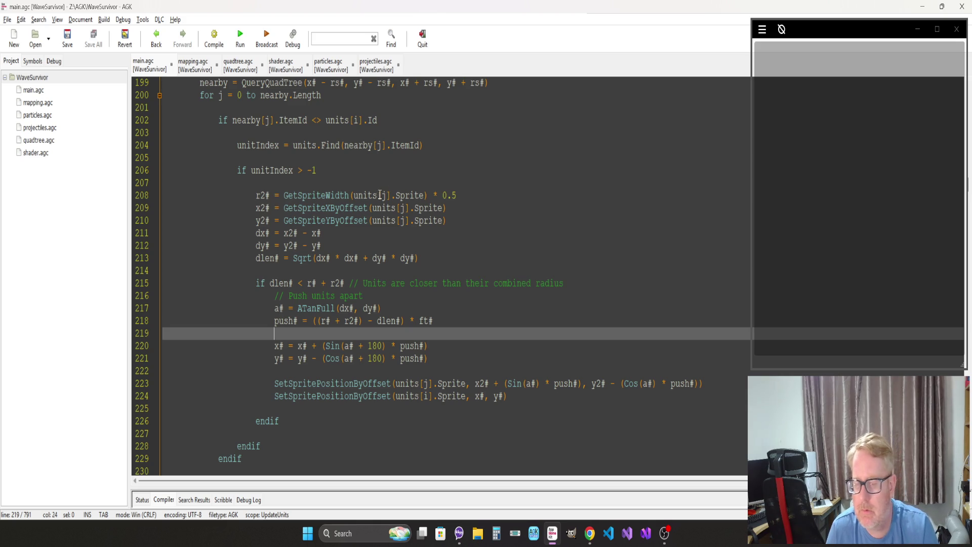
Step: Select the j index of units[j] on line 208
click(358, 165)
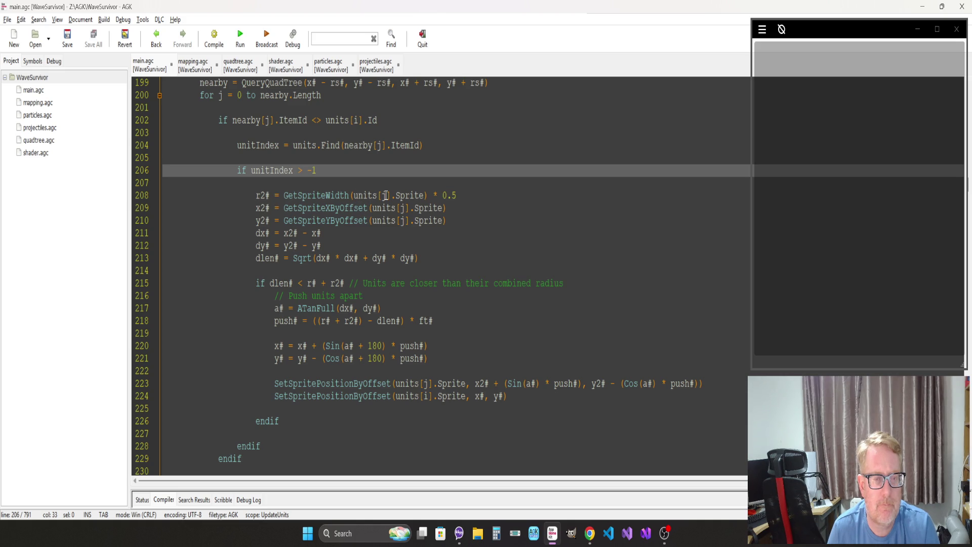
click(385, 195)
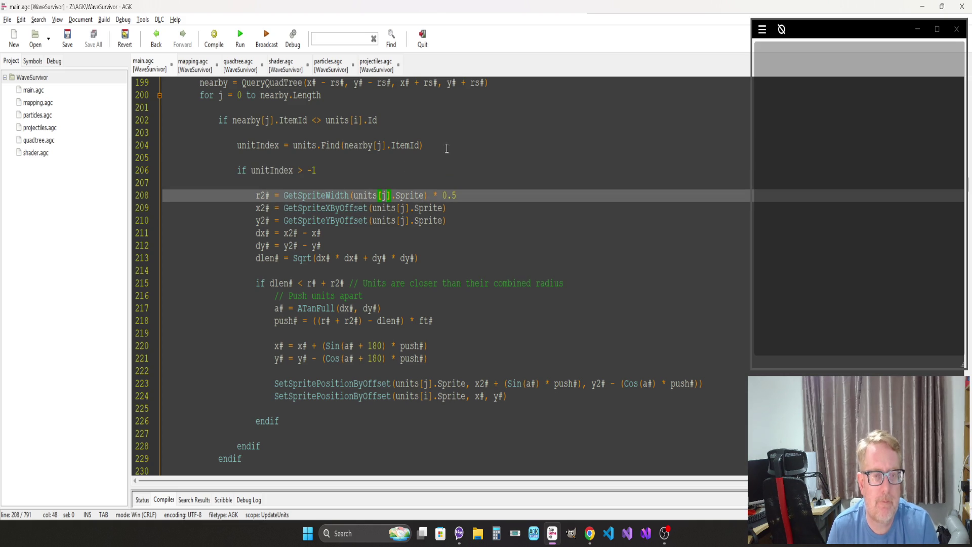
key(shift+Left)
scroll(351, 222, up, 11)
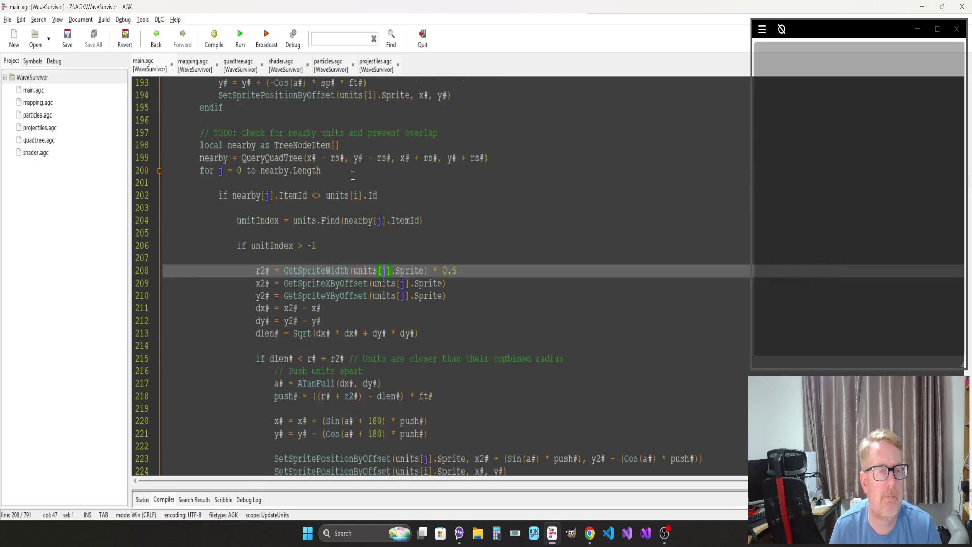
scroll(350, 223, down, 7)
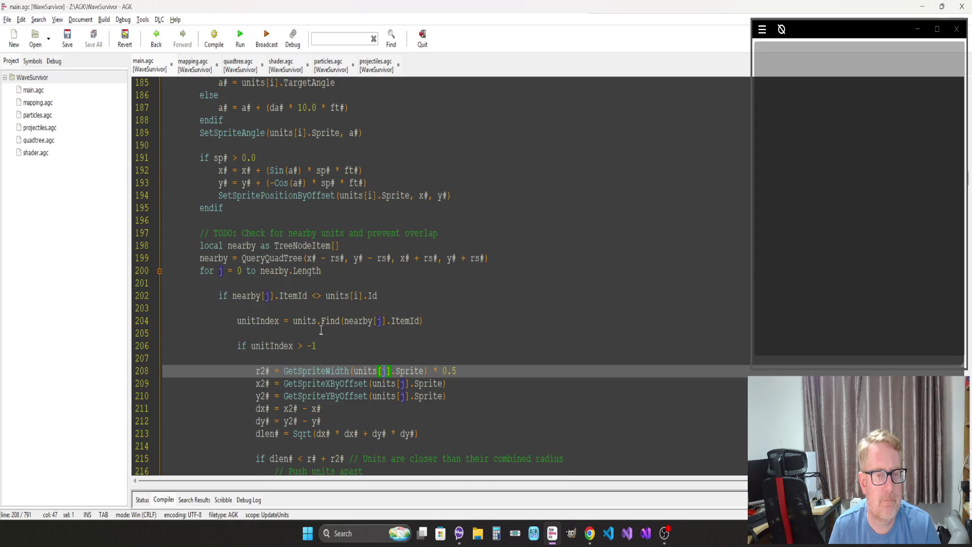
scroll(321, 330, down, 2)
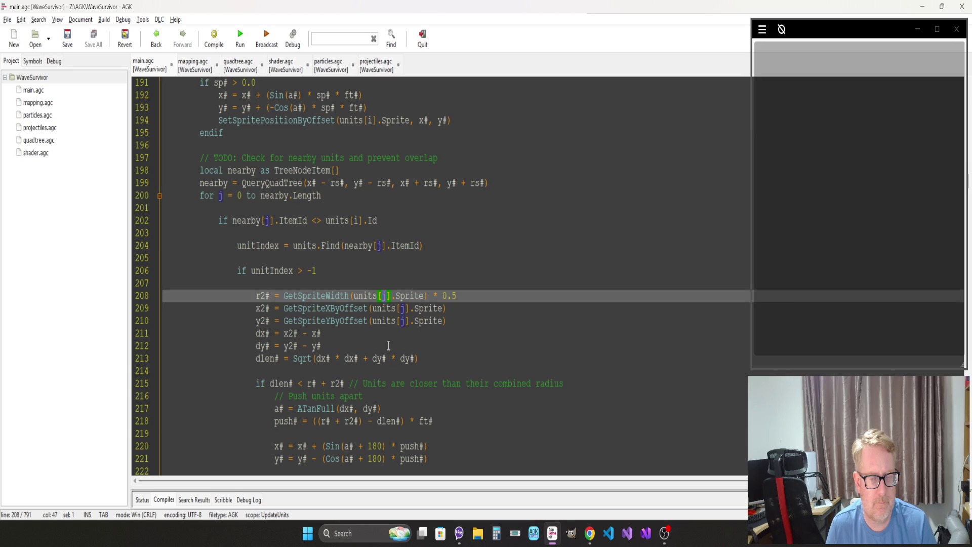
scroll(388, 346, down, 7)
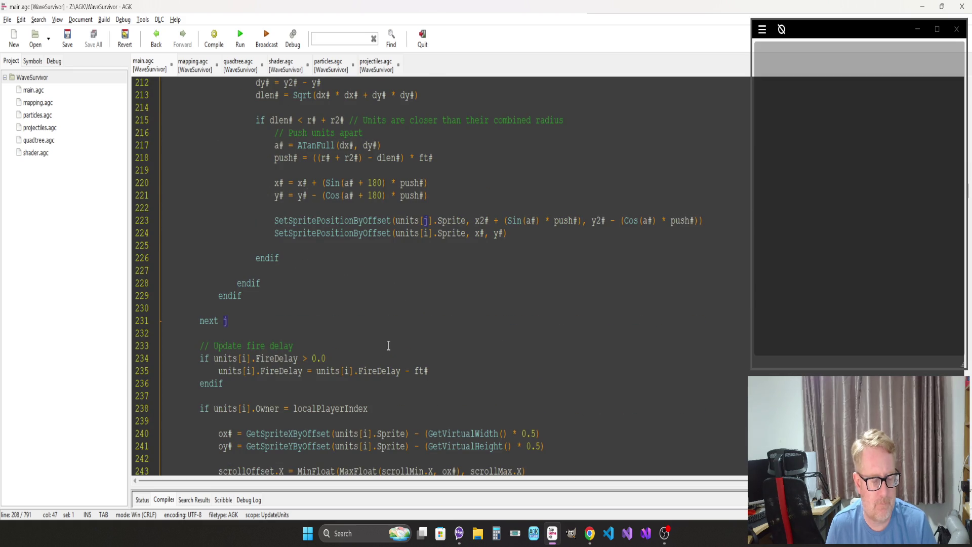
Step: Run the game, steer the ship, then dismiss the array index error and exit
key(F5)
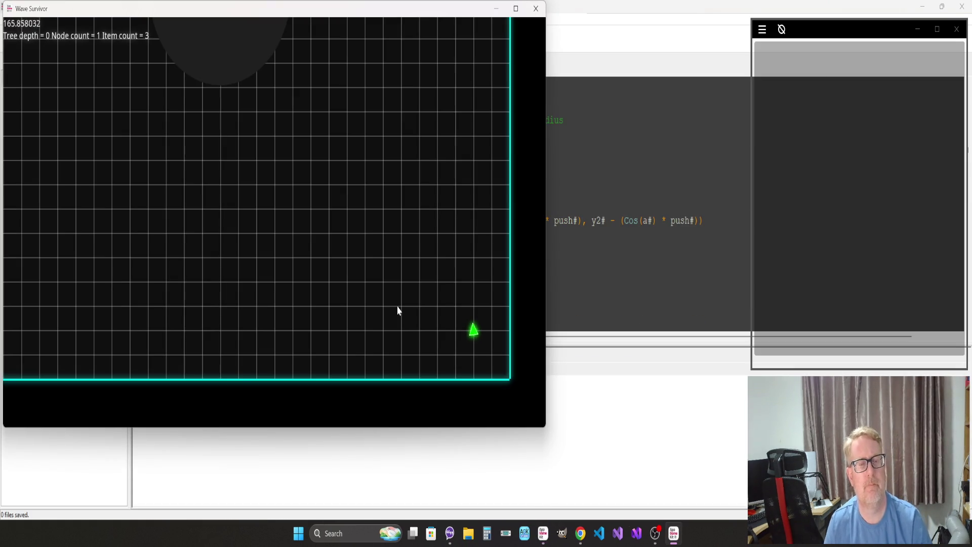
key(Up)
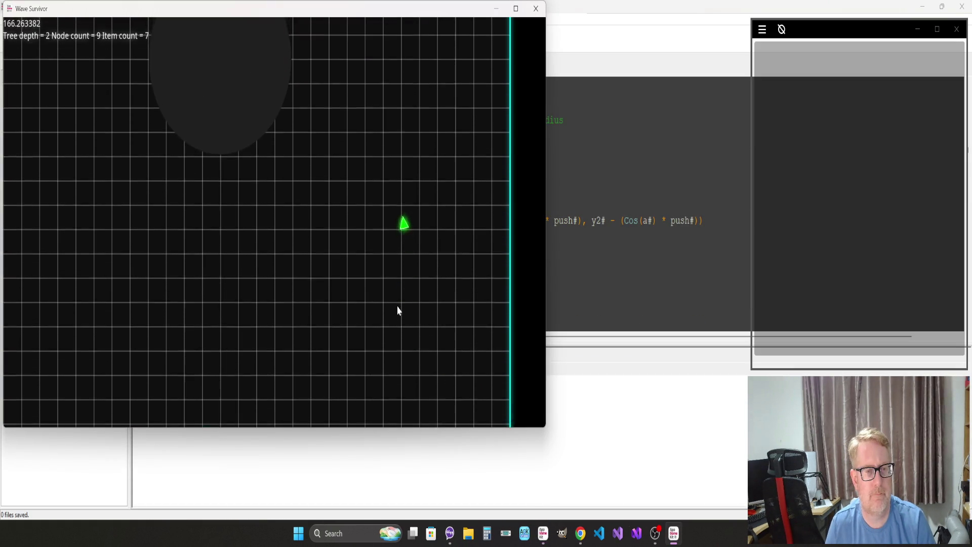
key(Right)
key(Right)
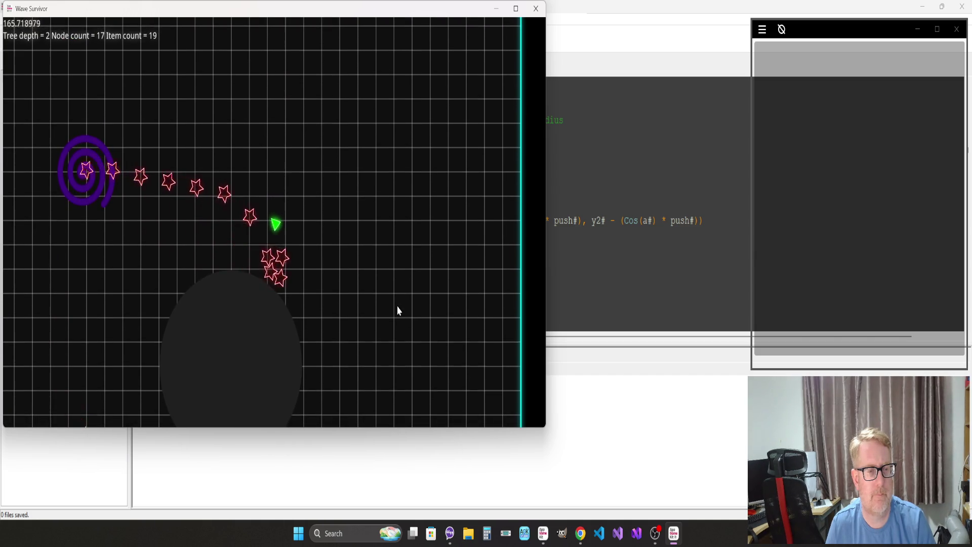
key(Right)
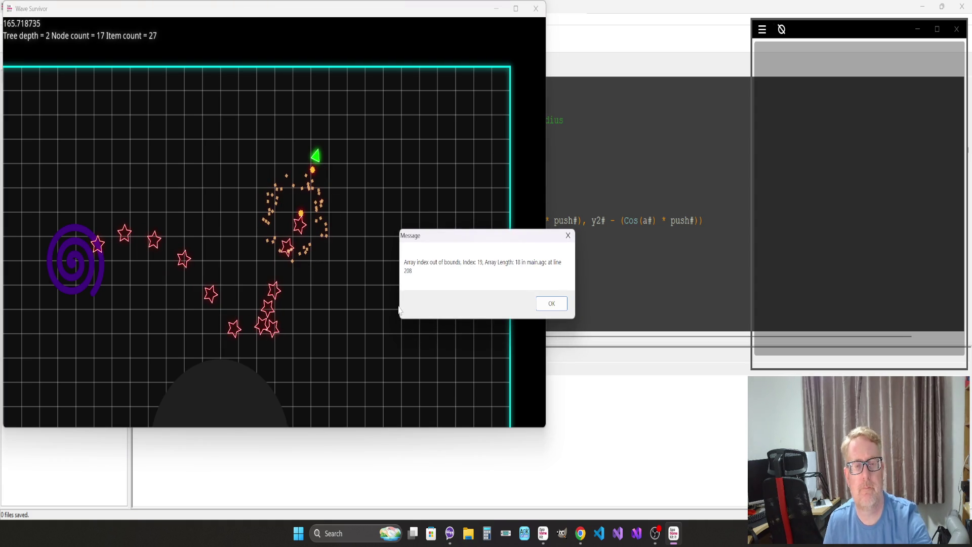
click(551, 303)
click(463, 267)
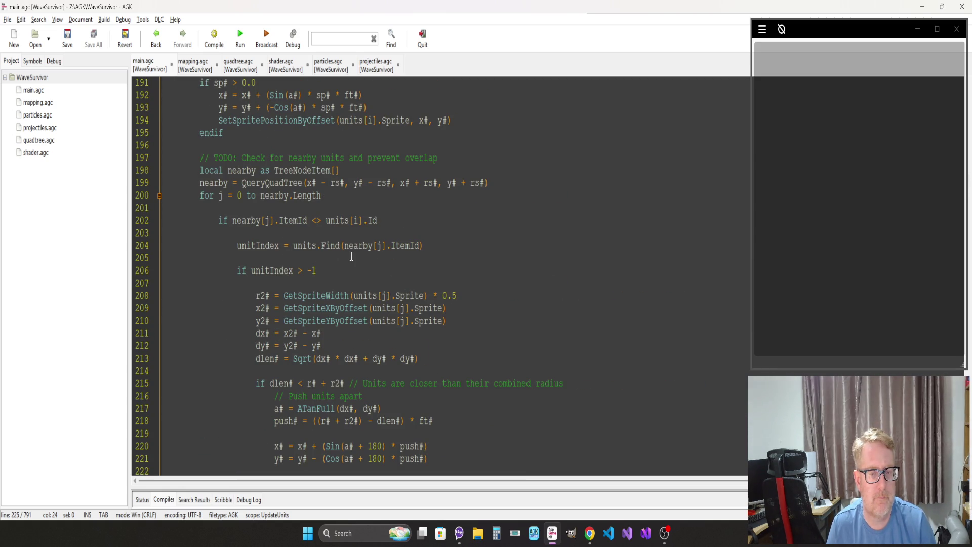
Step: Copy unitIndex and paste it over j in units[j] on lines 208, 209 and 210
click(301, 262)
double_click(271, 246)
key(ctrl+c)
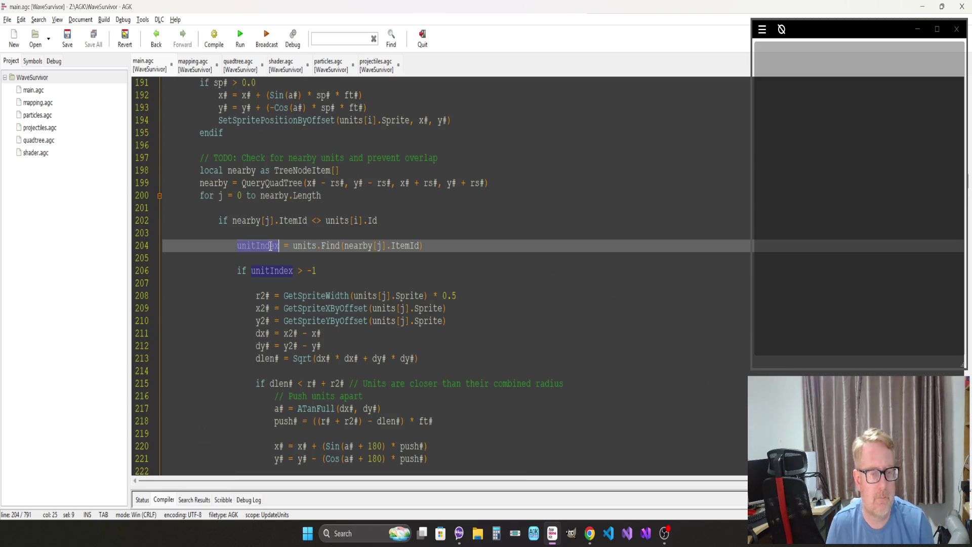
click(387, 296)
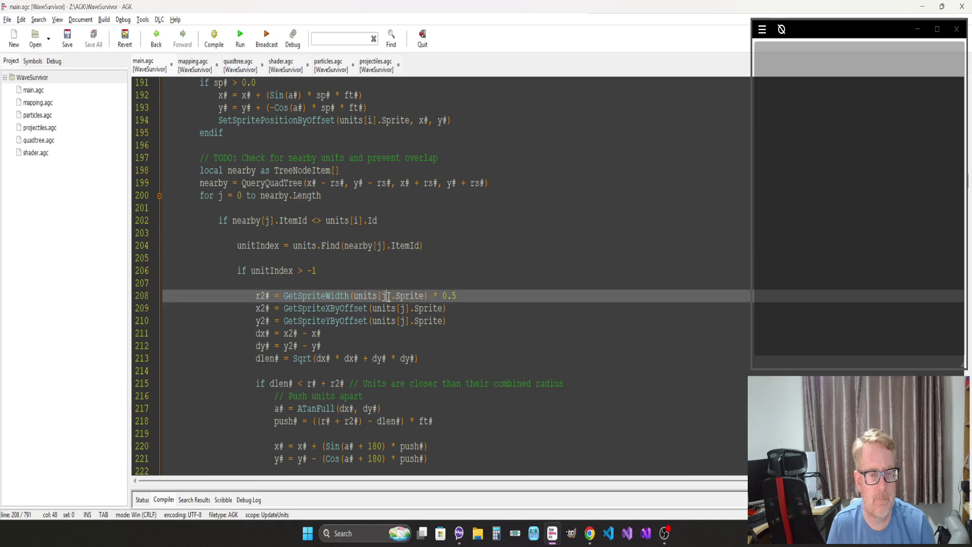
key(Delete)
key(ctrl+v)
key(Down)
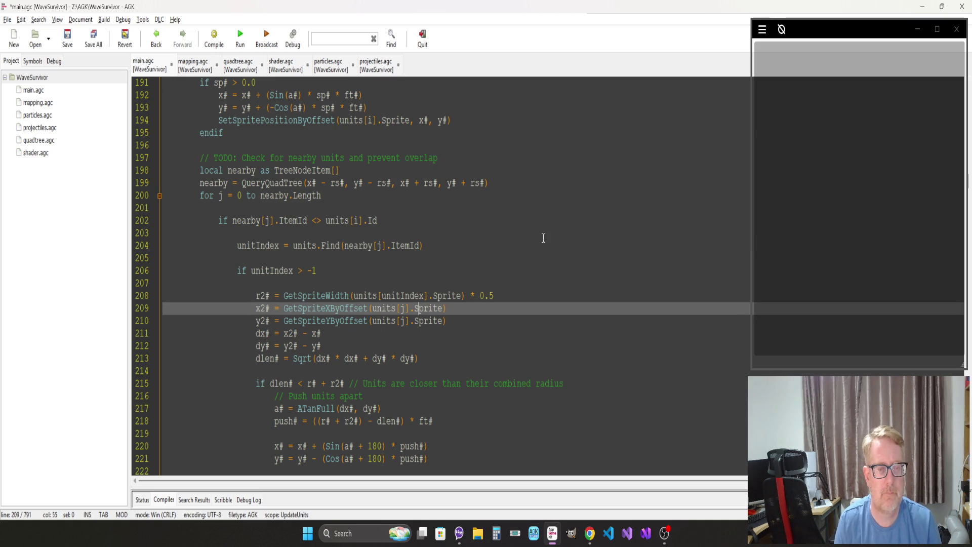
key(ctrl+v)
key(Down)
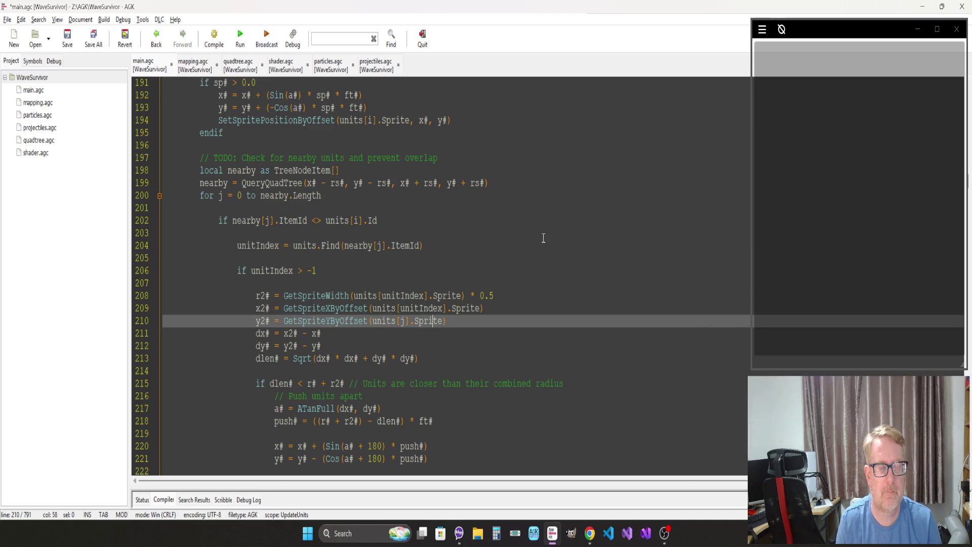
key(BackSpace)
key(ctrl+v)
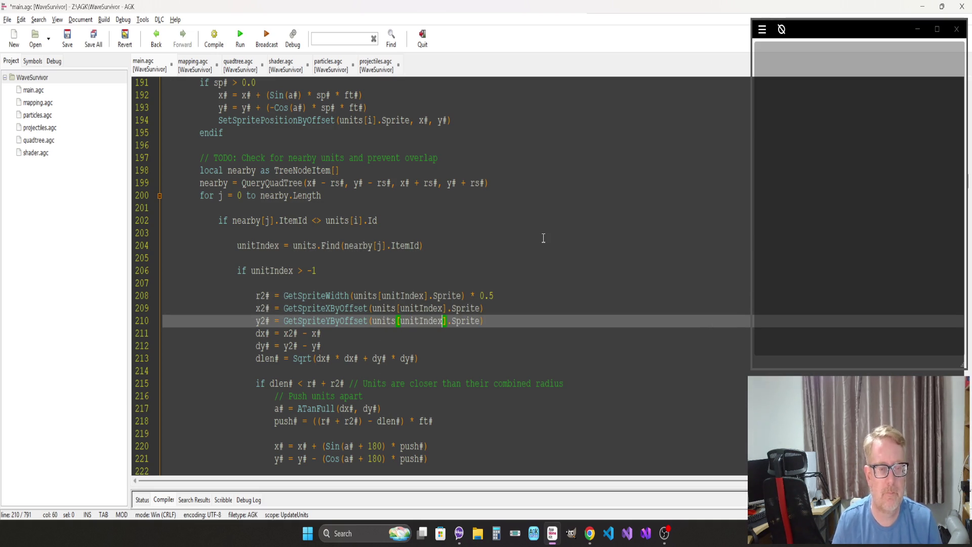
Step: Change line 223 to units[unitIndex], then save, compile and run the game
scroll(543, 237, down, 2)
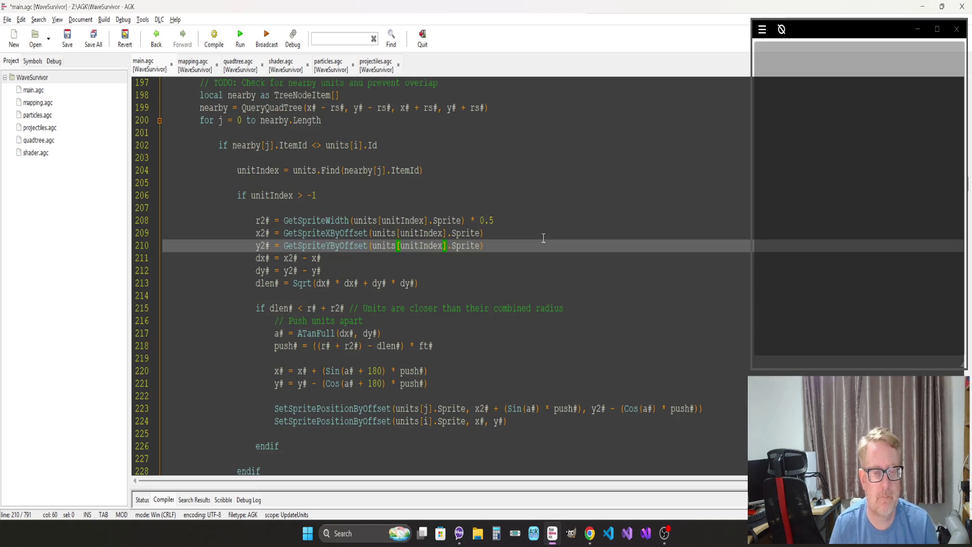
click(429, 408)
key(BackSpace)
key(ctrl+v)
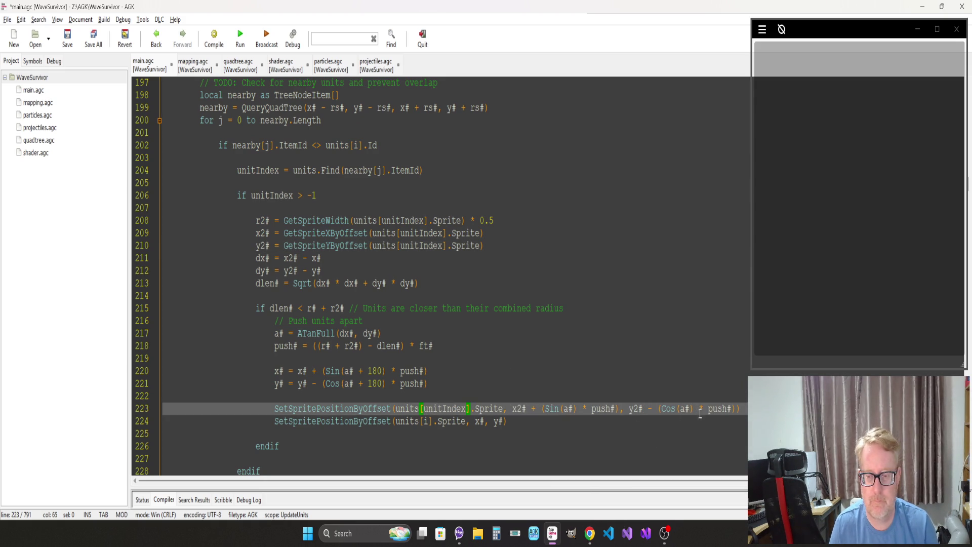
scroll(341, 359, down, 2)
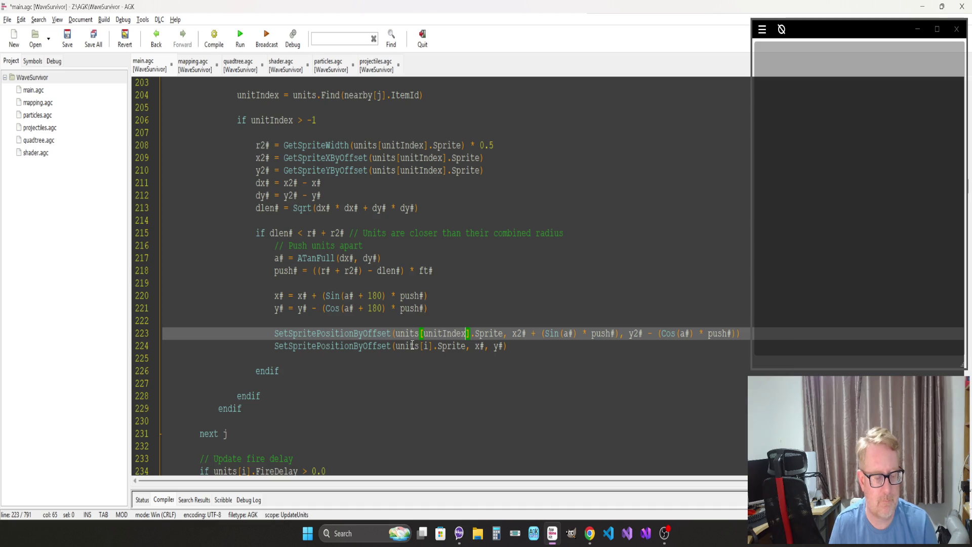
key(F5)
Step: Fly the ship up and slightly right as stars swarm it, then quit with Escape
key(Up)
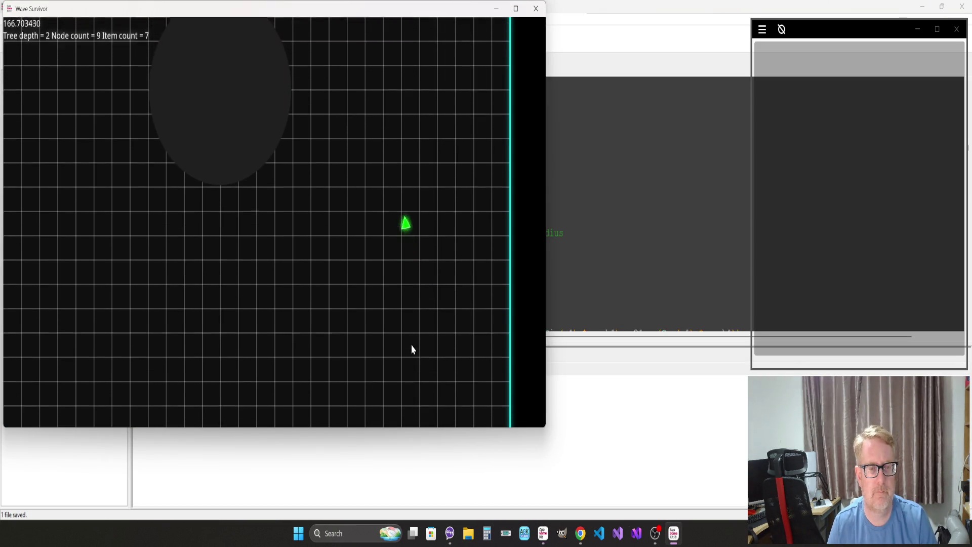
key(Up)
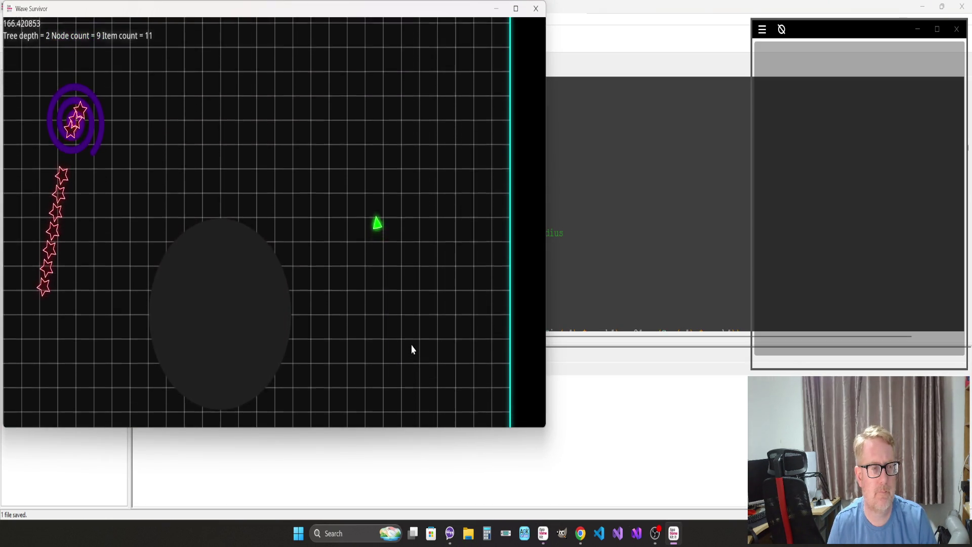
key(Up)
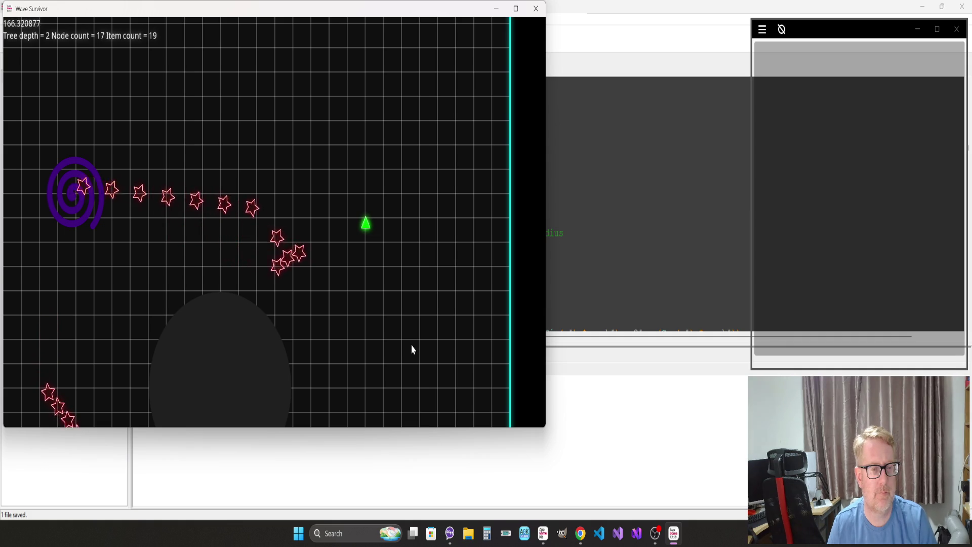
key(Up)
key(Right)
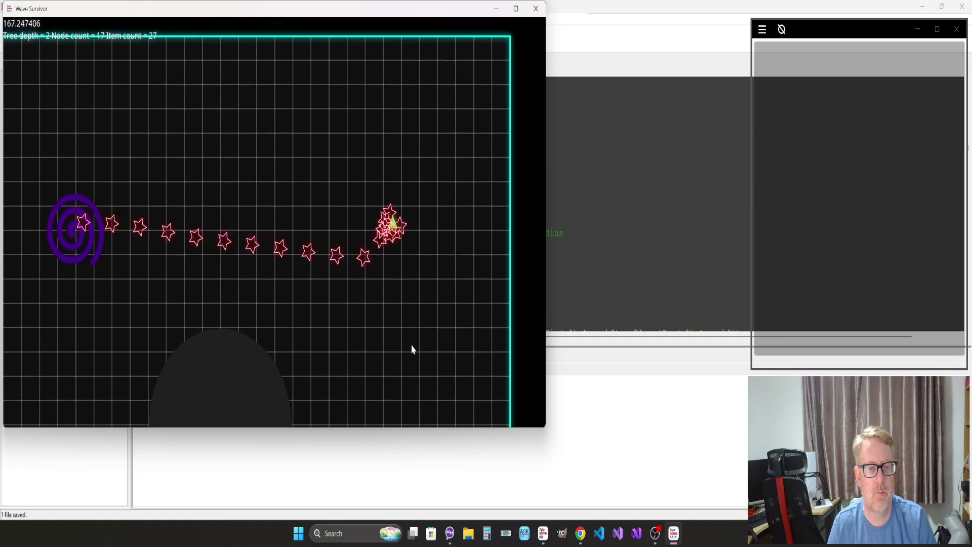
key(Escape)
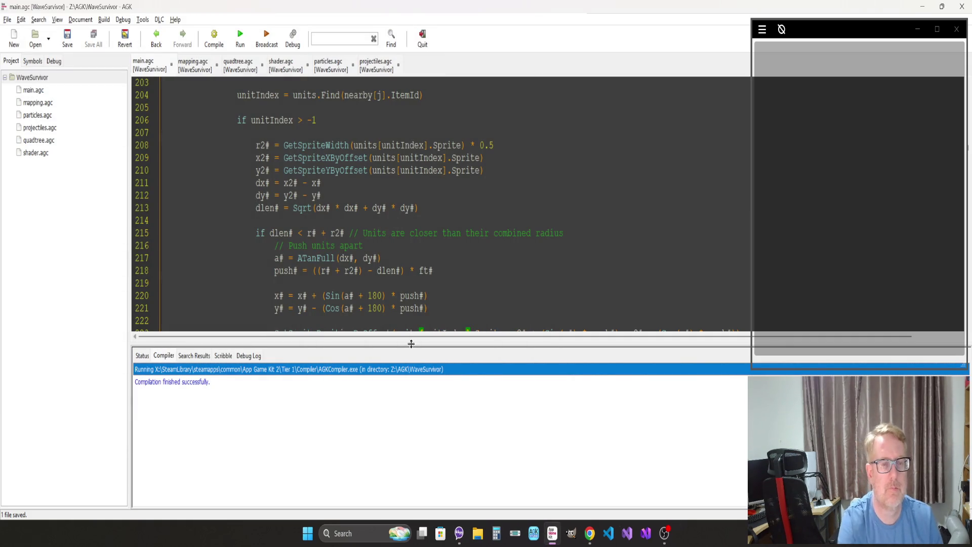
Step: Check the line 218 push formula scaled by ft# * 2.0, then save, compile and run
scroll(380, 231, down, 7)
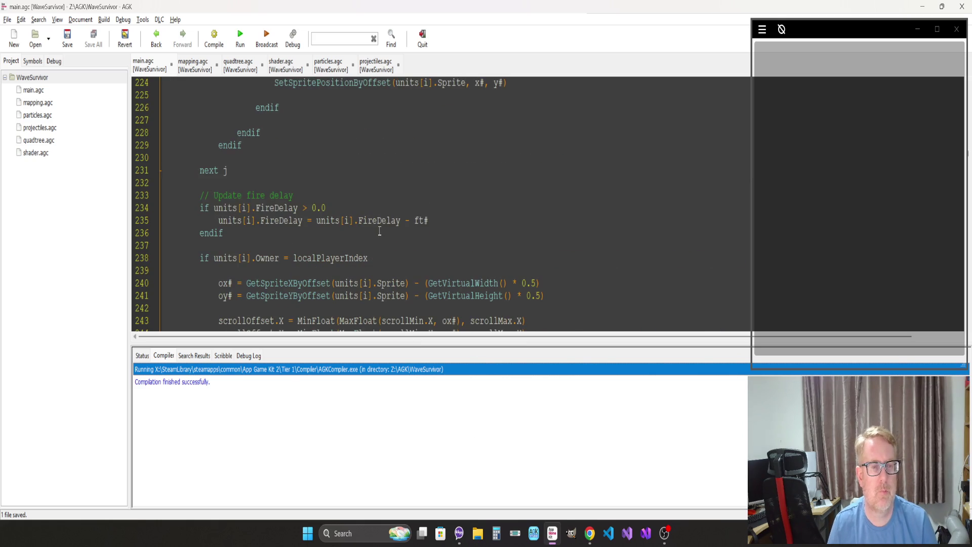
scroll(301, 252, up, 4)
click(360, 233)
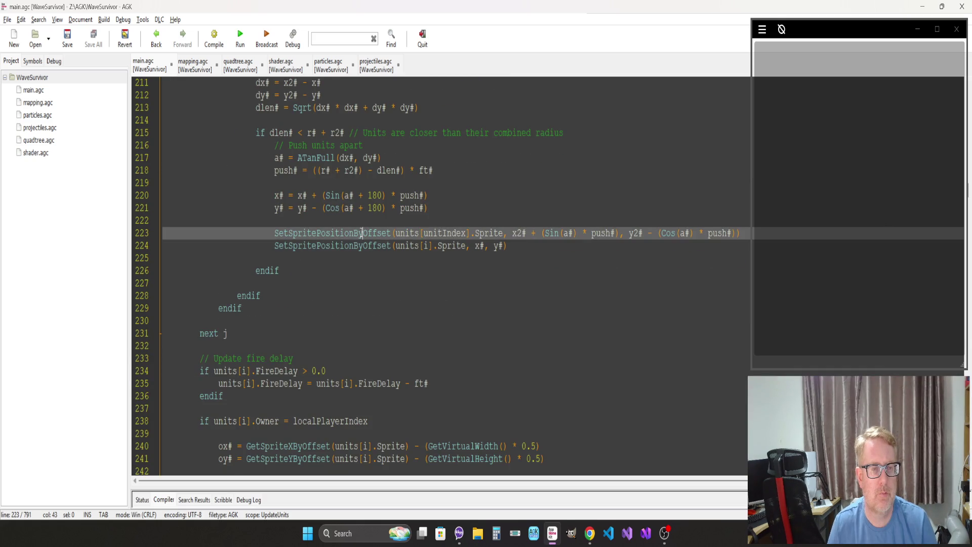
scroll(337, 249, up, 4)
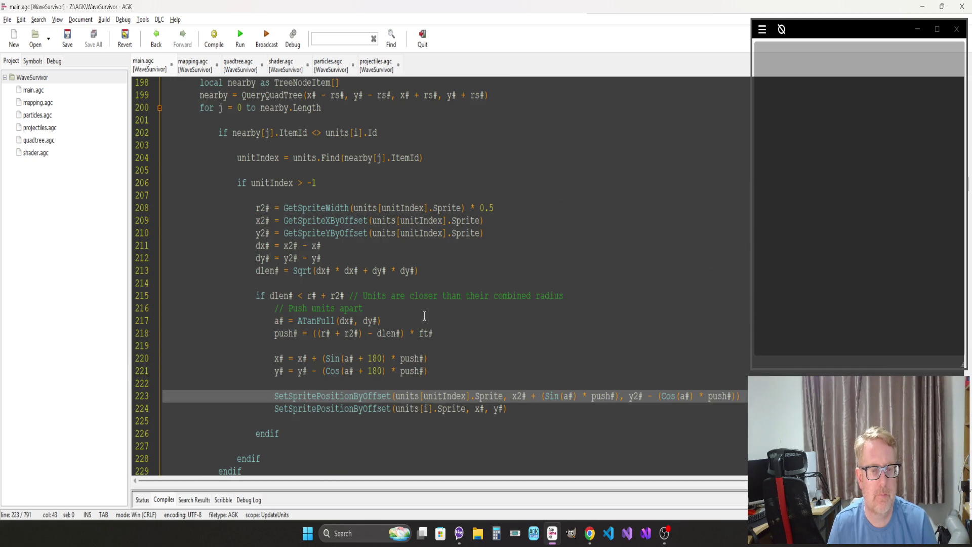
click(424, 316)
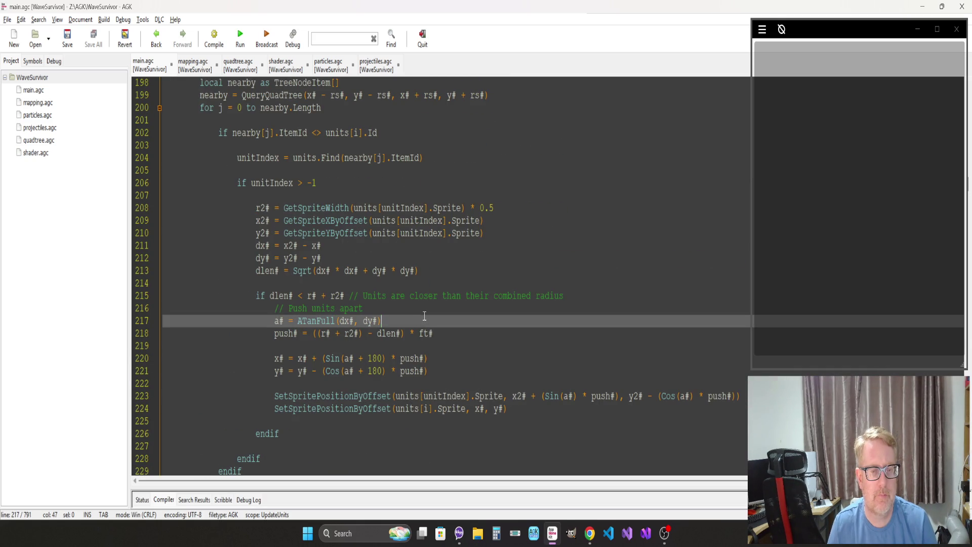
click(471, 332)
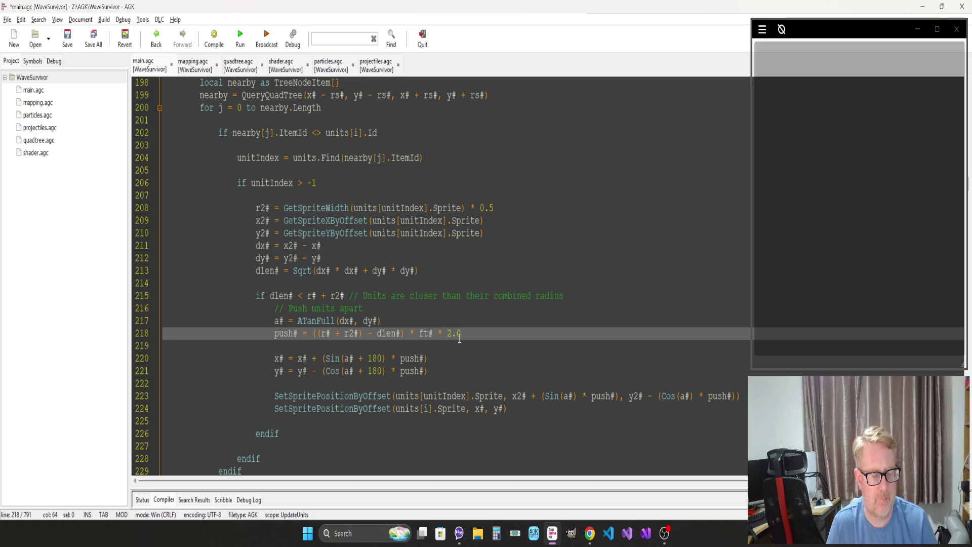
key(F5)
Step: Fly the ship to the top wall, then right and down as stars trail in chains; quit
key(w)
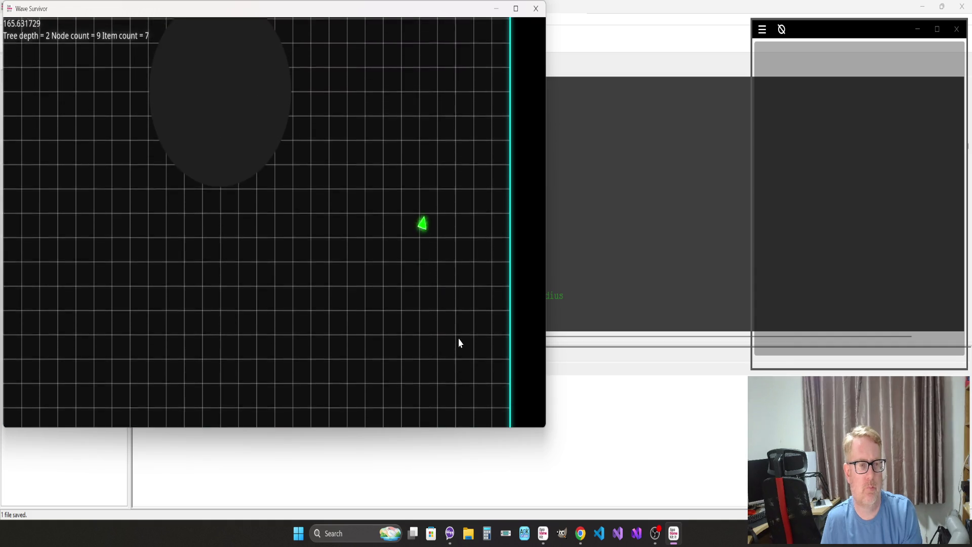
key(w)
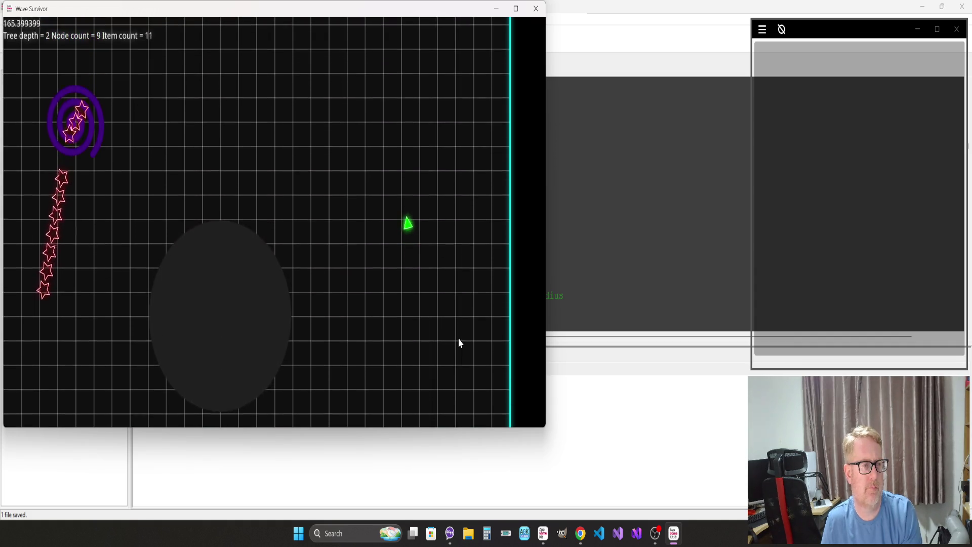
key(w)
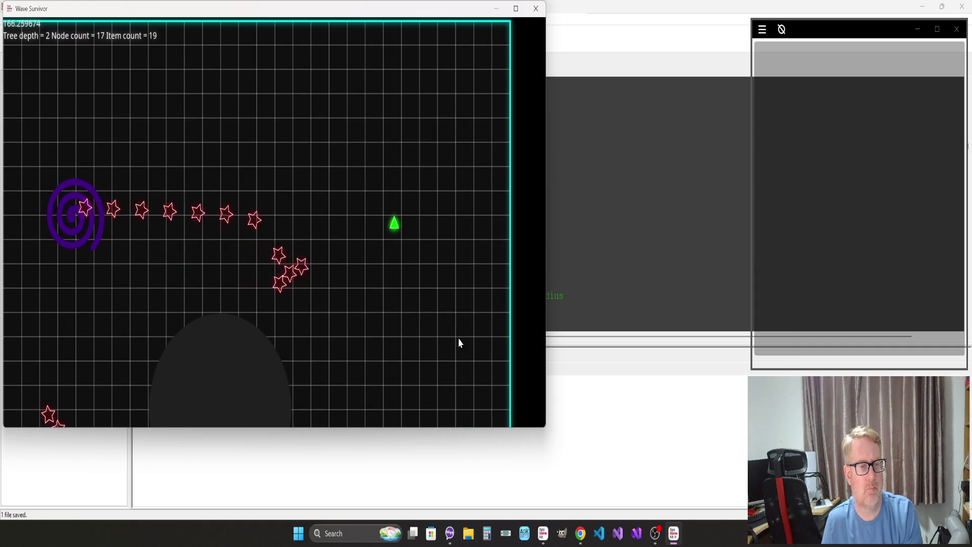
key(w)
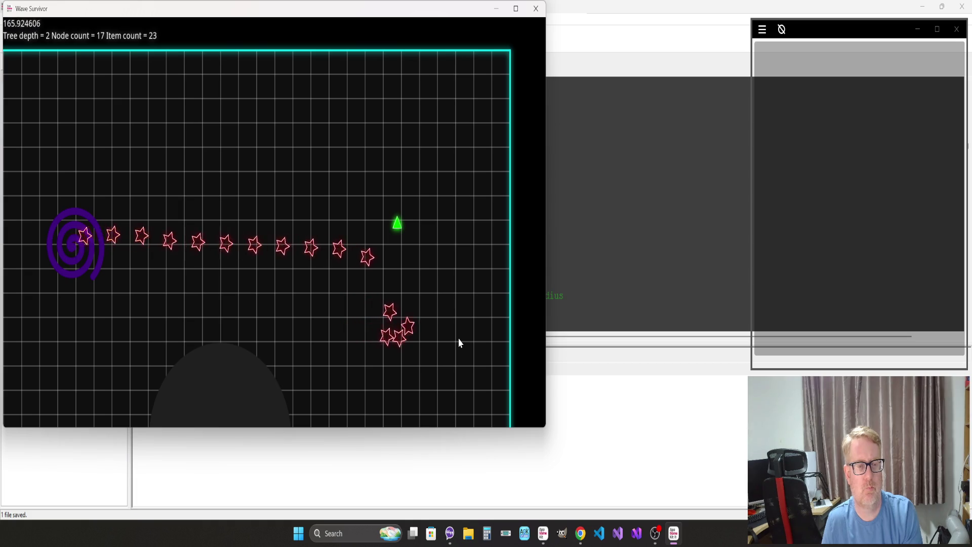
key(w)
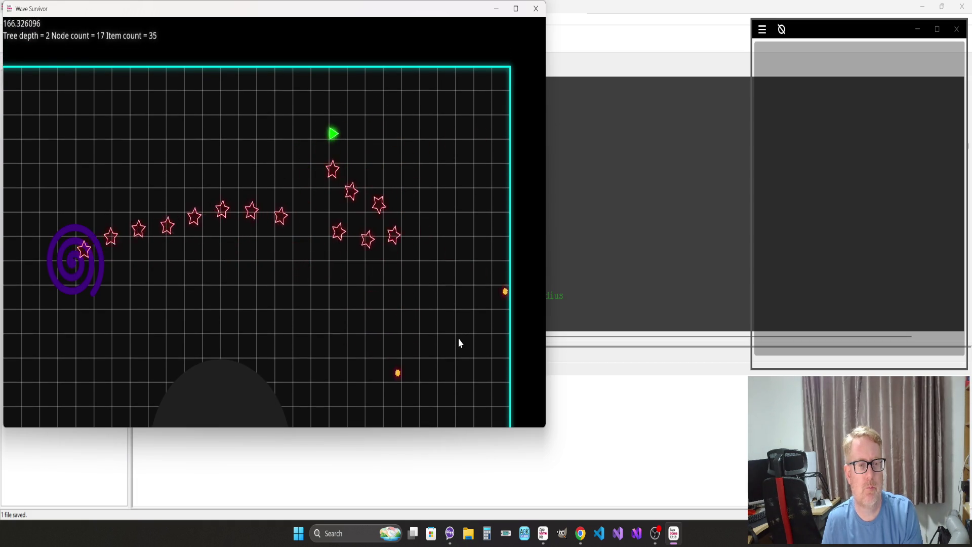
key(d)
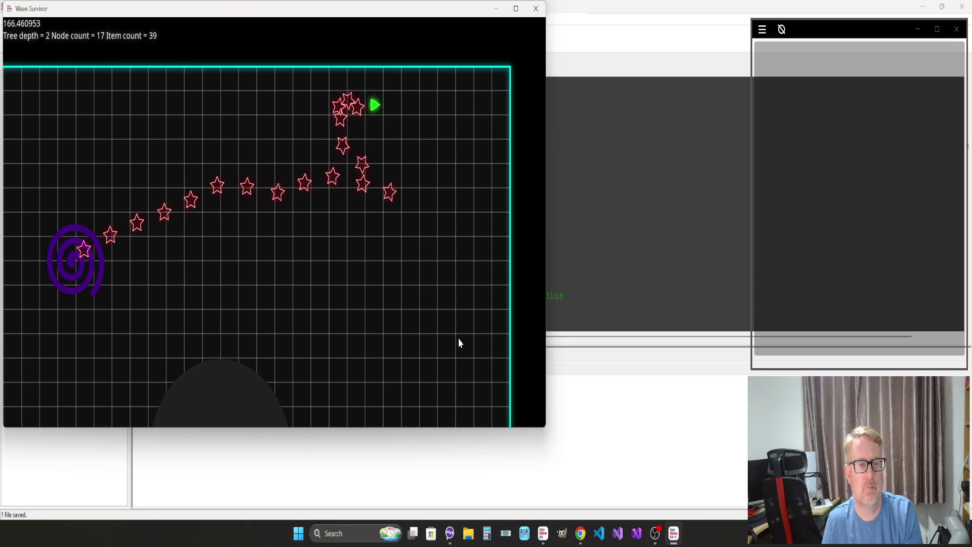
key(s)
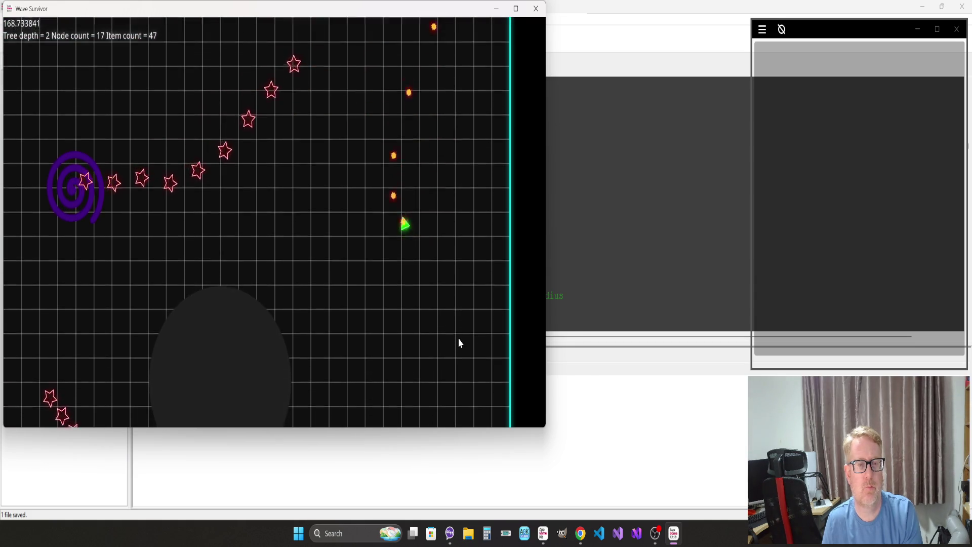
key(d)
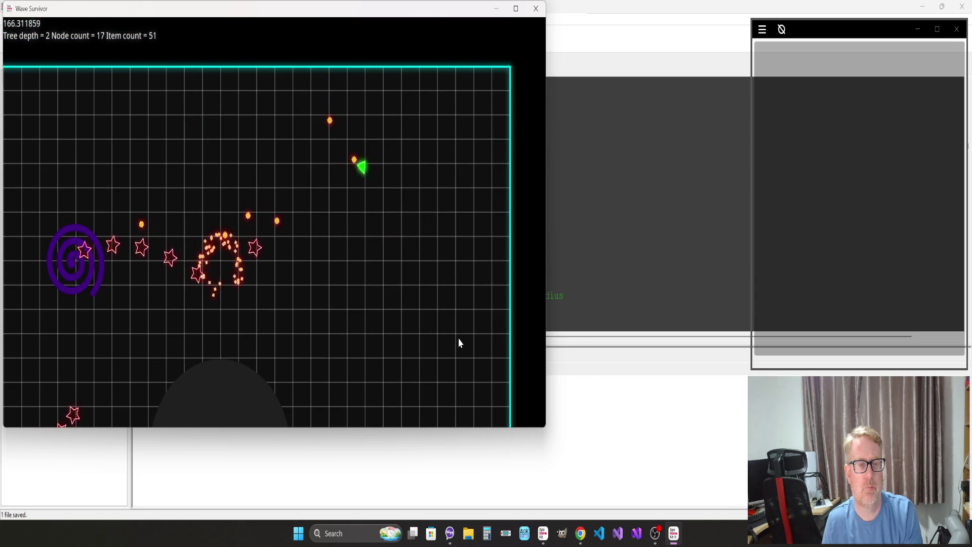
key(s)
key(w)
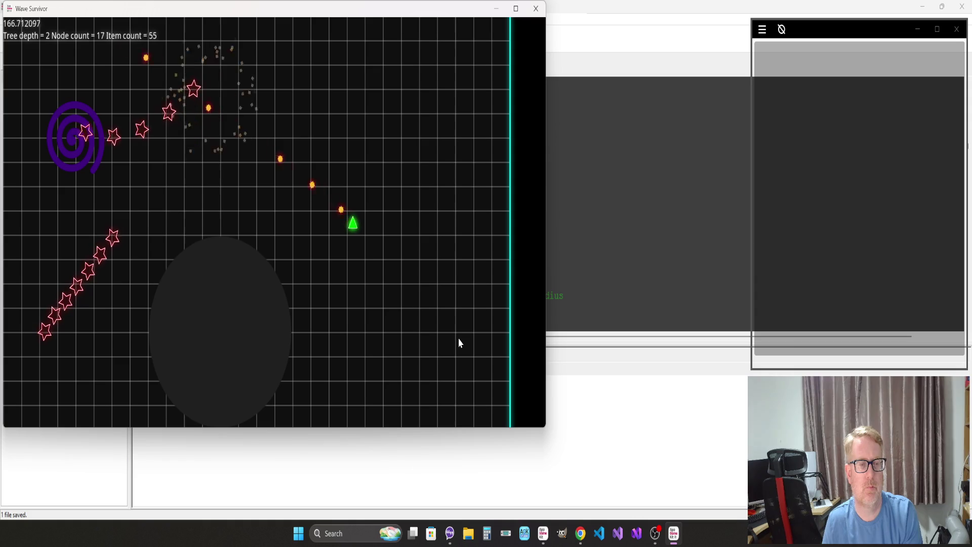
key(Escape)
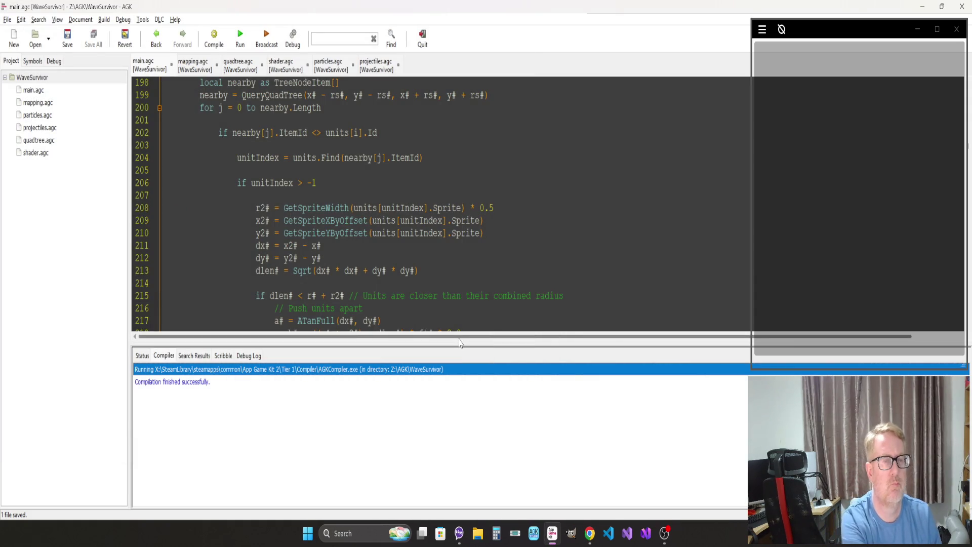
Step: On line 218 paste the overlap expression plus '* 0.5 //' before the old formula, then relaunch
scroll(361, 310, down, 7)
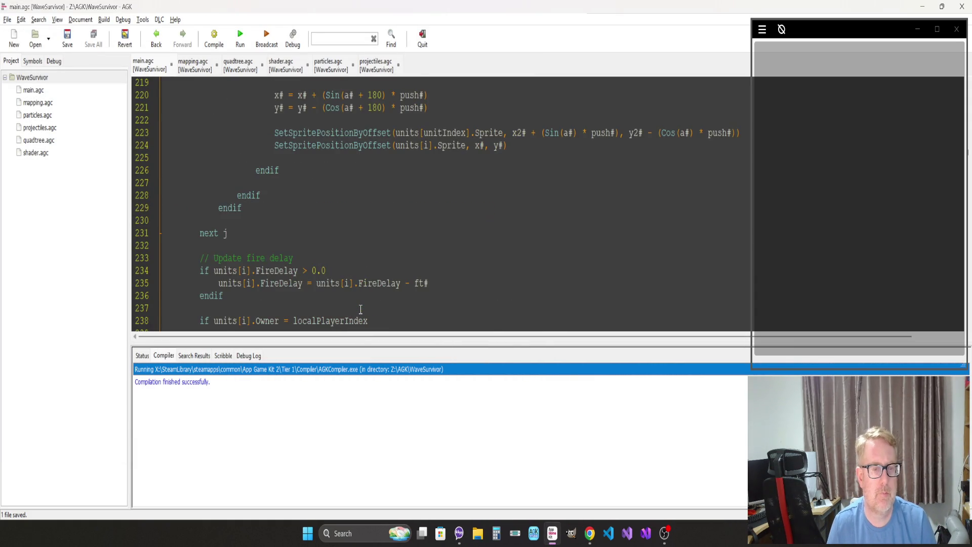
scroll(360, 309, up, 2)
scroll(360, 309, up, 4)
scroll(360, 310, down, 2)
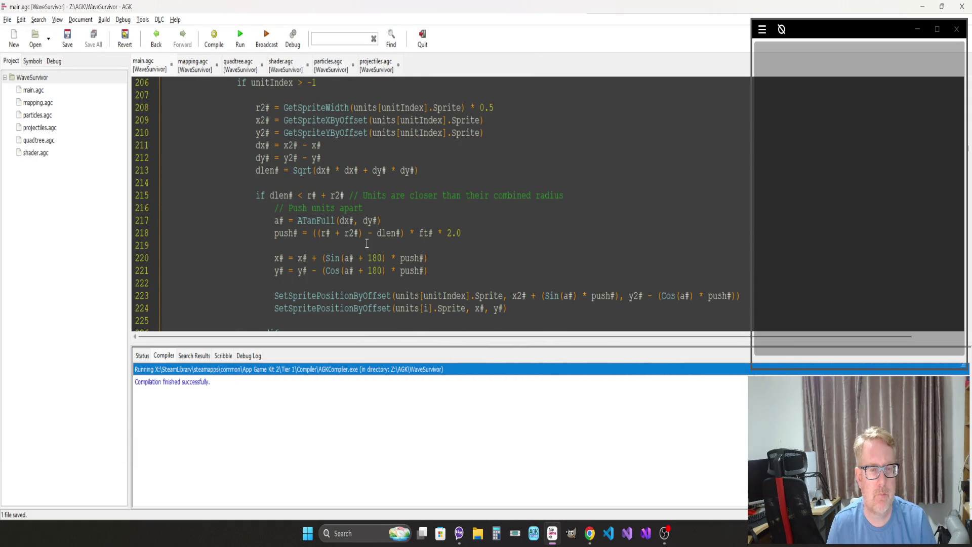
click(313, 232)
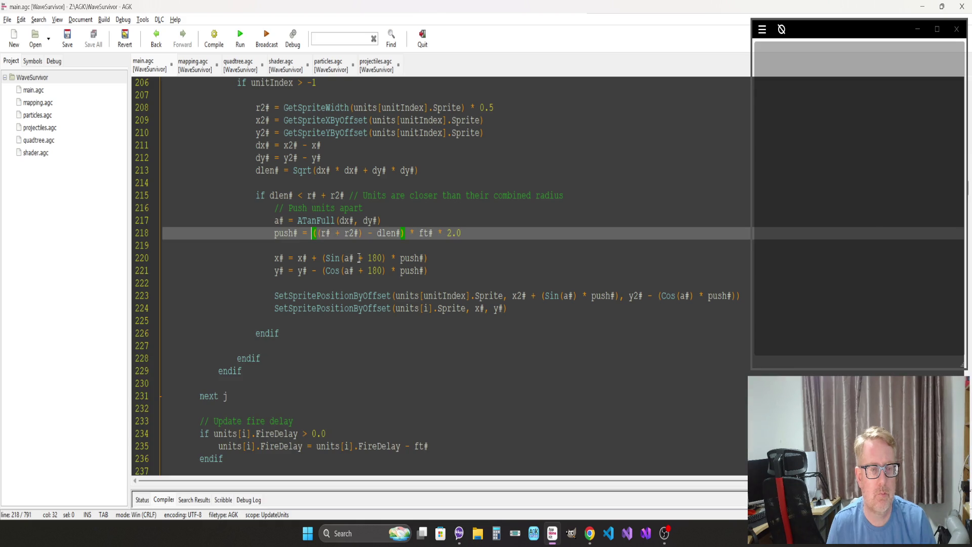
shift+click(405, 233)
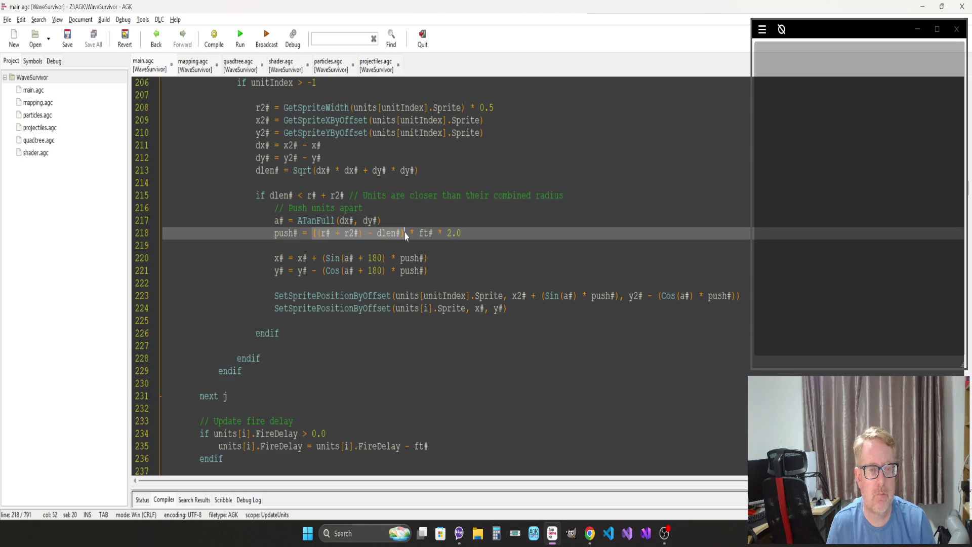
click(313, 237)
text(((r# + r2#) - dlen#))
text(* 0.5 )
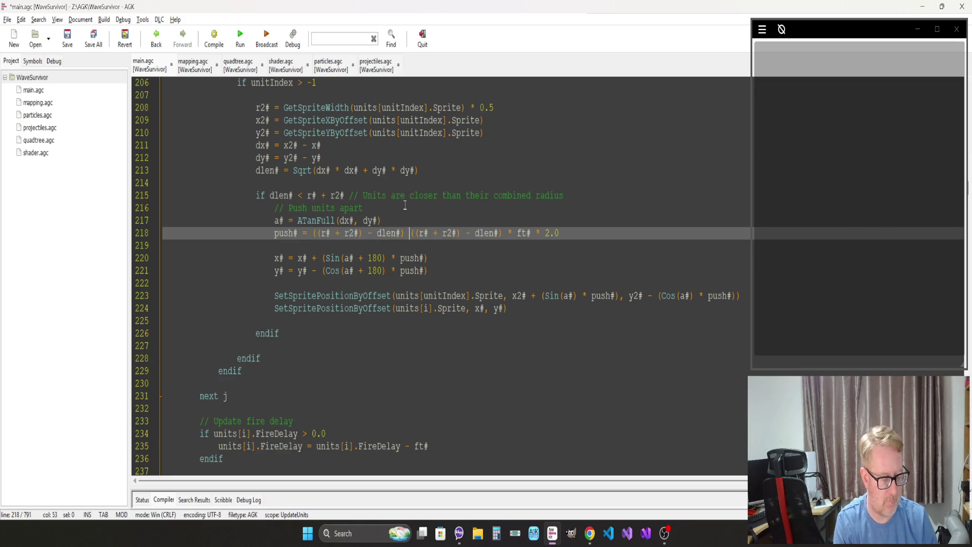
text(//)
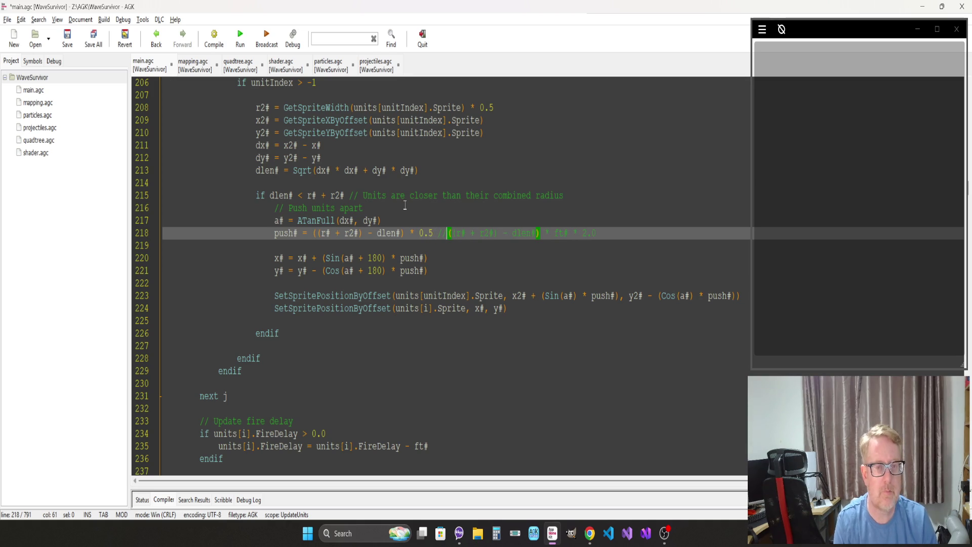
key(F5)
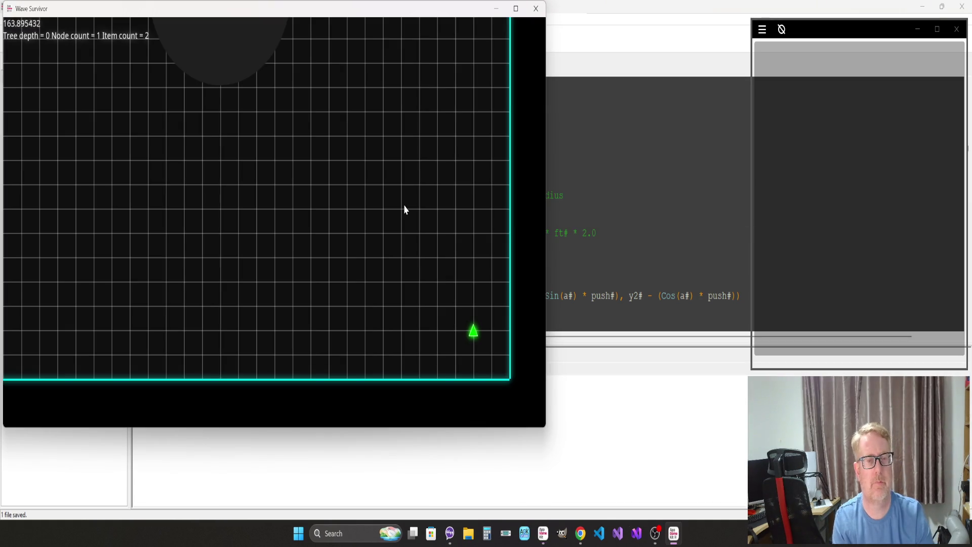
Step: Steer the ship as stars clump tightly around it, then close the game window
key(w)
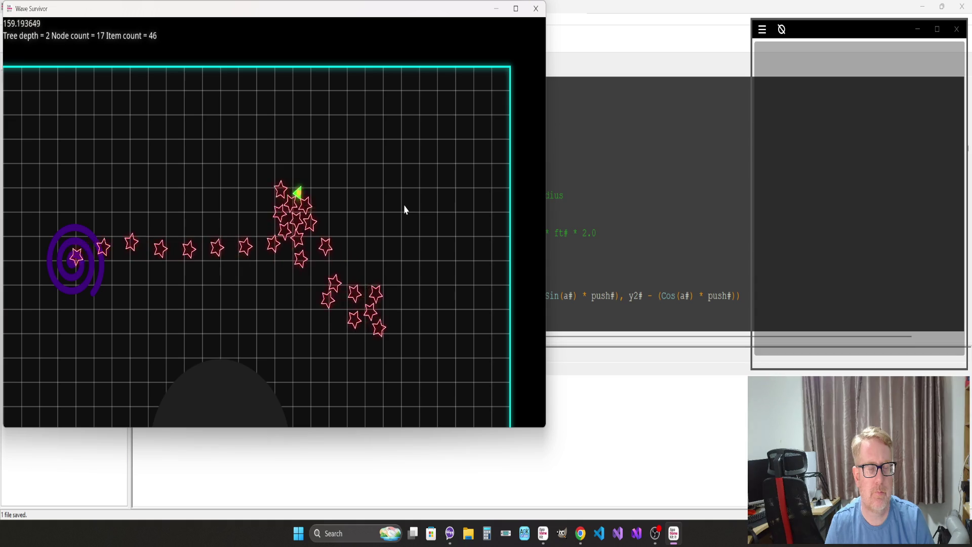
click(535, 8)
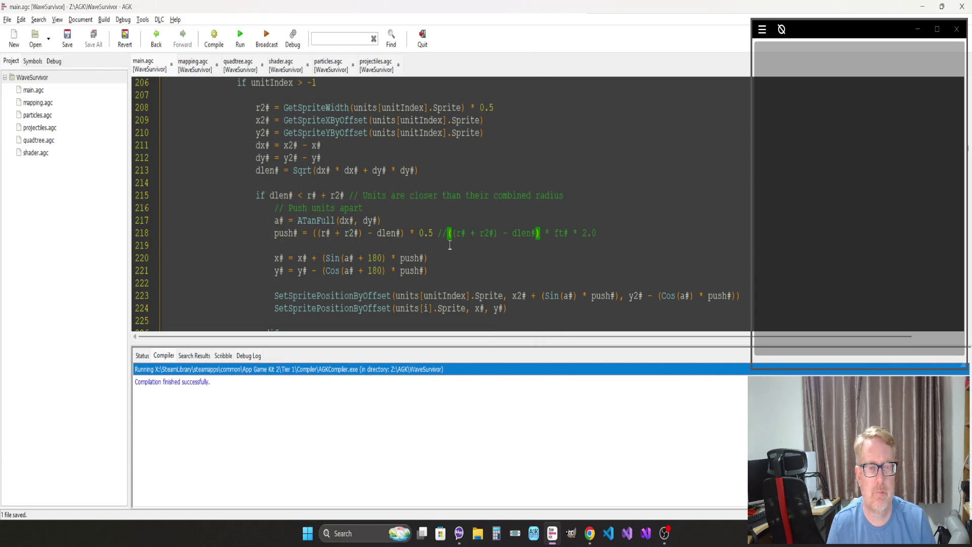
Step: Delete the commented-out old push formula from line 218 and save main.agc
click(435, 235)
key(shift+End)
key(Delete)
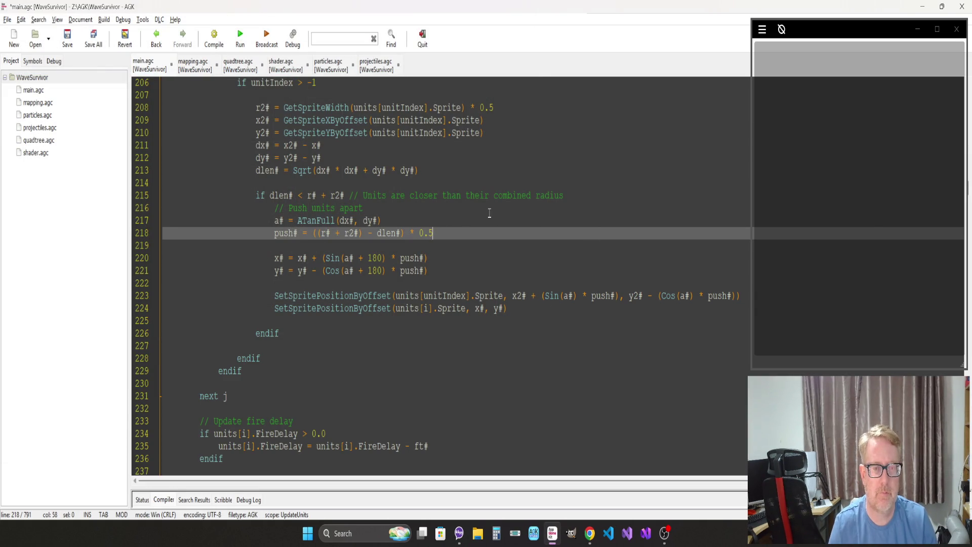
click(518, 268)
key(ctrl+s)
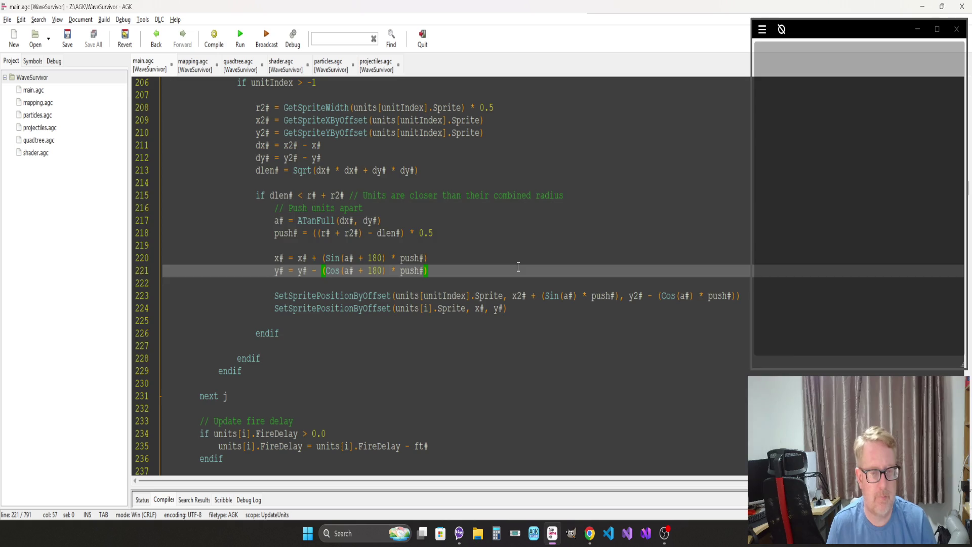
click(518, 271)
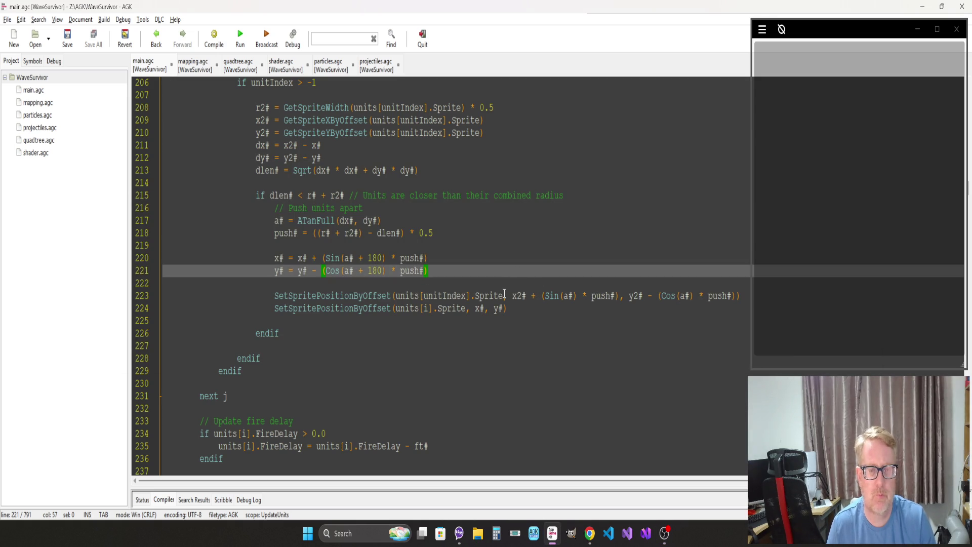
scroll(504, 293, down, 4)
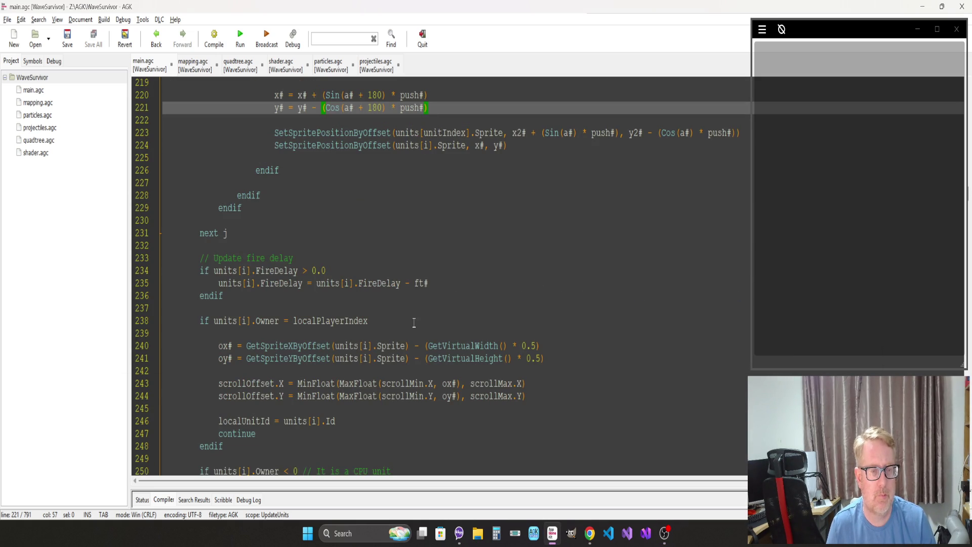
scroll(363, 279, up, 4)
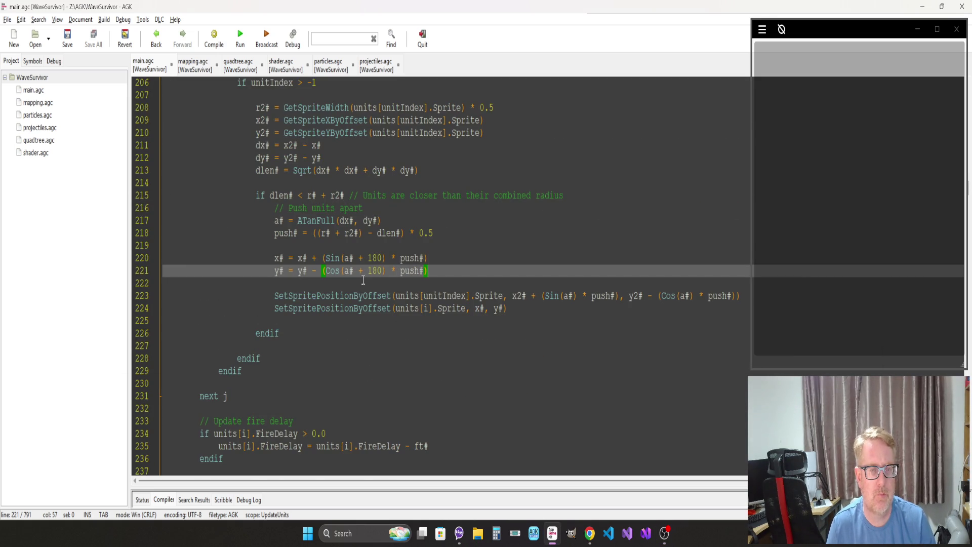
Step: Insert a blank line after the dlen# check, change rs# to r# * 2, and relaunch
click(578, 197)
key(Return)
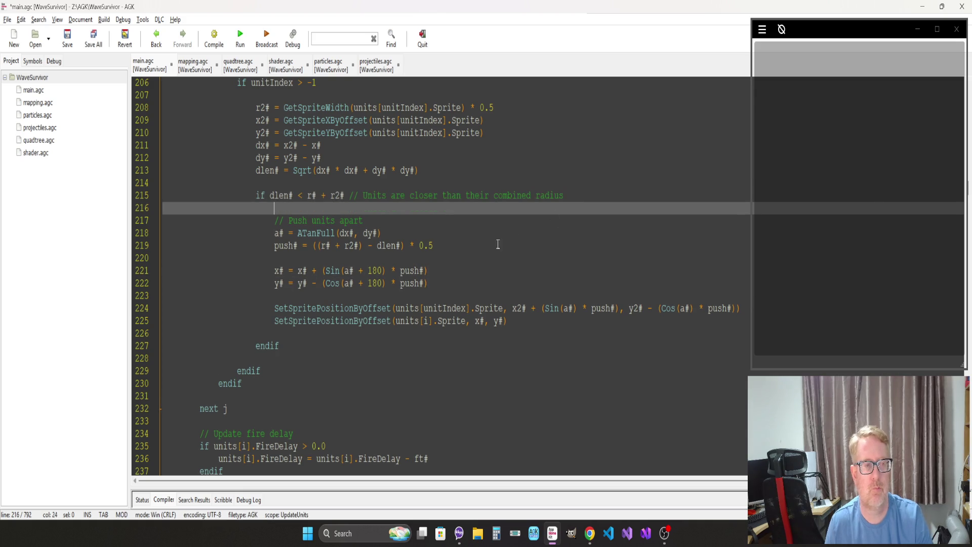
click(463, 248)
scroll(420, 281, up, 4)
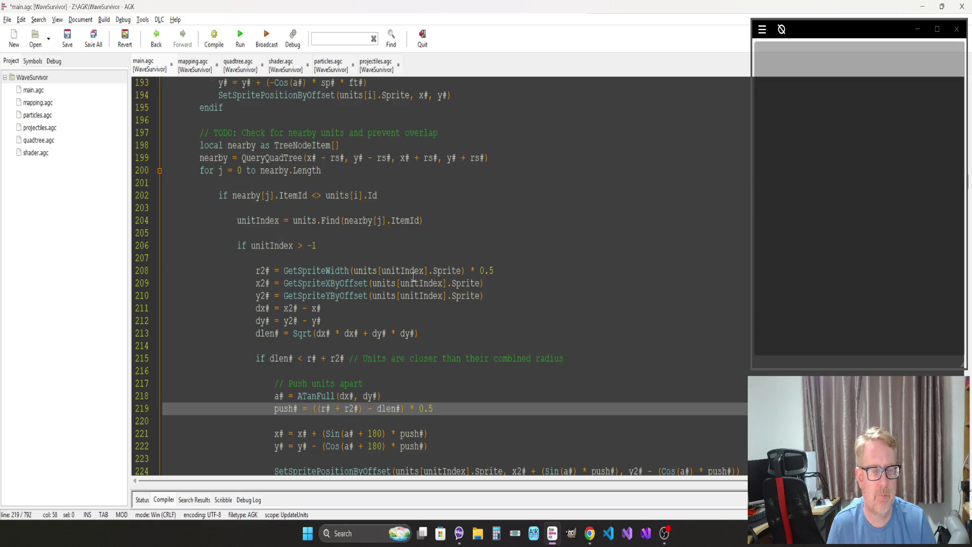
scroll(266, 204, up, 7)
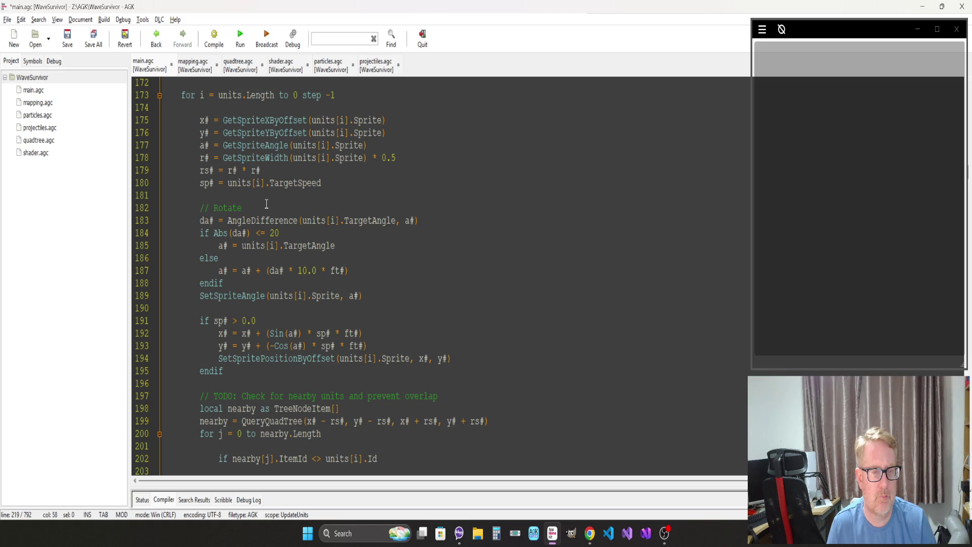
click(278, 169)
key(BackSpace)
key(BackSpace)
text(2)
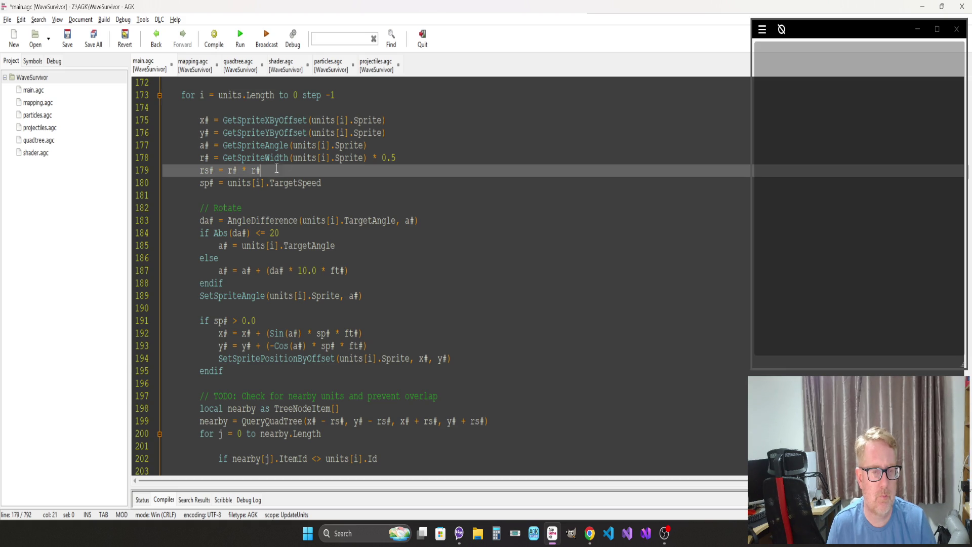
key(F5)
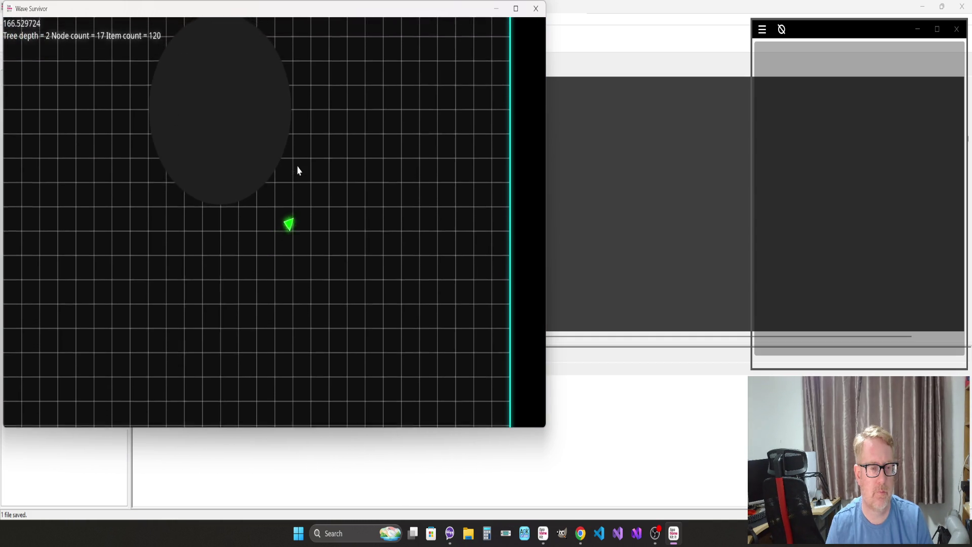
Step: Quit the running Wave Survivor game with Escape
key(Escape)
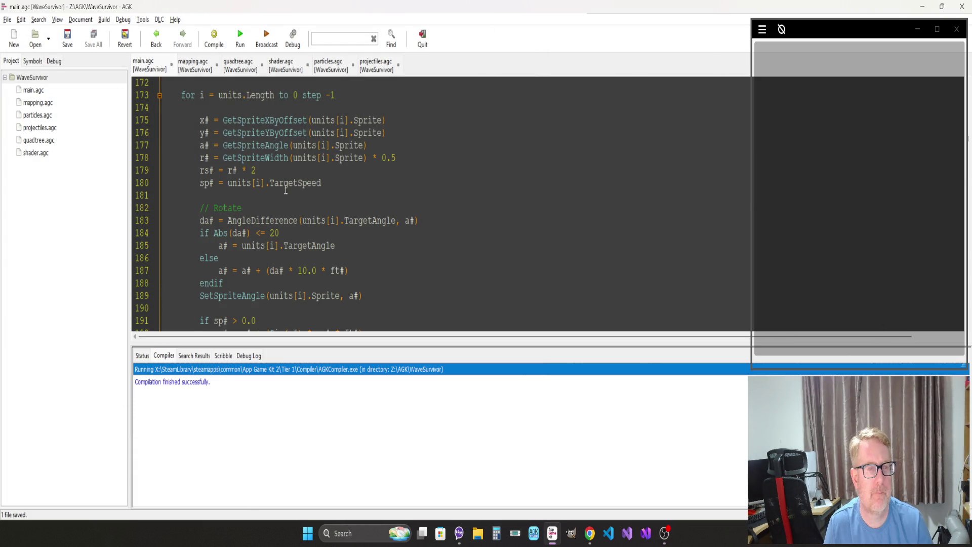
Step: Remove the 'TODO:' tag from the nearby-units overlap comment on line 197
click(285, 192)
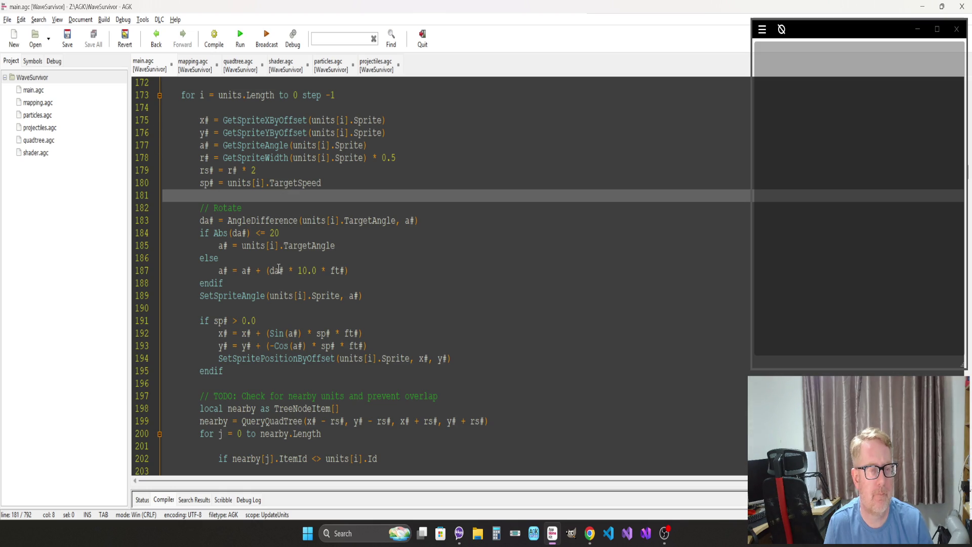
scroll(278, 268, down, 4)
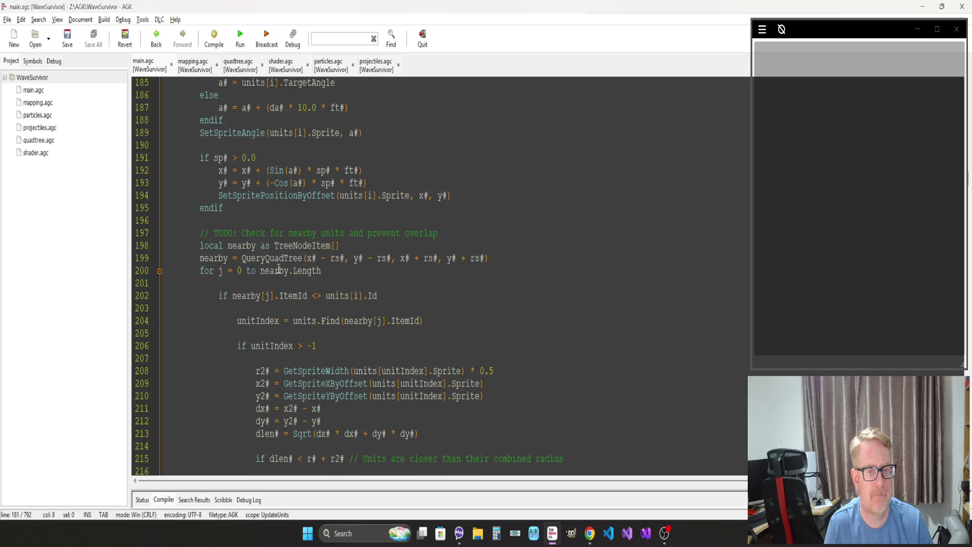
scroll(279, 268, down, 2)
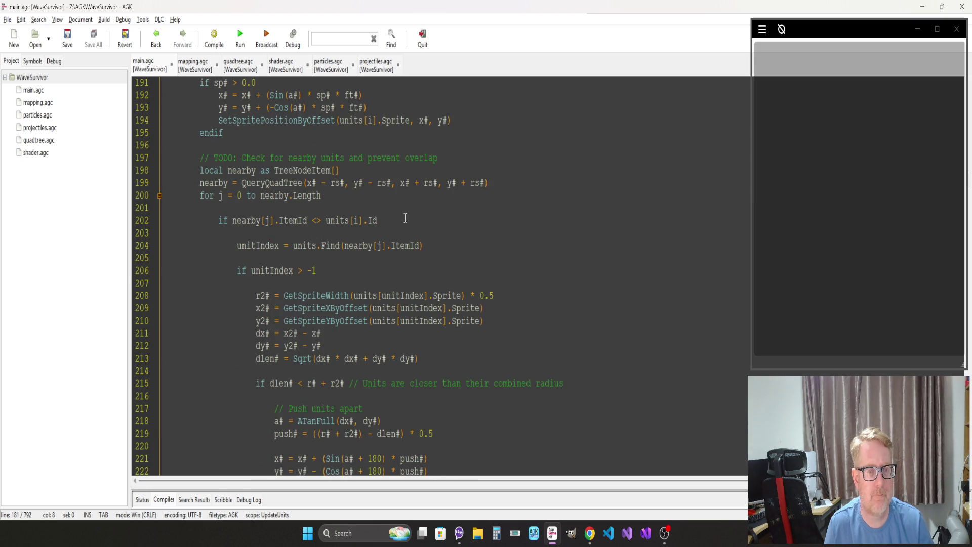
click(241, 158)
key(BackSpace)
key(BackSpace)
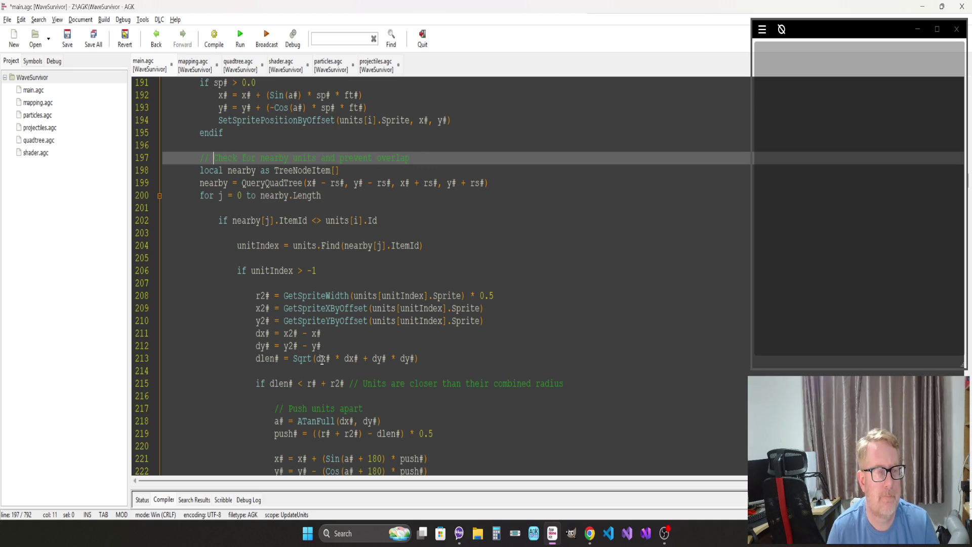
Step: Add '// TODO: Check for nearby obstacles and prevent unit from moving inside them' after next j, and save
scroll(211, 331, down, 7)
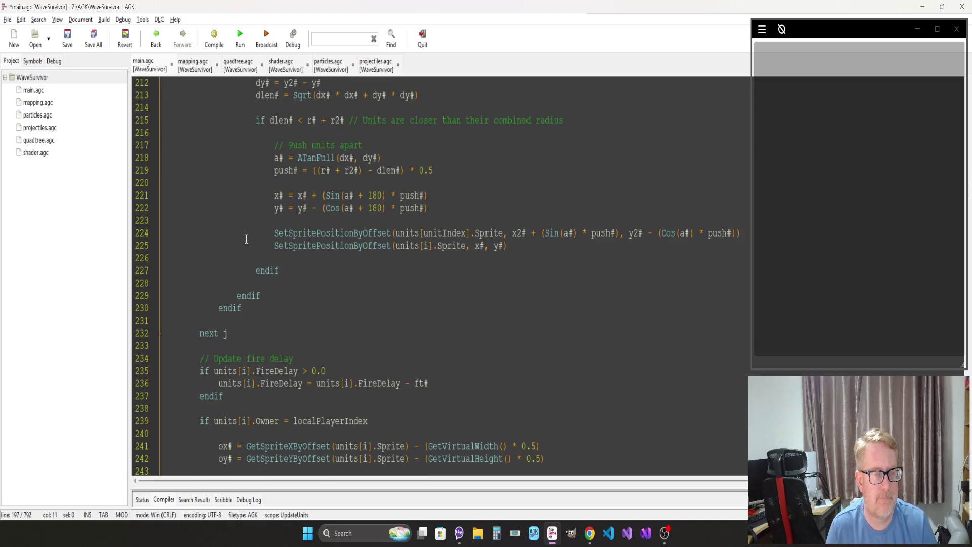
click(374, 332)
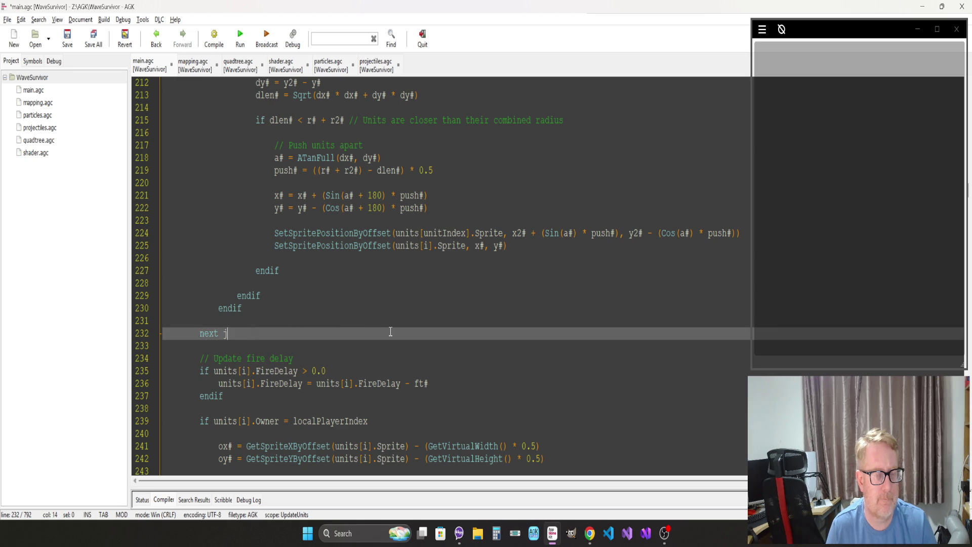
key(Return)
key(Return)
text(// )
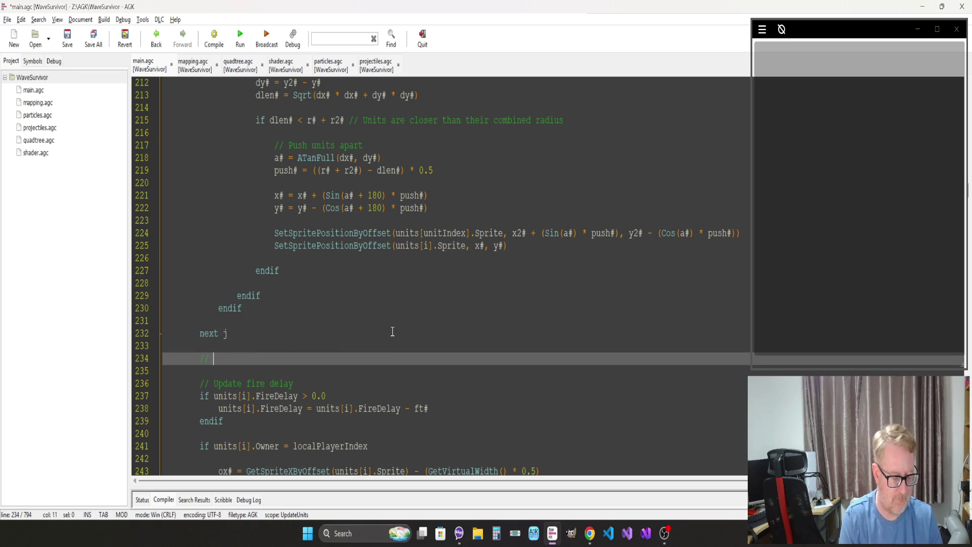
text(TODO: Check)
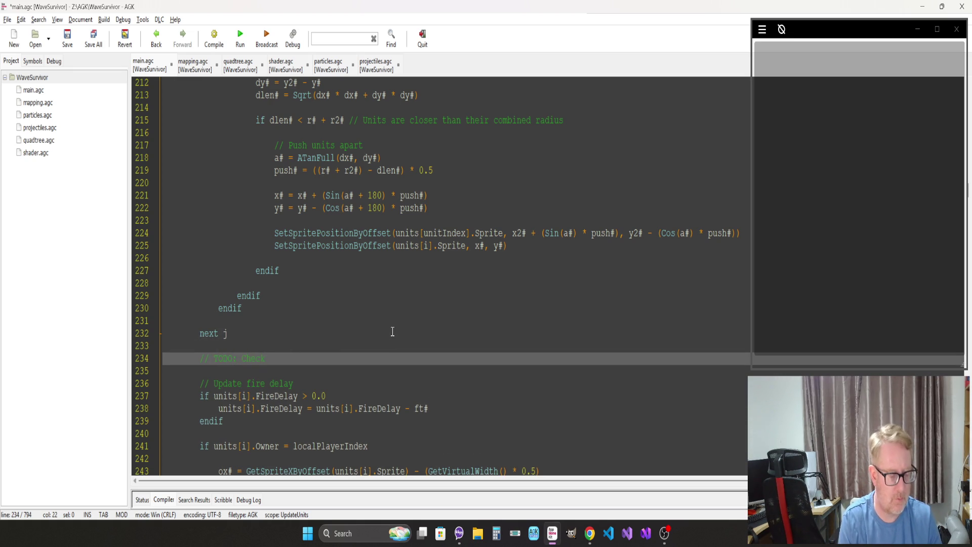
text( for neare)
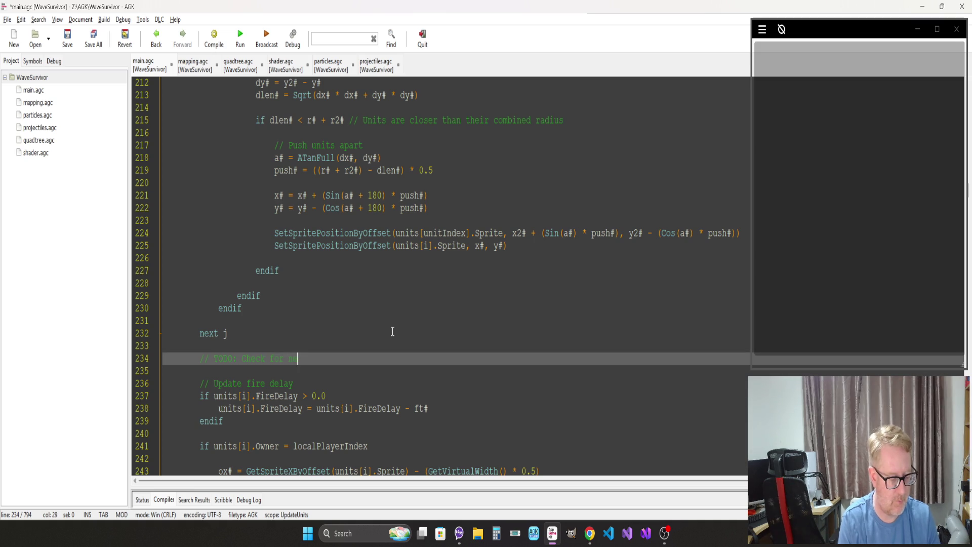
key(BackSpace)
text(by obstacles)
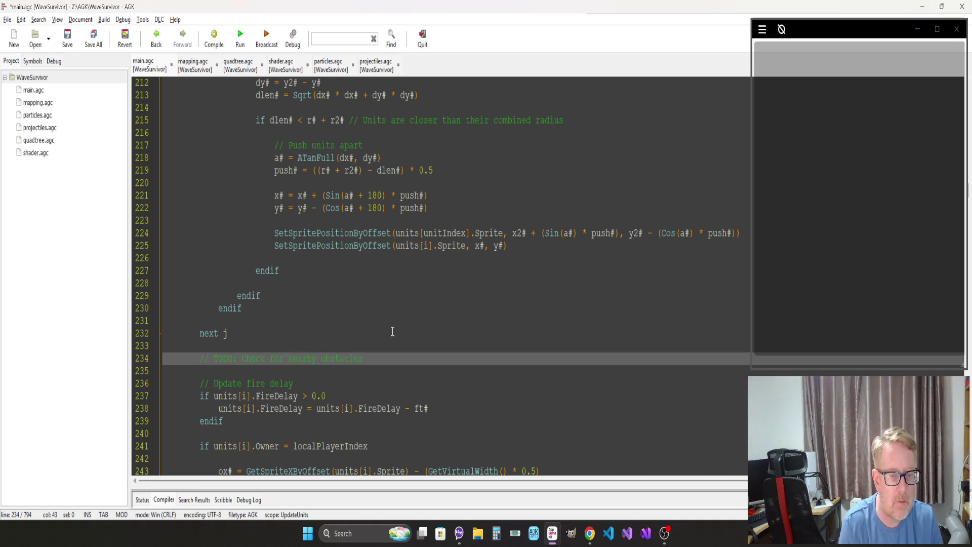
text( and prevent)
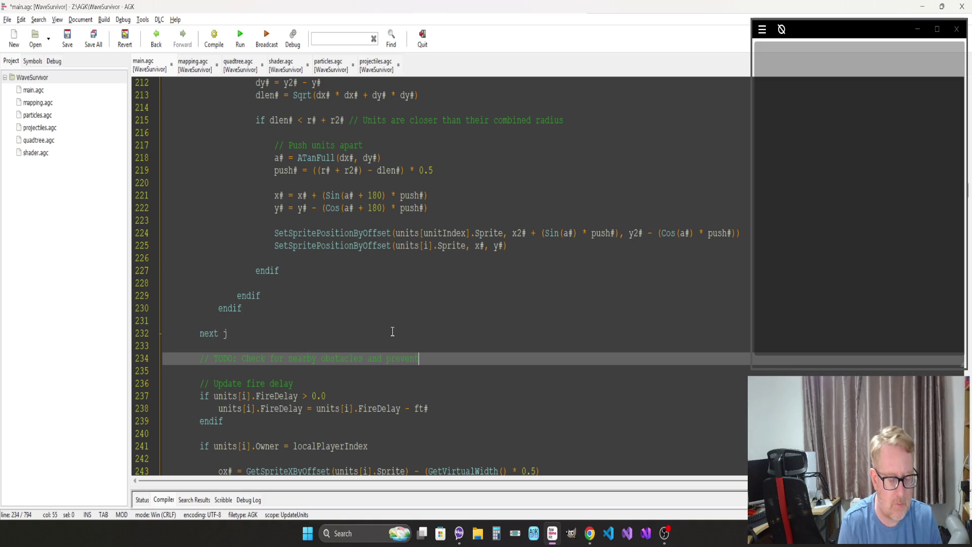
text( unit from movin)
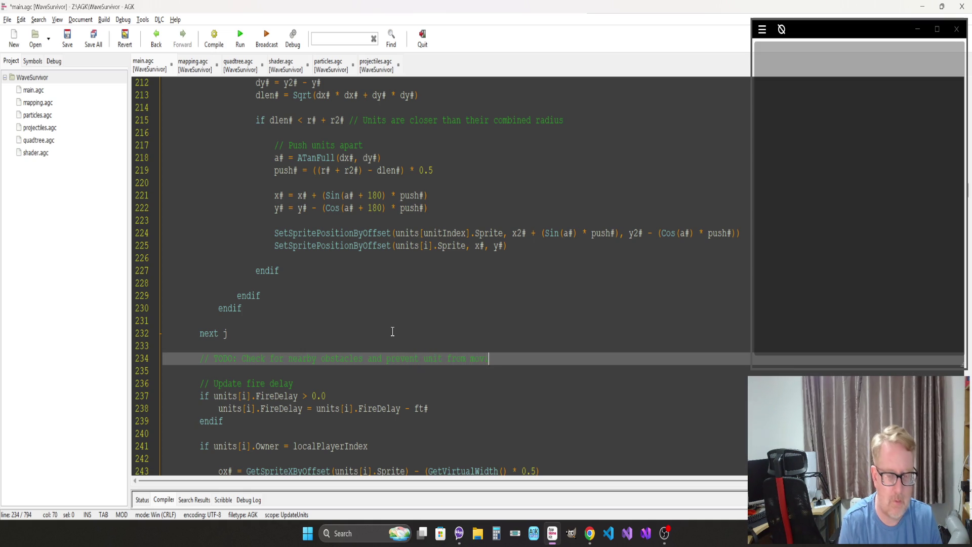
text(g inside)
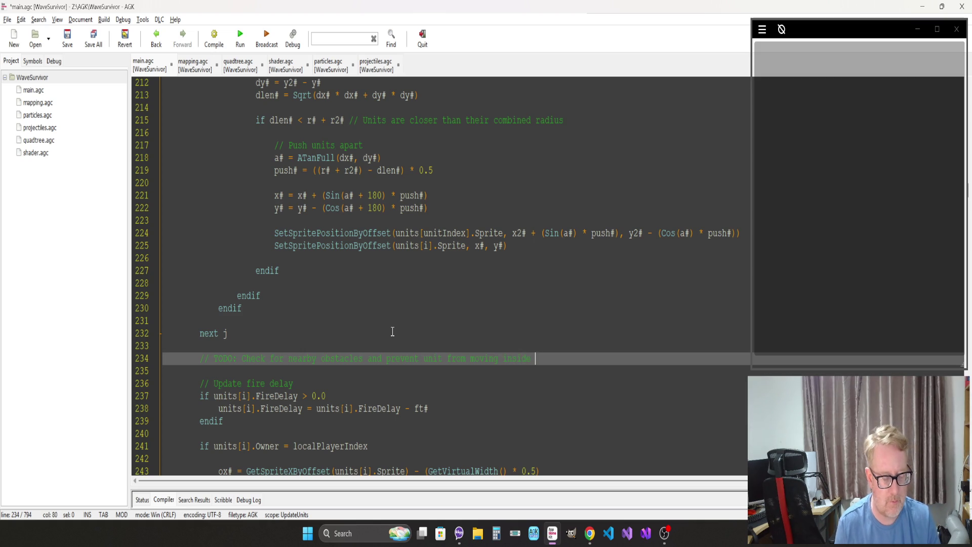
text( them)
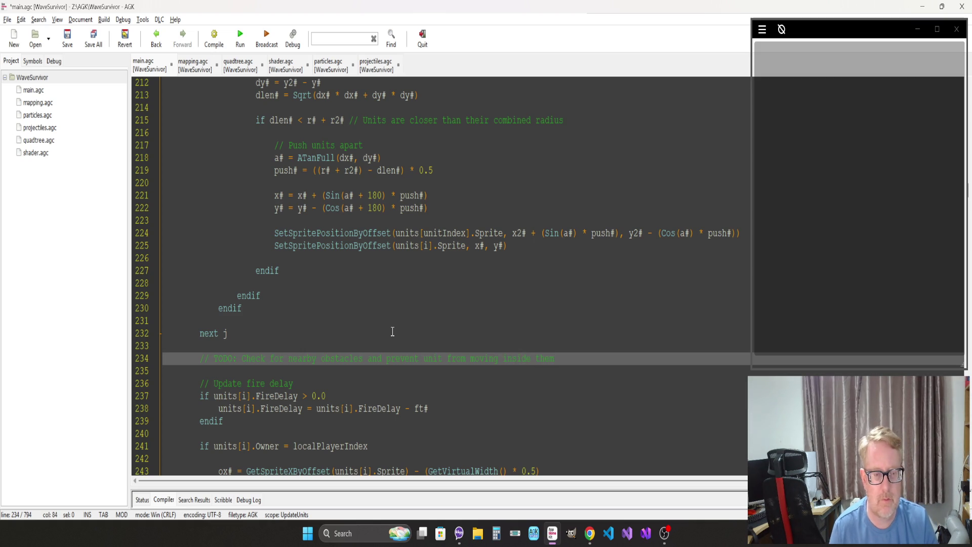
key(ctrl+s)
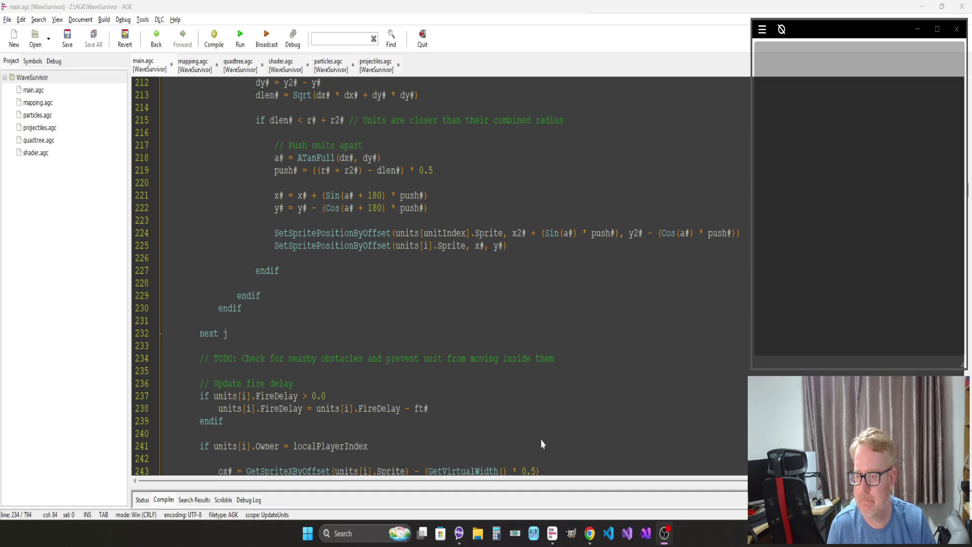
key(alt+Tab)
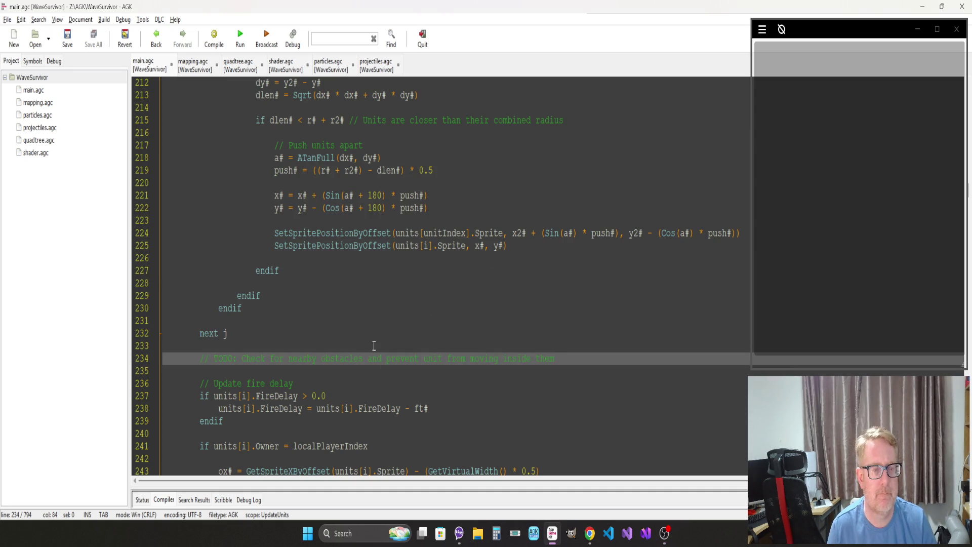
Step: Add '// If target speed i greater than zero then adjust position' above line 191; view AngleDifference's definition
click(374, 345)
scroll(374, 345, up, 9)
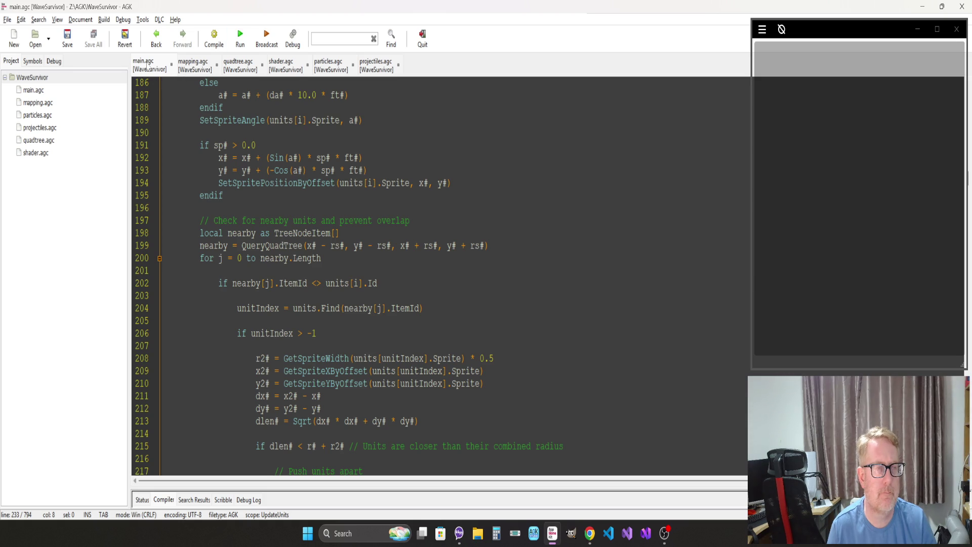
click(222, 197)
scroll(223, 215, up, 6)
scroll(222, 232, down, 2)
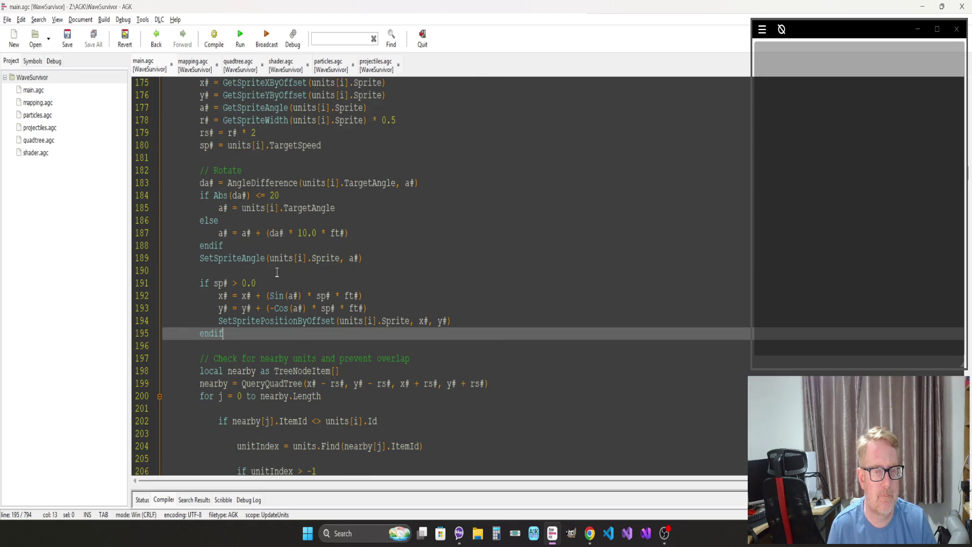
click(276, 271)
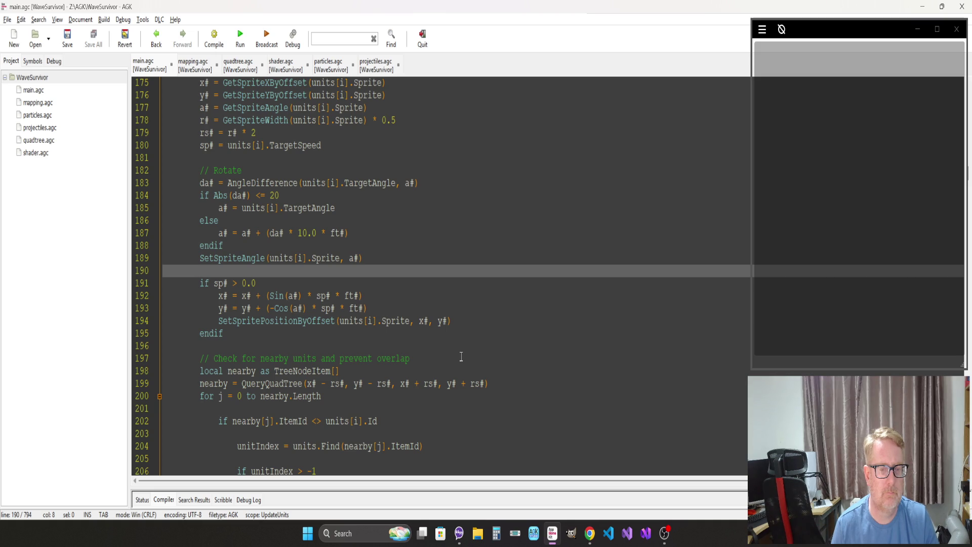
key(Return)
text(// If)
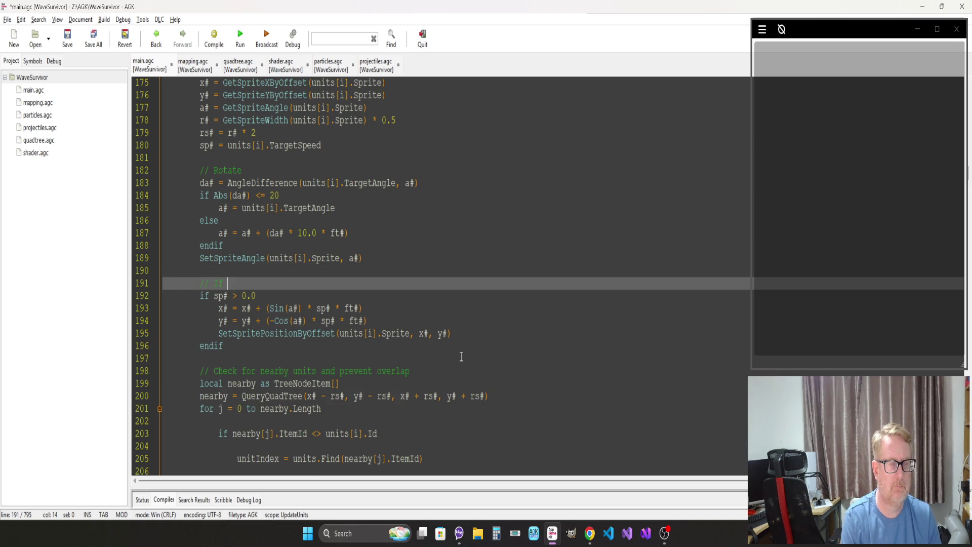
text( target speed i )
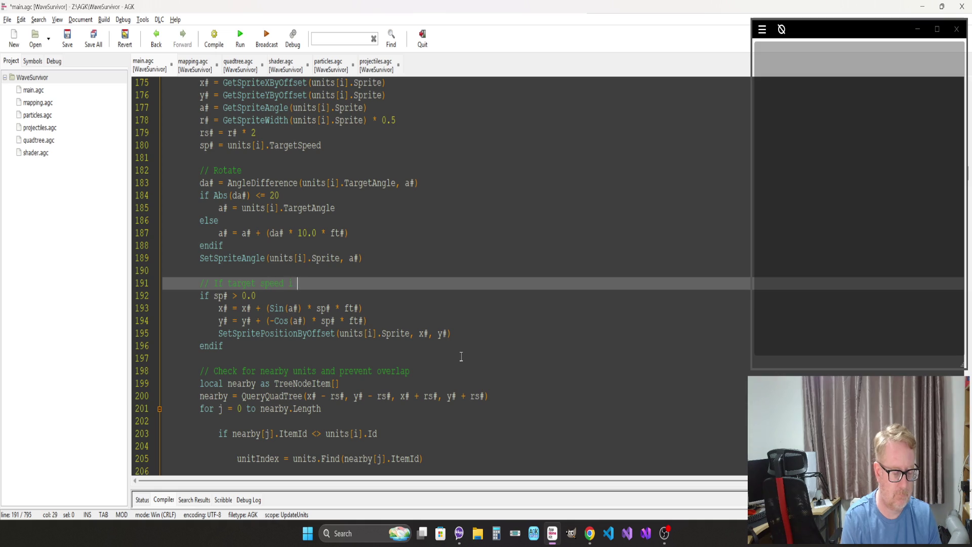
text(gre)
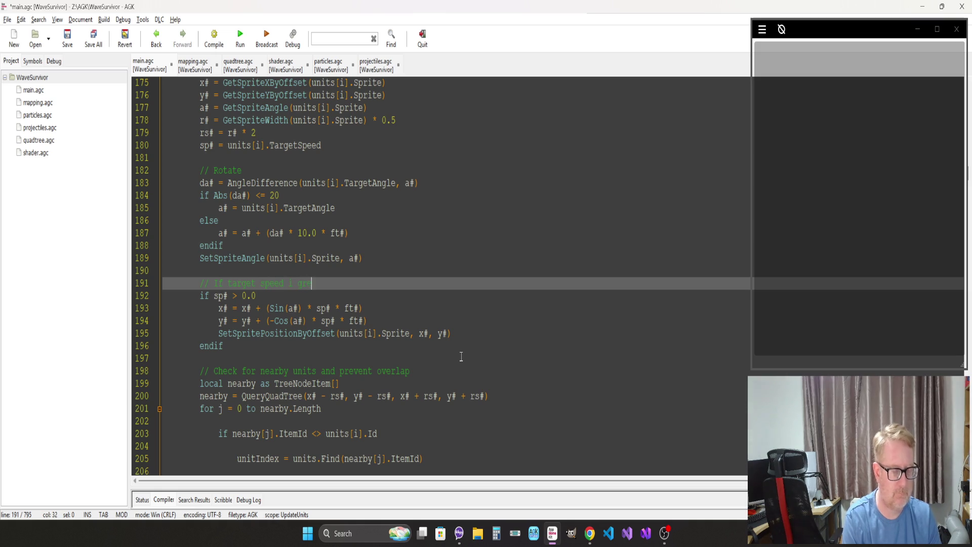
text(ater t)
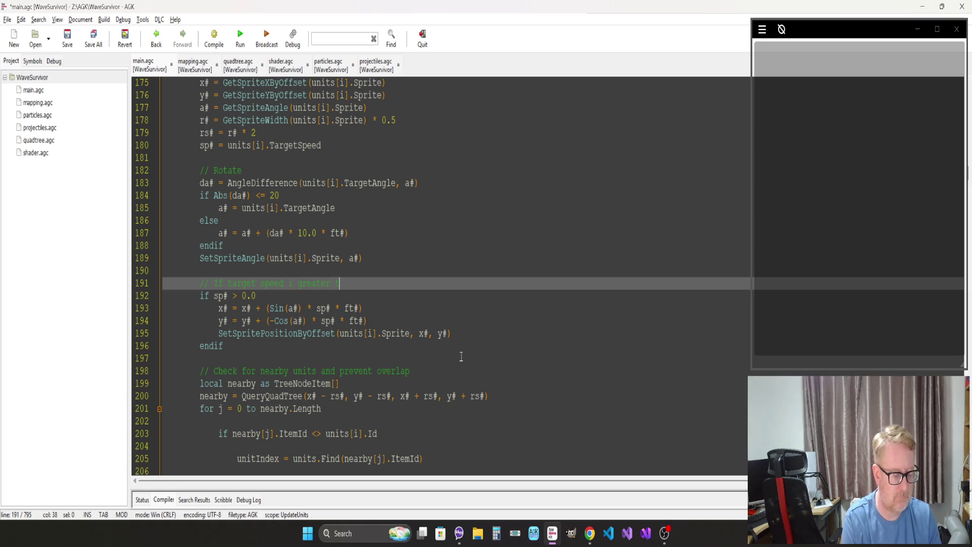
text(han )
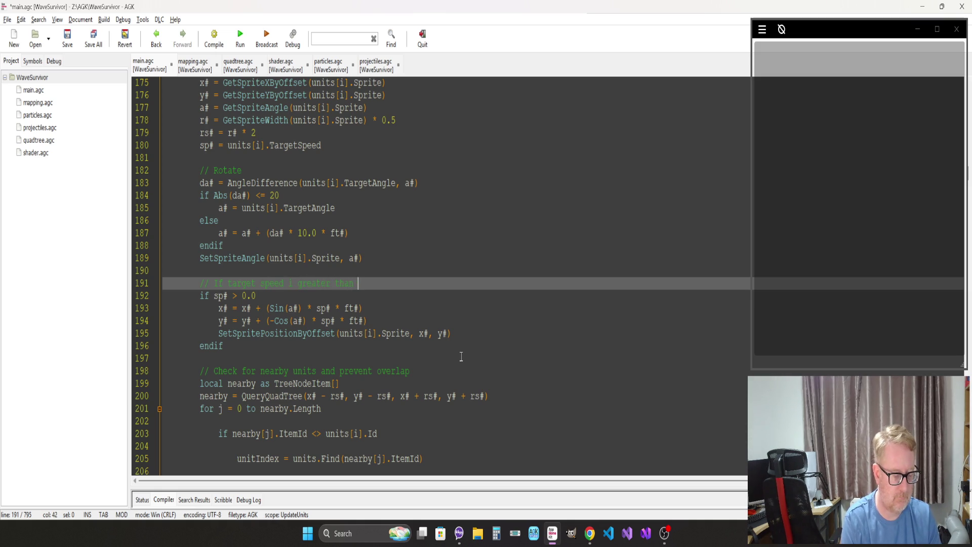
text(zero then)
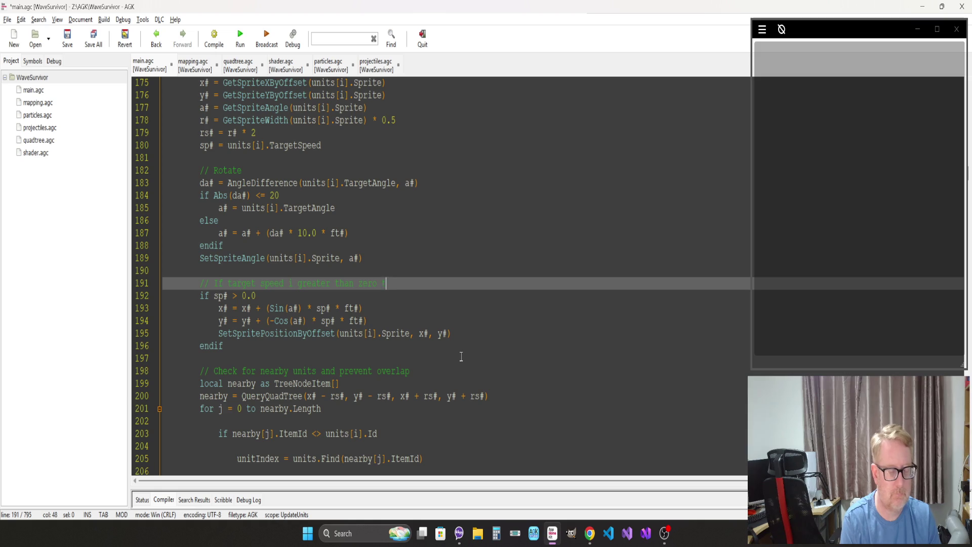
text( adjust position)
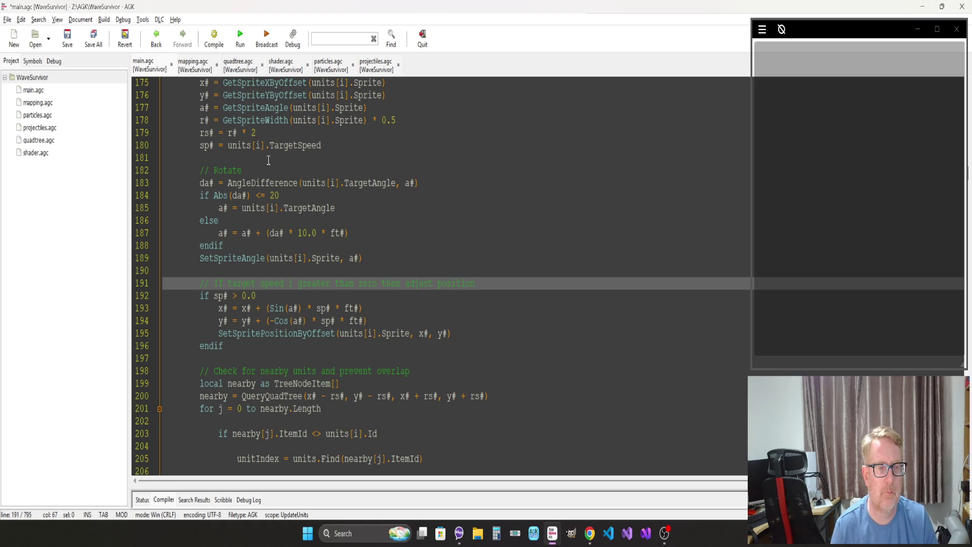
click(251, 182)
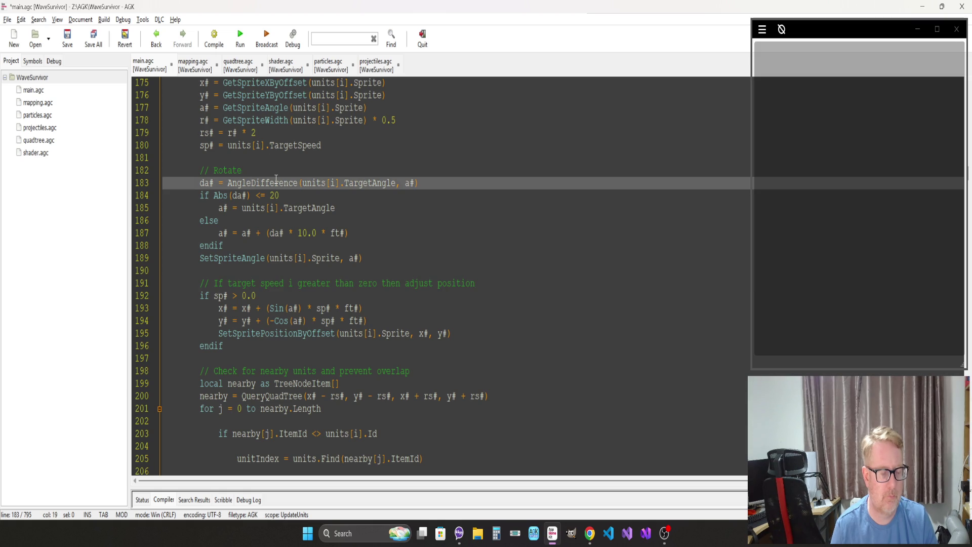
ctrl+click(276, 179)
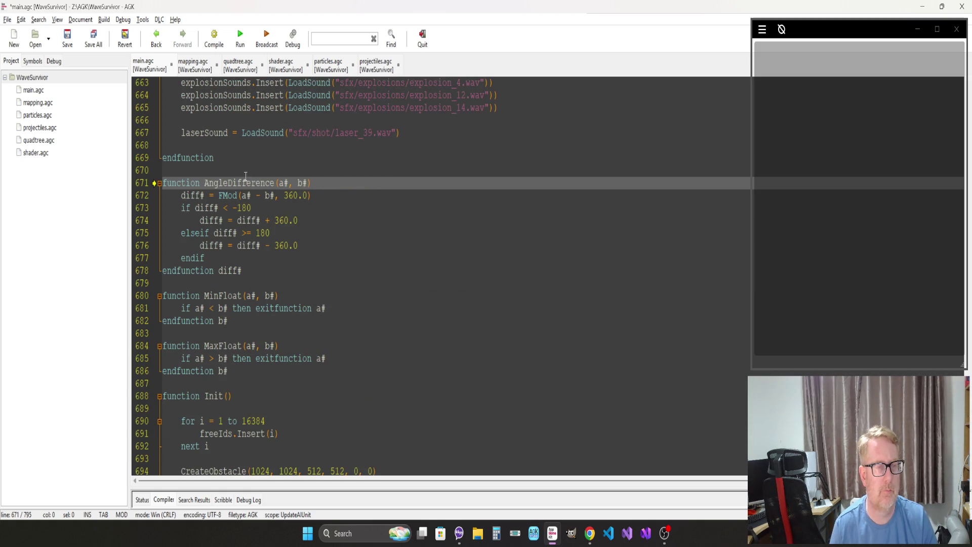
Step: Add the comment '// Calculates the shortest difference between two bearings' under AngleDifference and save main.agc
click(319, 183)
key(Return)
text(// Calculates the sh)
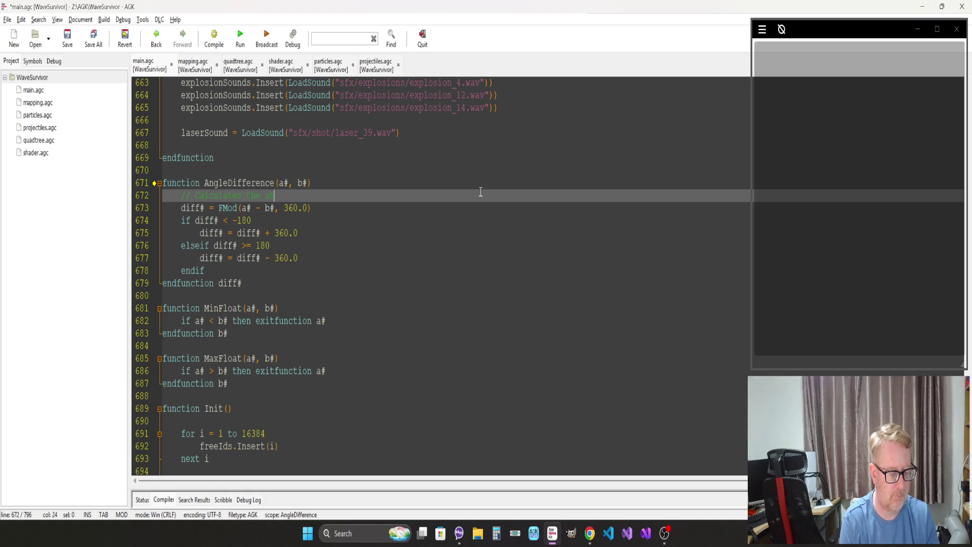
text(ortest)
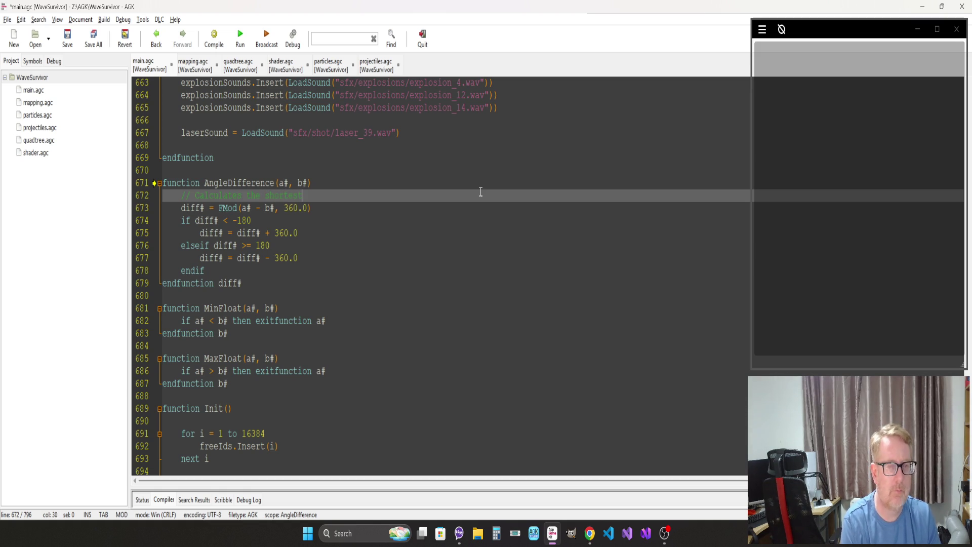
text( and)
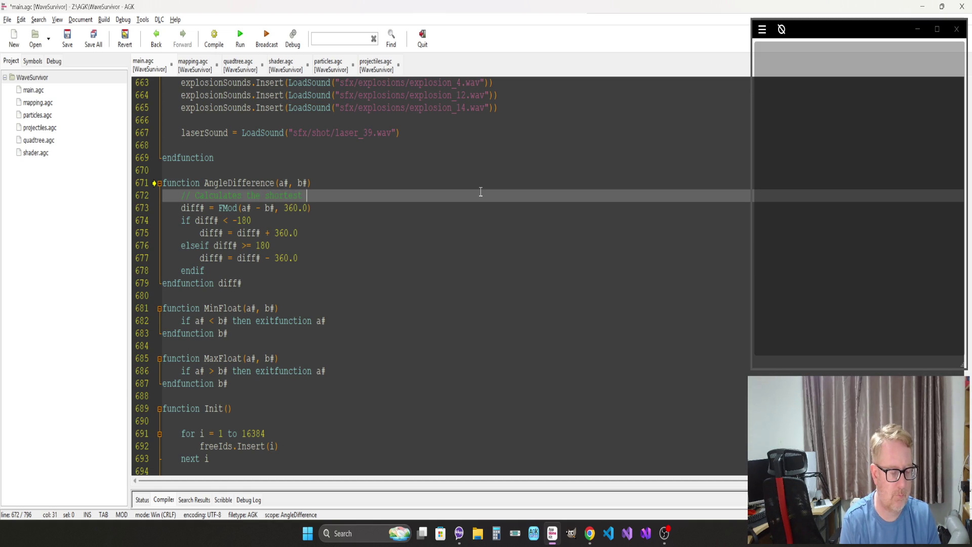
text(difference)
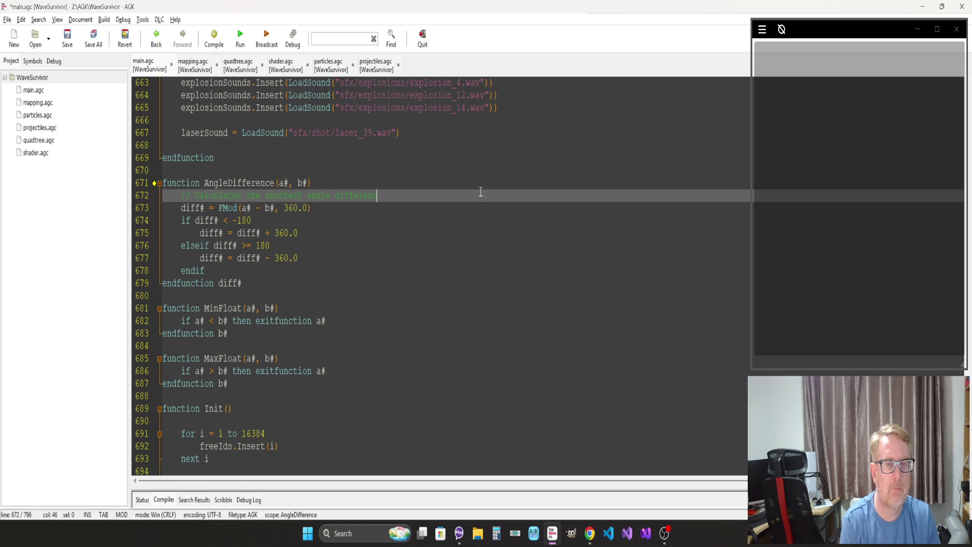
text( between)
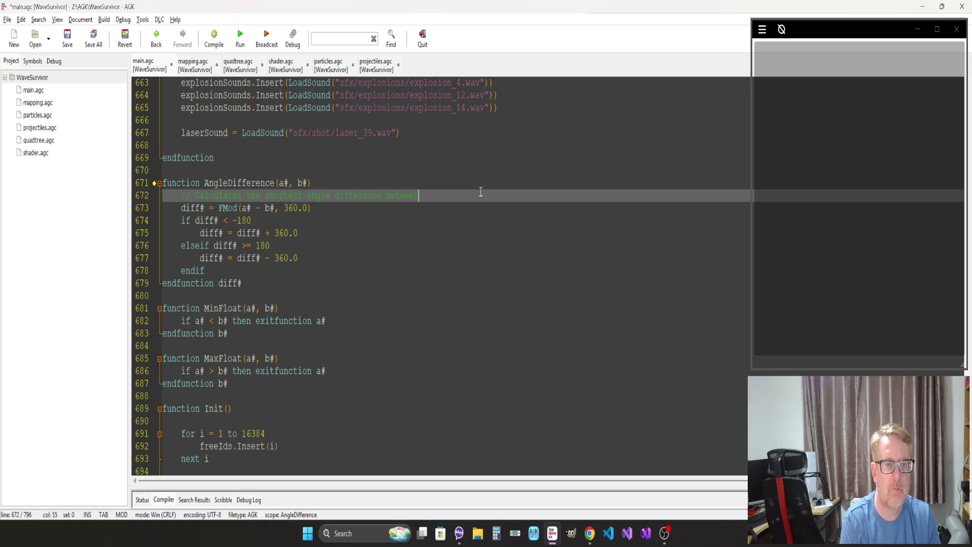
text( two )
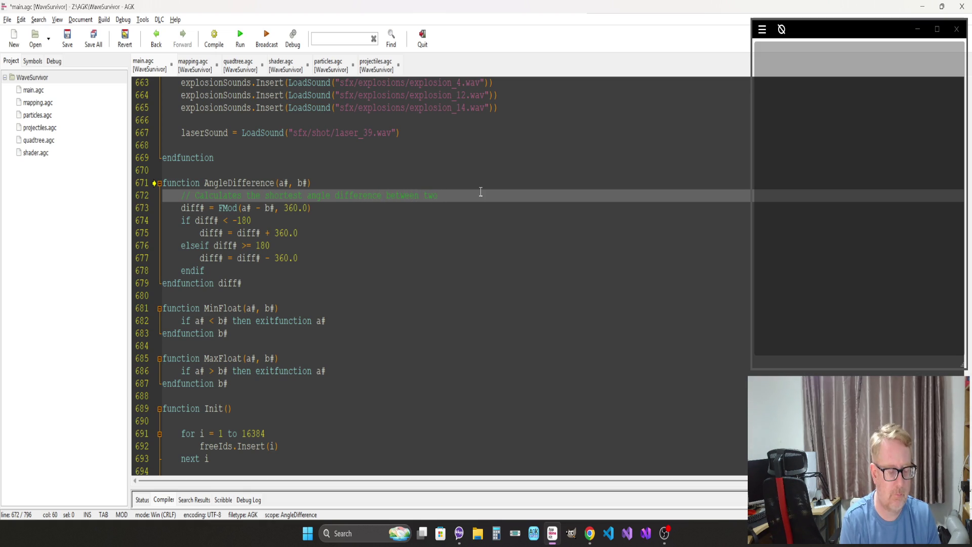
text(angles)
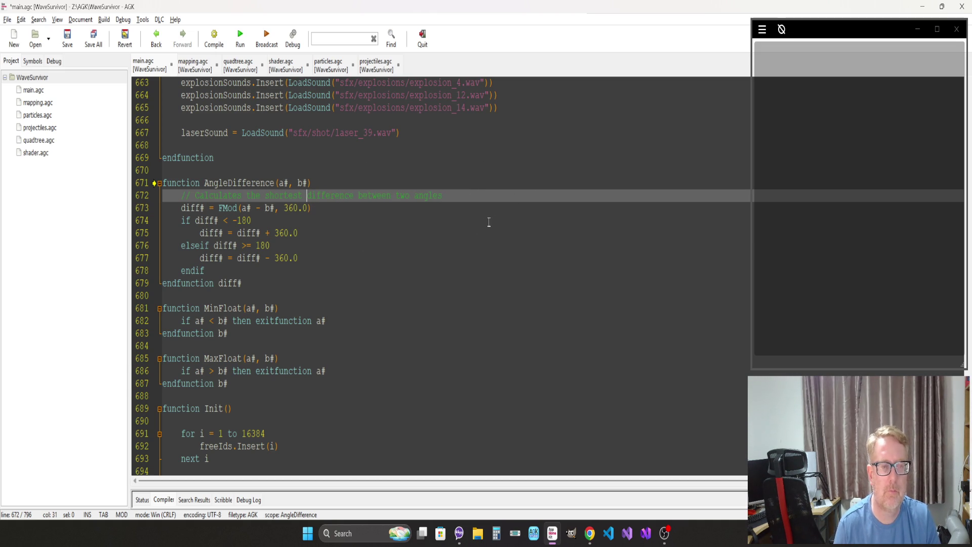
double_click(433, 196)
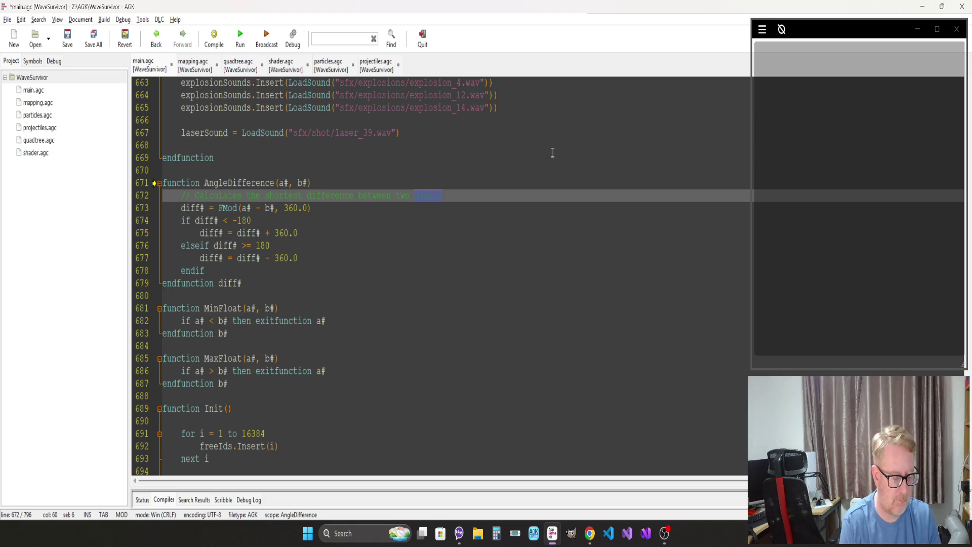
text(arings)
key(ctrl+s)
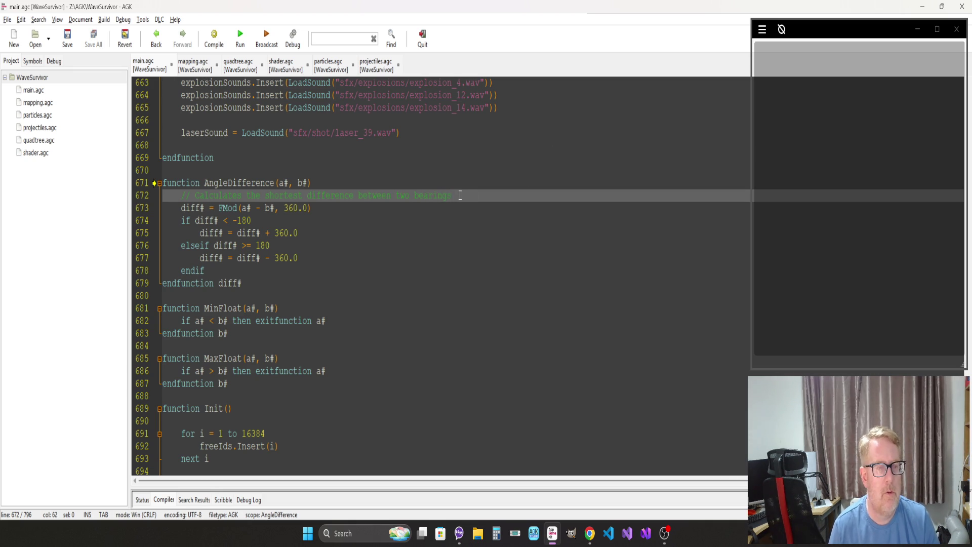
scroll(320, 292, down, 6)
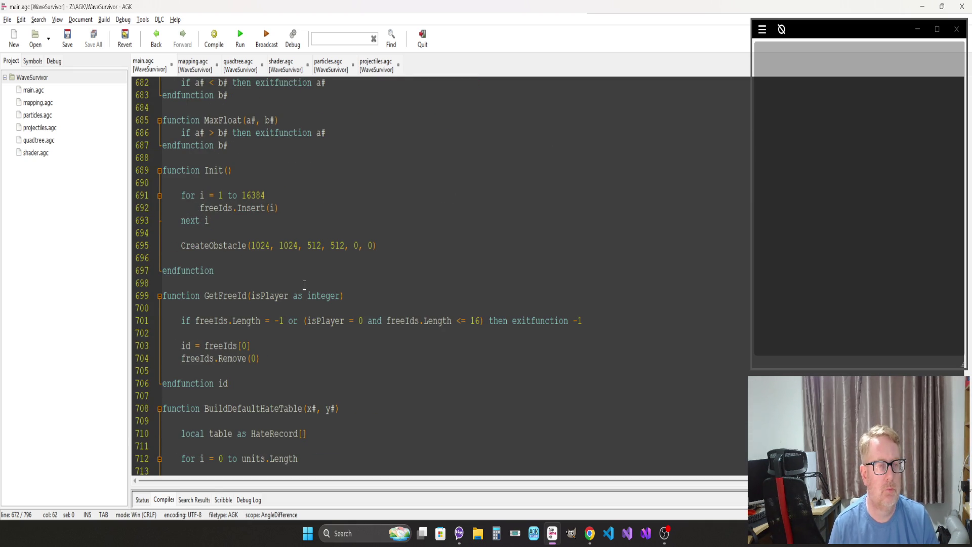
Step: Insert the comment '// Default central obstacle' above the CreateObstacle call in Init
click(310, 245)
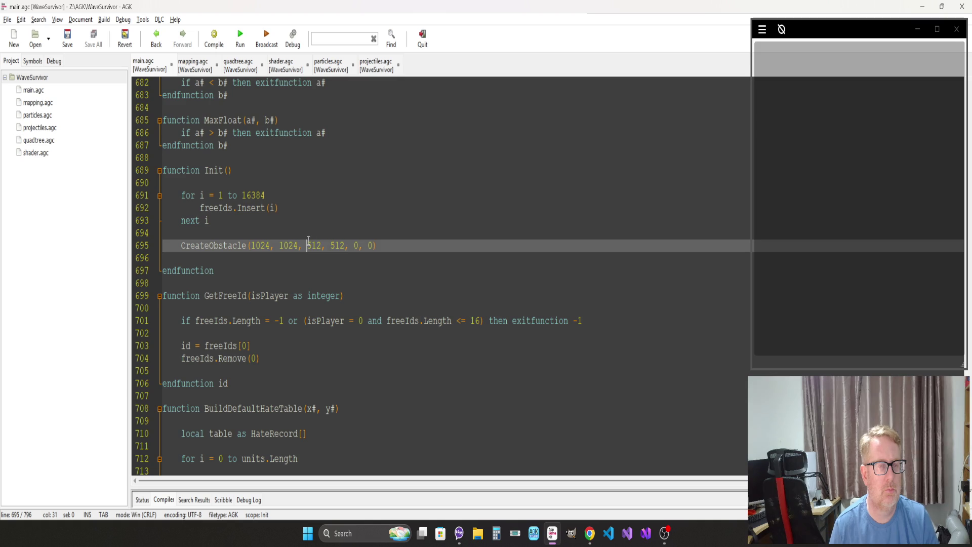
click(316, 233)
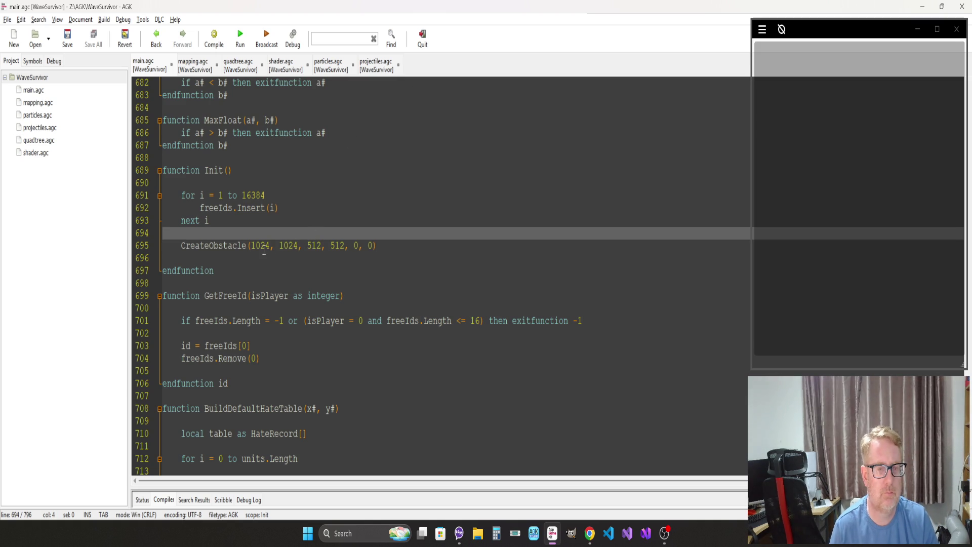
key(Return)
text(// Default)
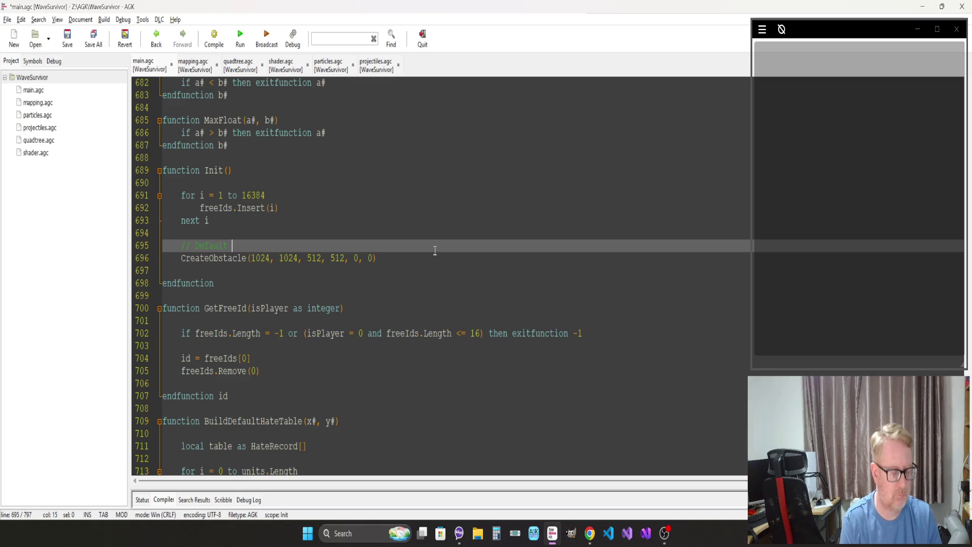
text(central obsta)
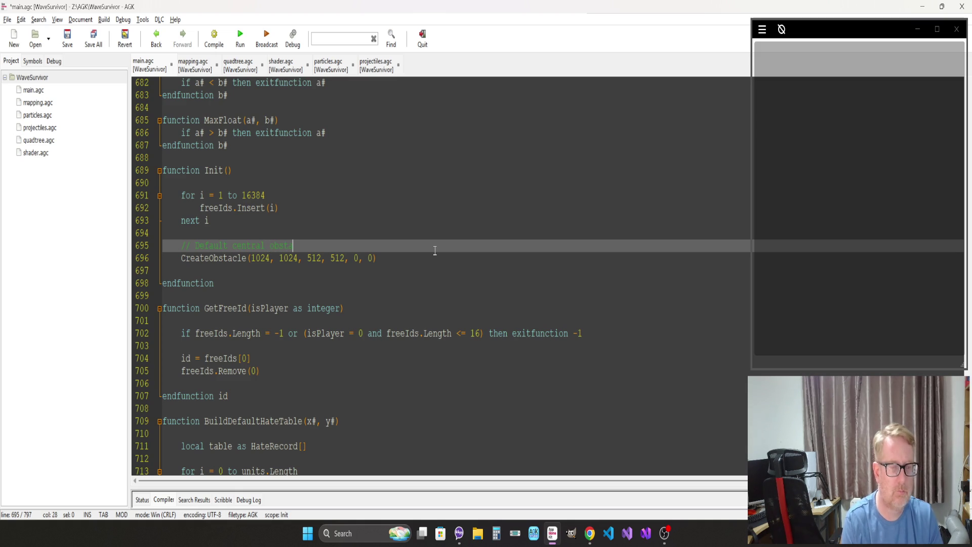
text(cle)
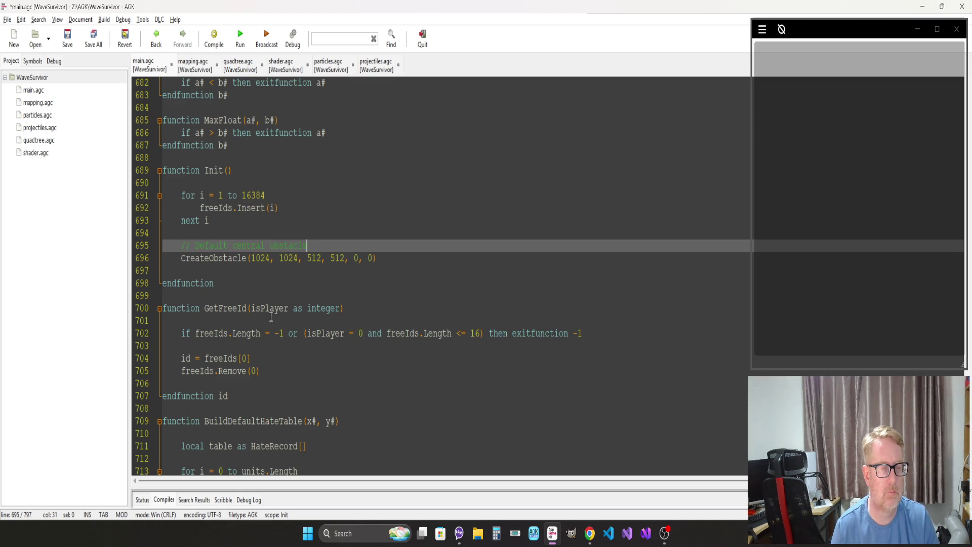
scroll(273, 311, down, 6)
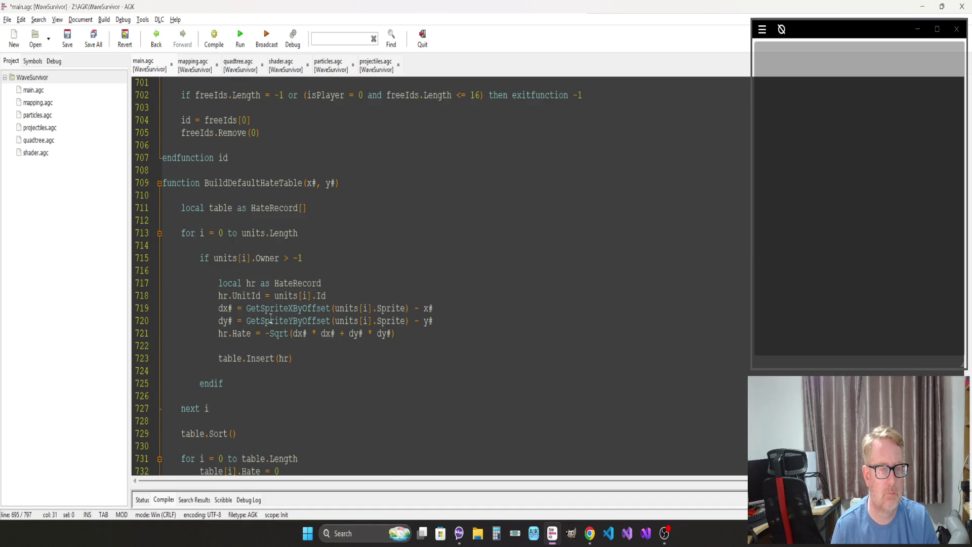
Step: Collapse the BuildArenaGrid function using its fold marker
click(264, 293)
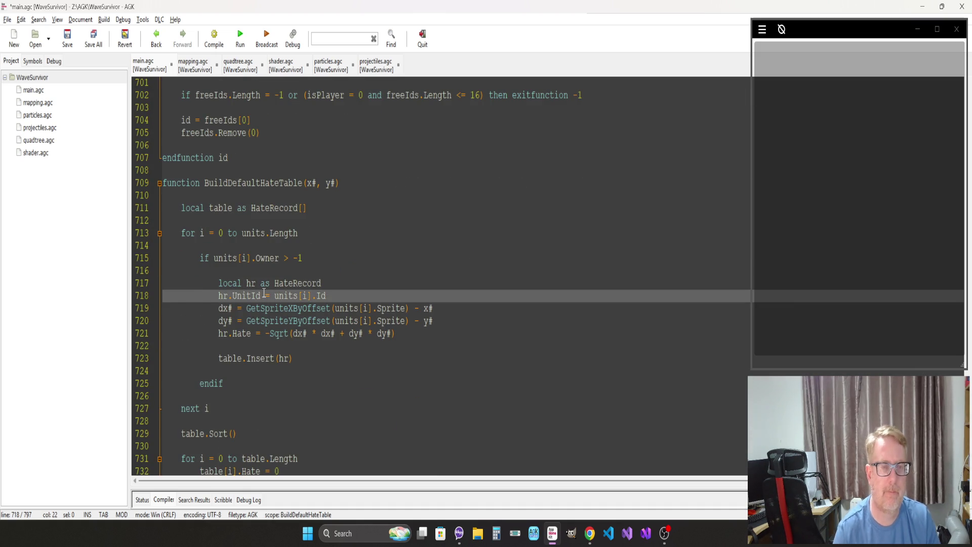
key(Page_Up)
key(Page_Up)
key(Page_Up)
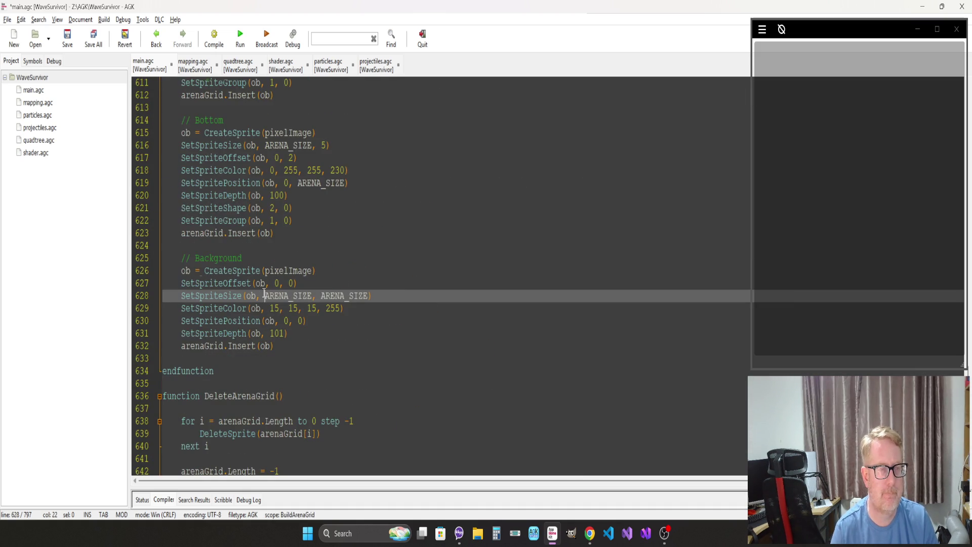
key(Page_Up)
key(Page_Up)
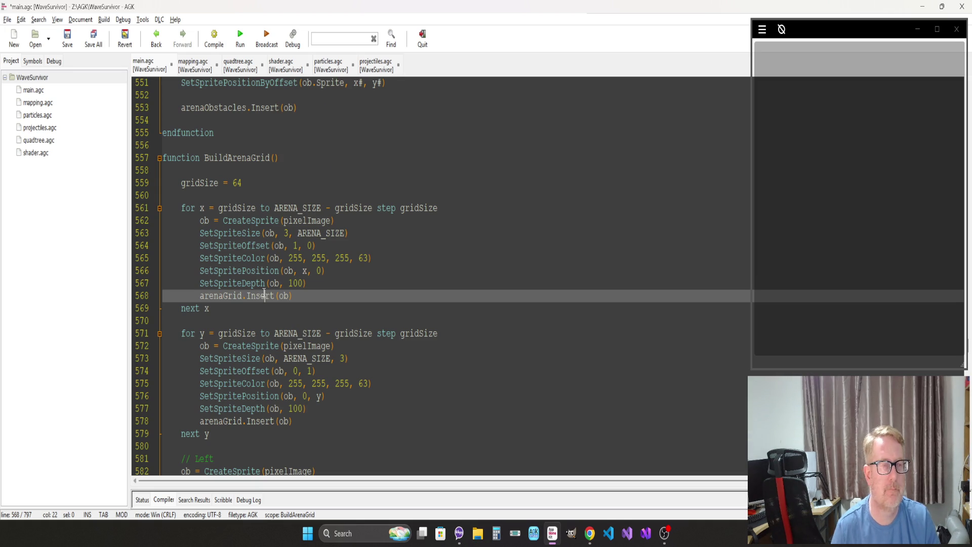
click(159, 158)
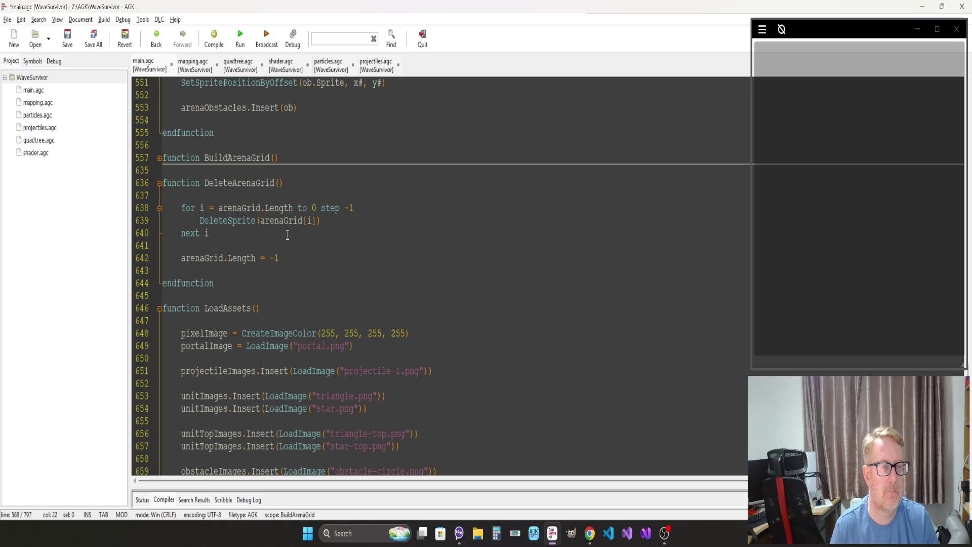
Step: Add a new blank line after CreateObstacle's endfunction for a new function
scroll(287, 235, up, 9)
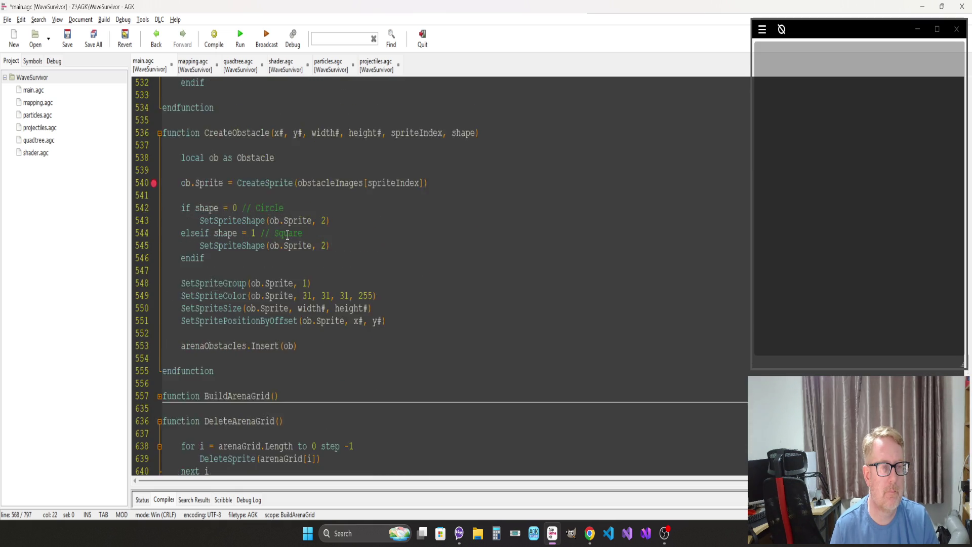
scroll(287, 235, down, 2)
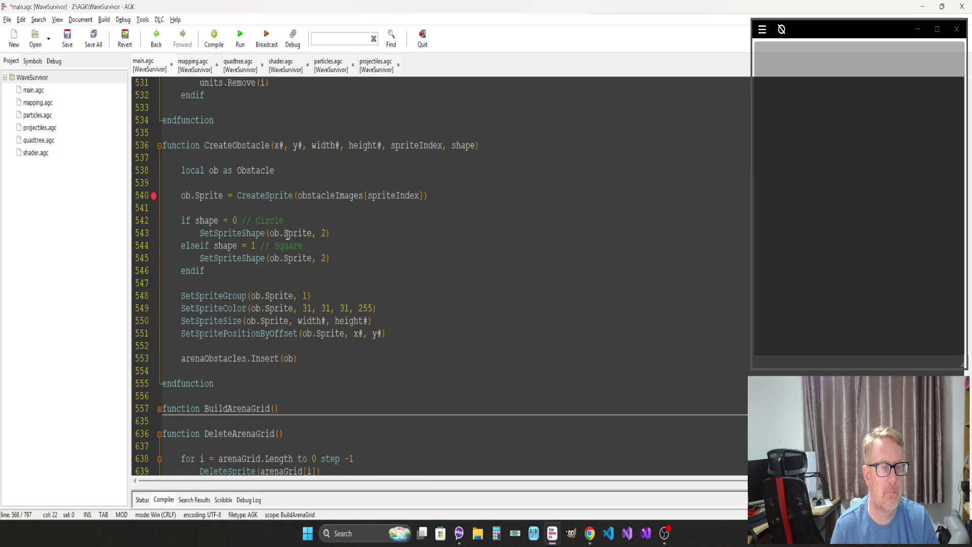
click(237, 389)
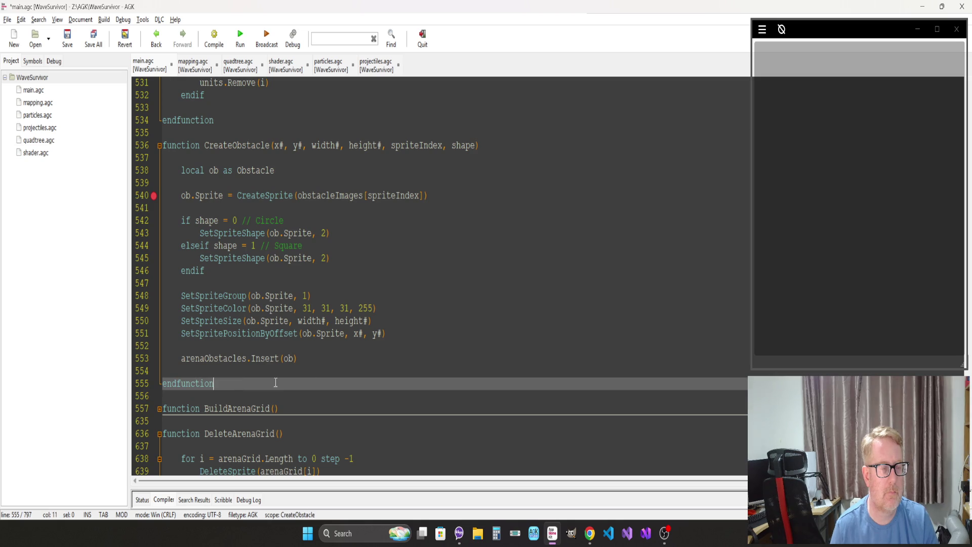
key(Return)
key(Return)
Step: Declare an empty function DeleteObstacle(obsIndex) with its endfunction
text(functio)
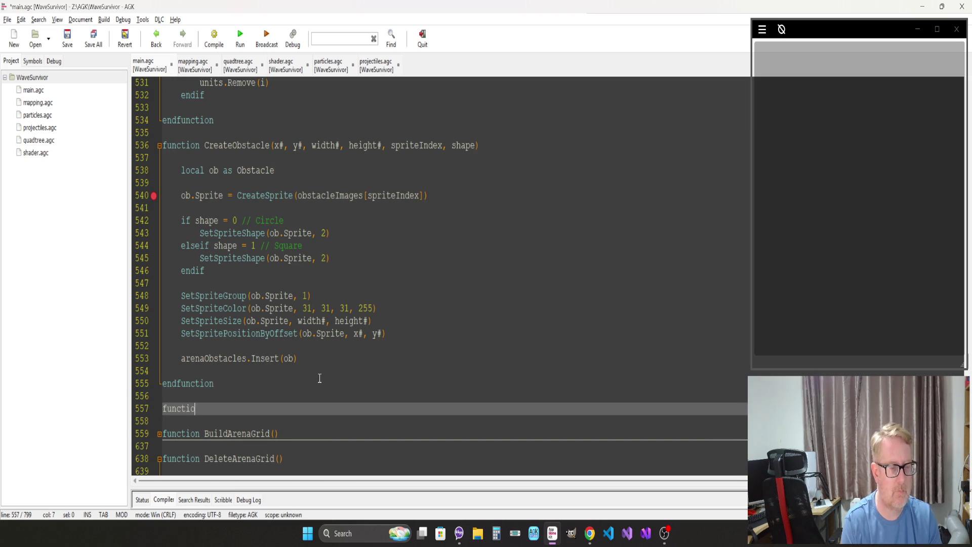
text(n Delete)
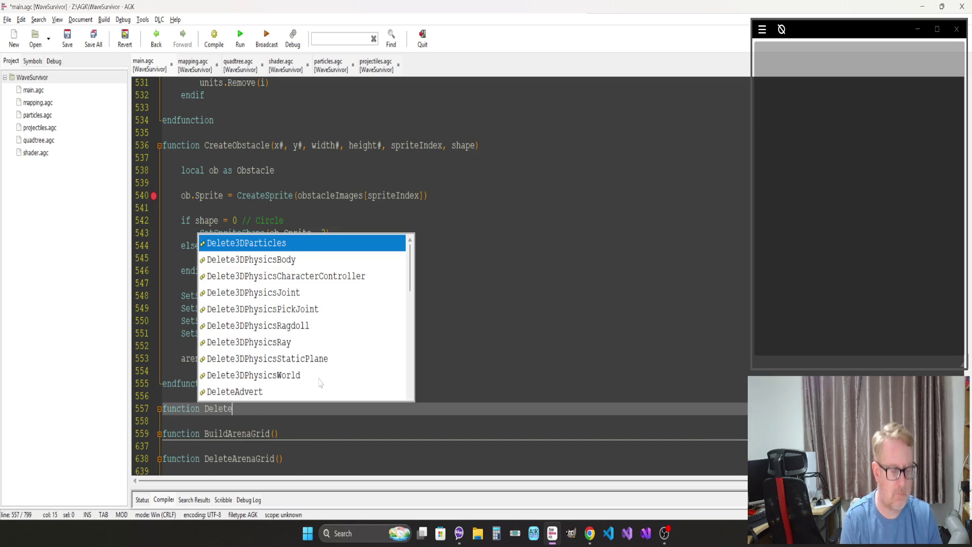
text(Obstacle)
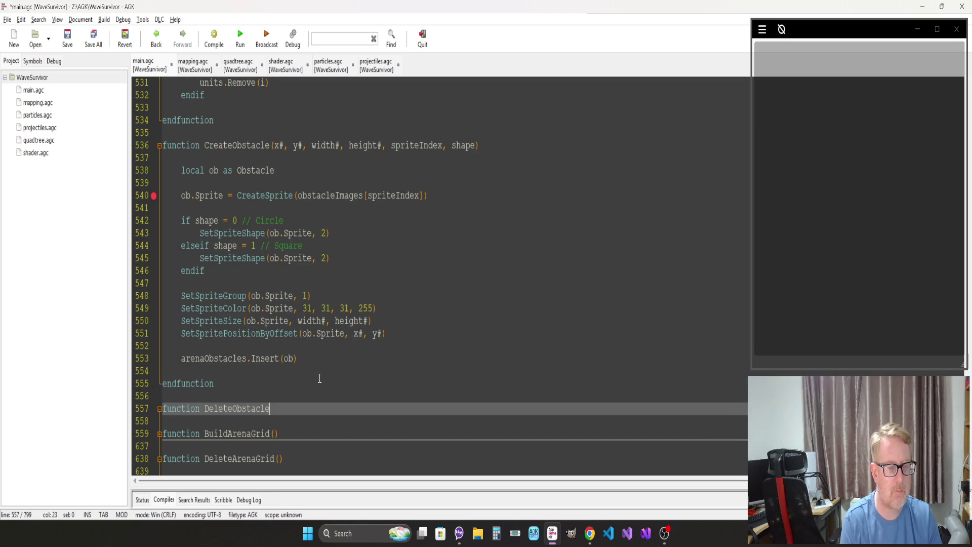
text(()
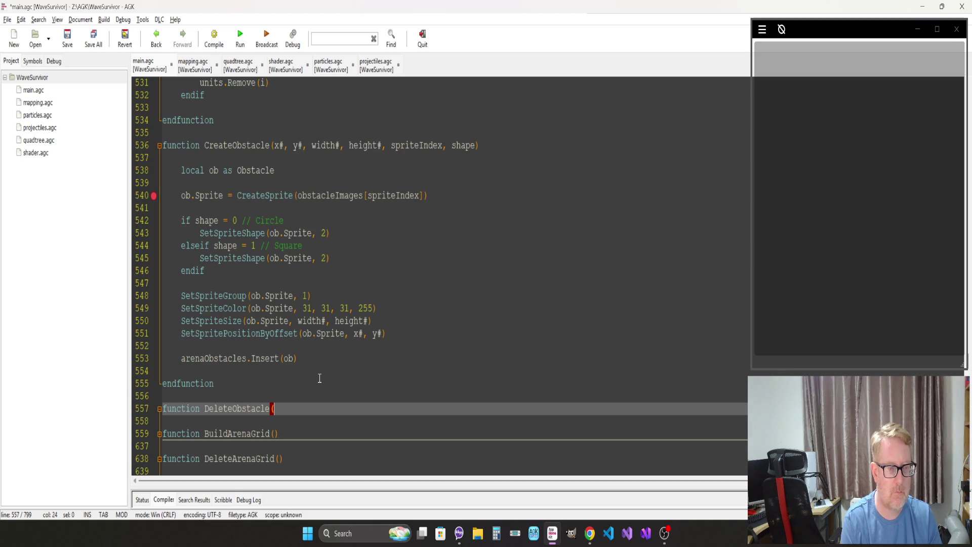
text(obsIndex)
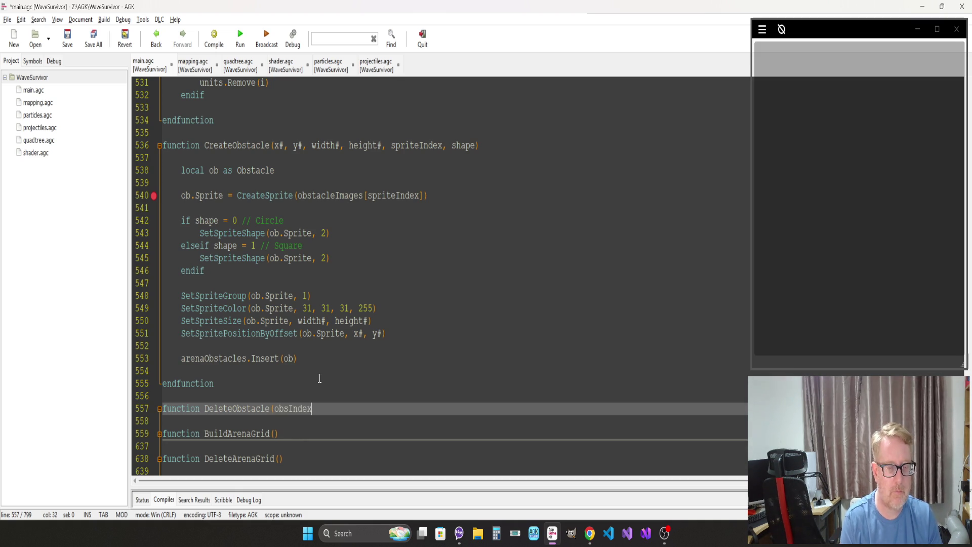
key(Return)
key(Return)
key(Return)
text(en)
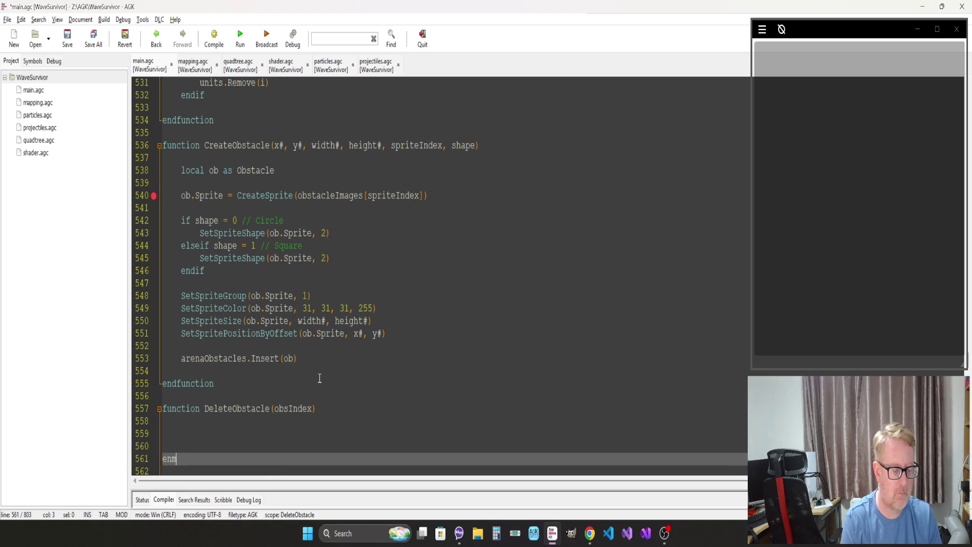
text(dfunction)
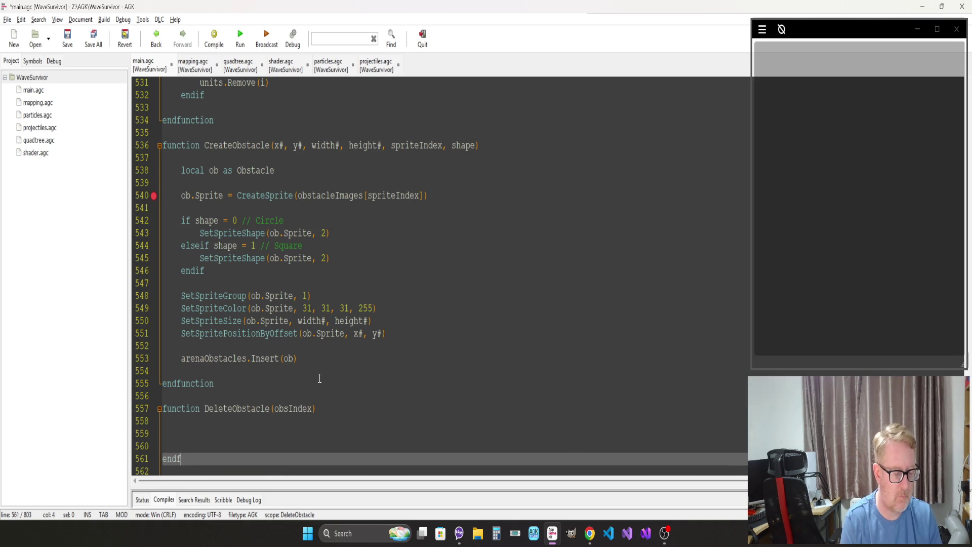
key(Up)
key(Up)
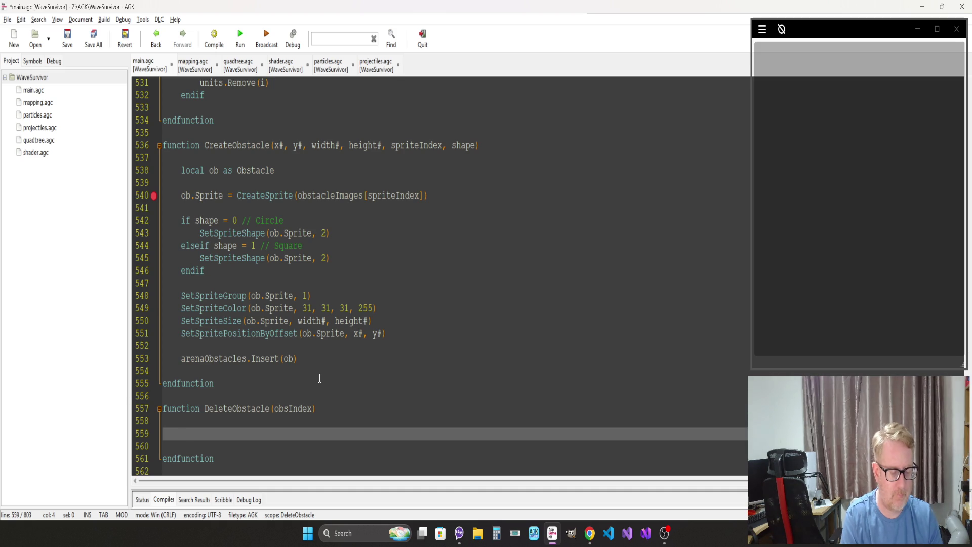
Step: Start an if block checking GetSpriteExists(arenaObstacles[obsIndex].Sprite) = 1
text(if GetSpriteE)
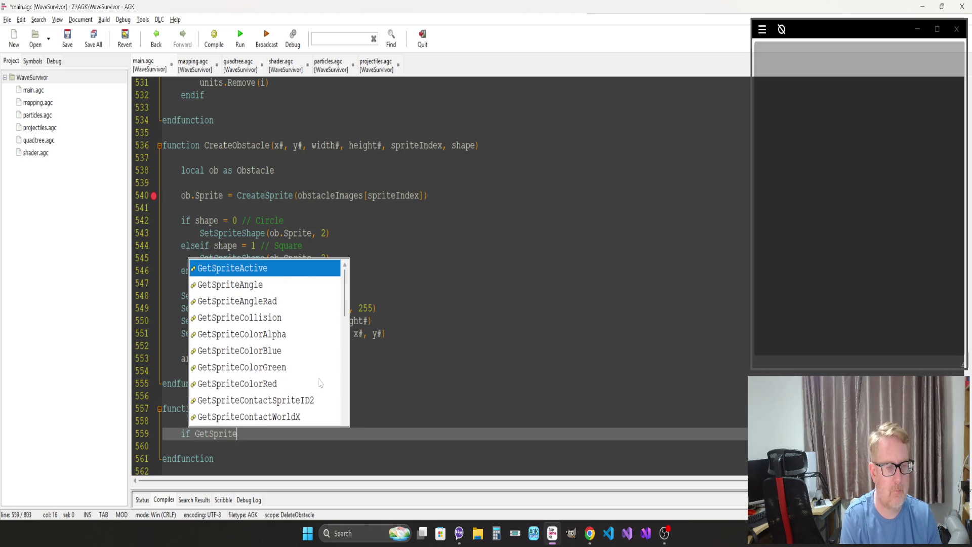
key(Return)
text(()
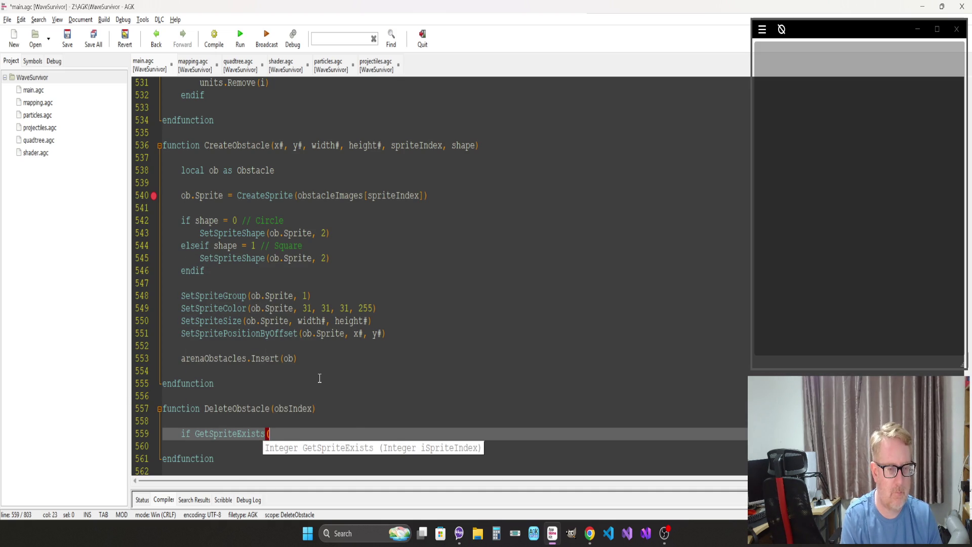
text(ob)
key(BackSpace)
key(BackSpace)
text(ar)
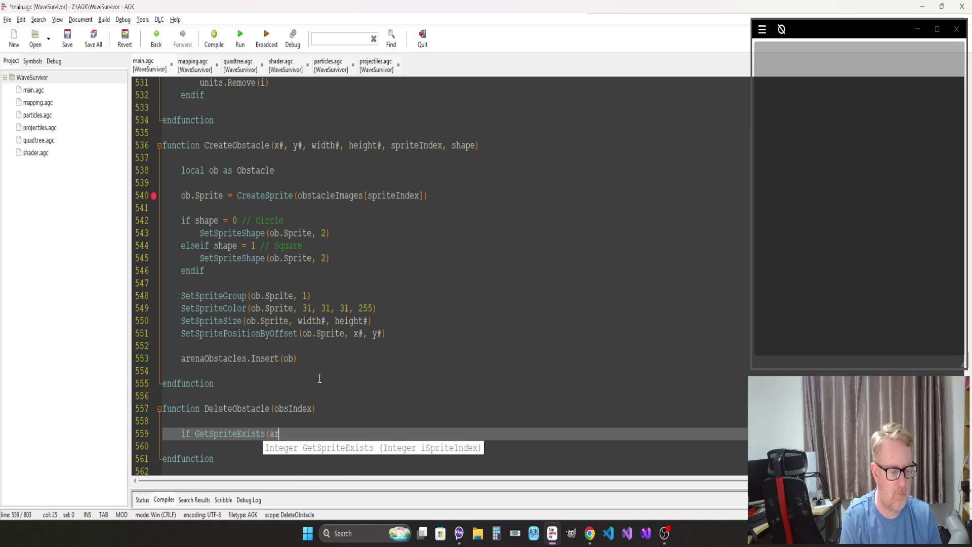
text(enaO)
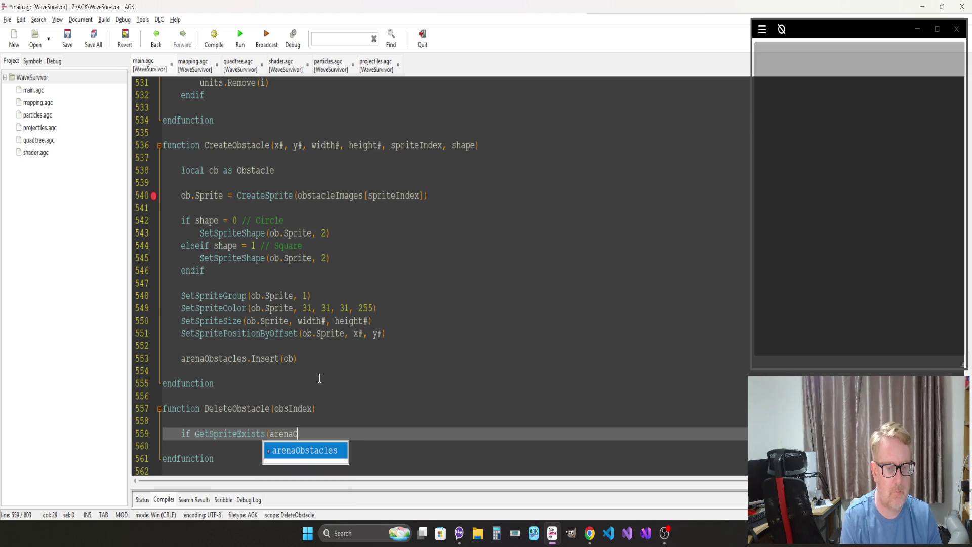
key(Return)
text([)
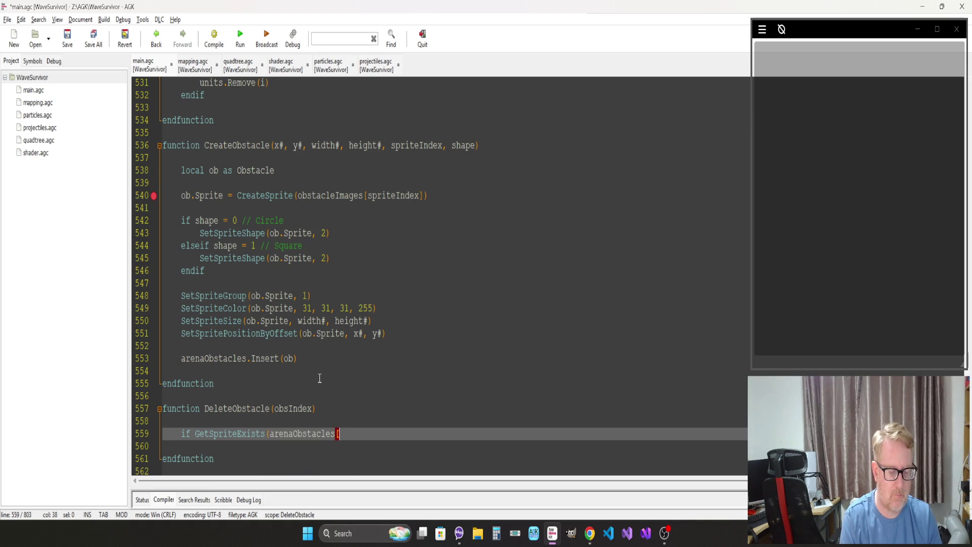
text(obsIndex])
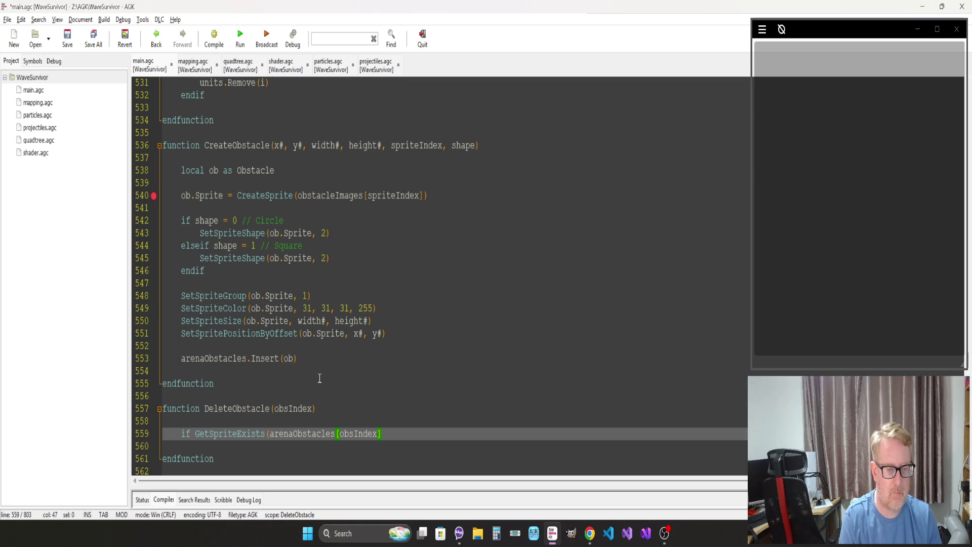
text(.S)
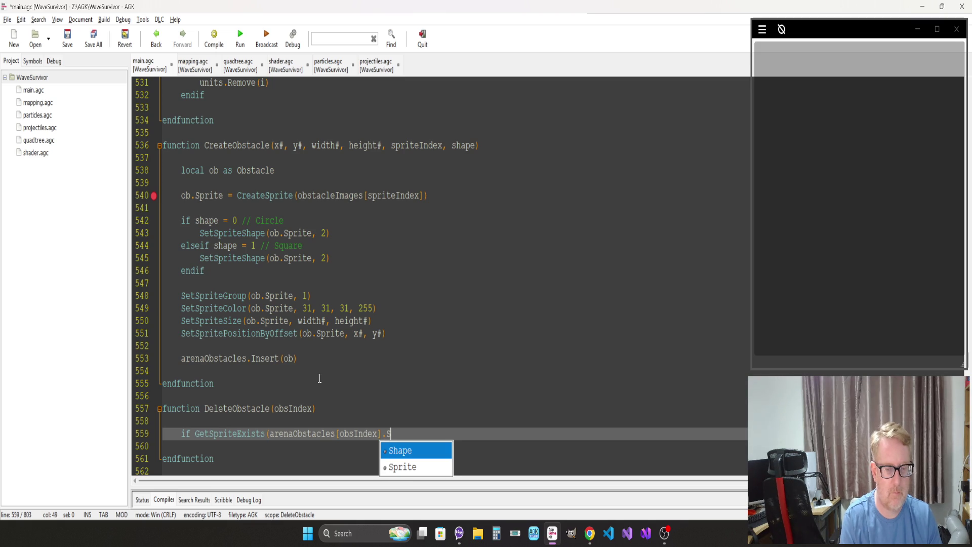
key(Down)
key(Return)
text() = 1)
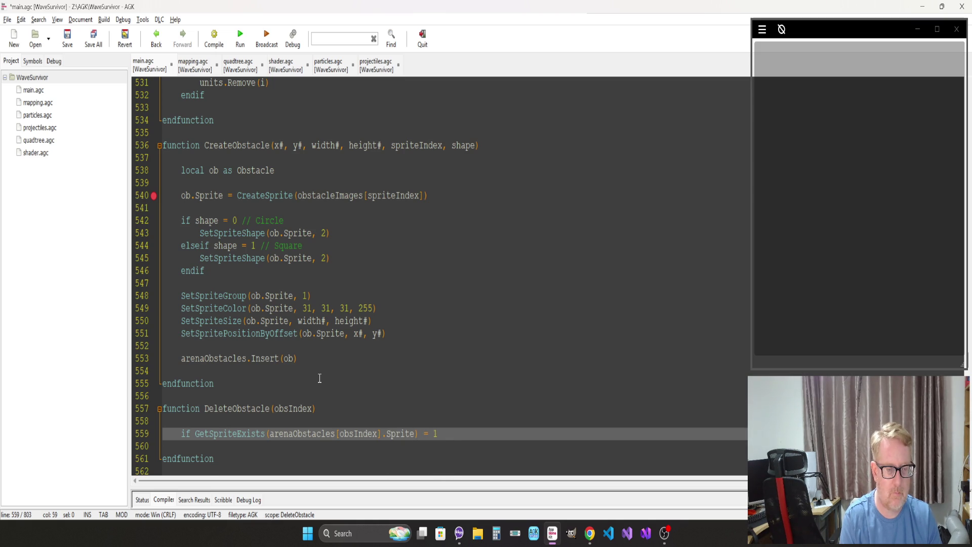
key(Return)
Step: Inside the if block, call DeleteSprite(arenaObstacles[obsIndex].Sprite) and close with endif
text(DeleteSprite)
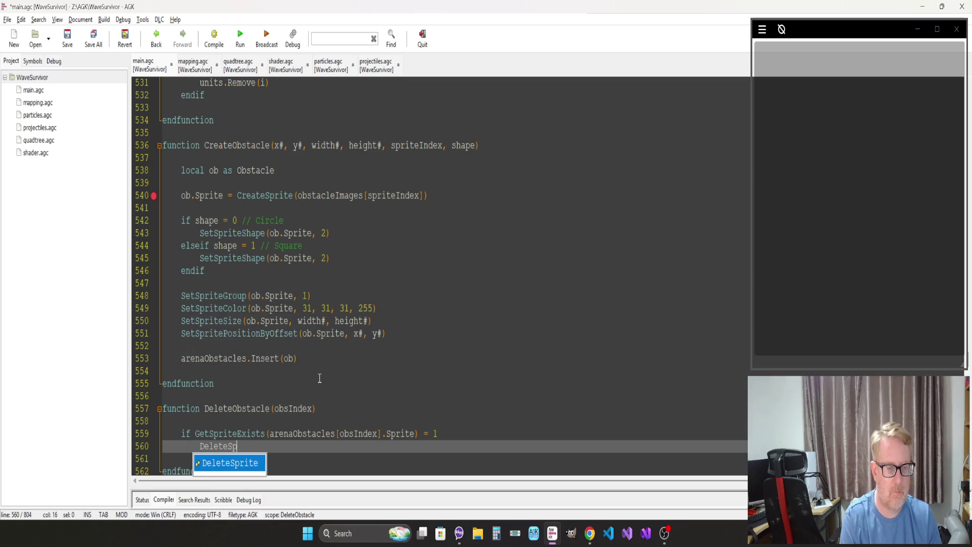
text((are)
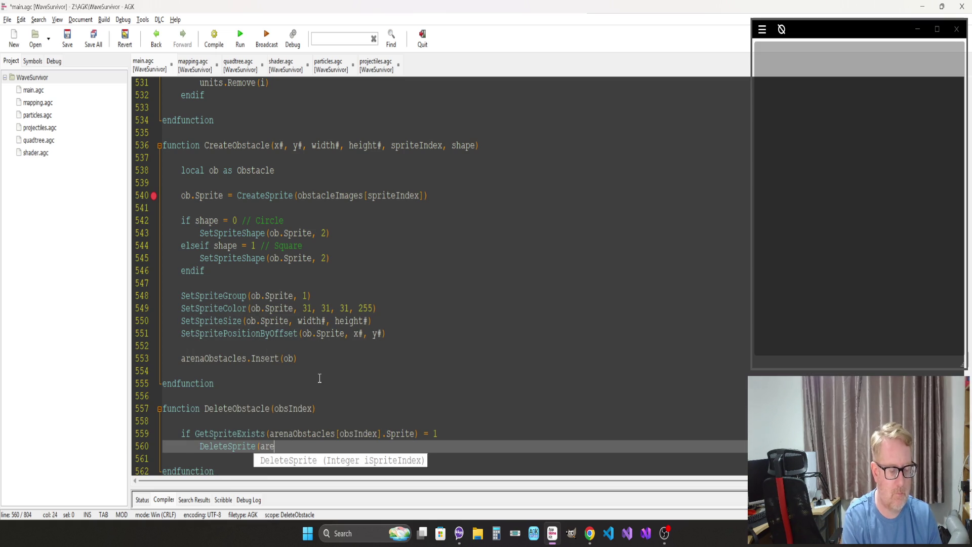
text(naO)
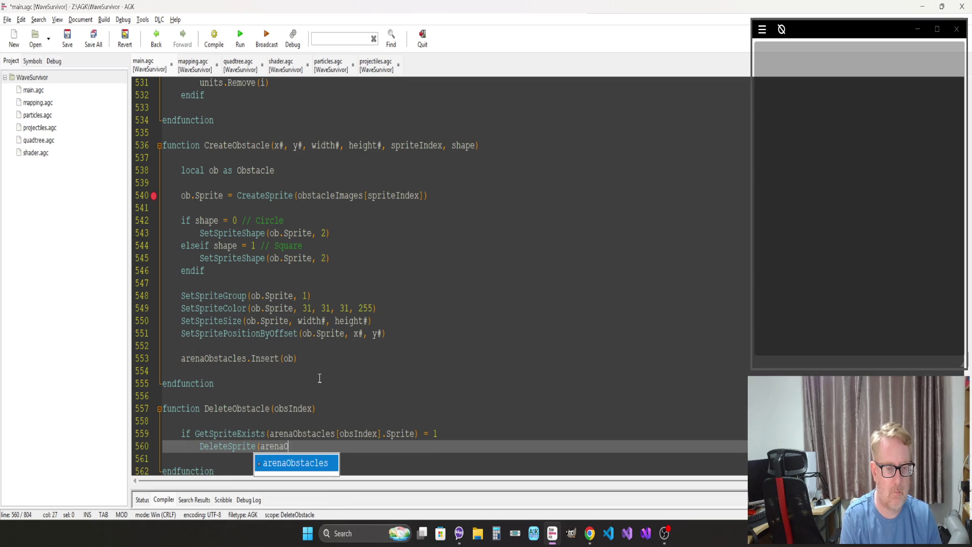
key(Return)
text([obs)
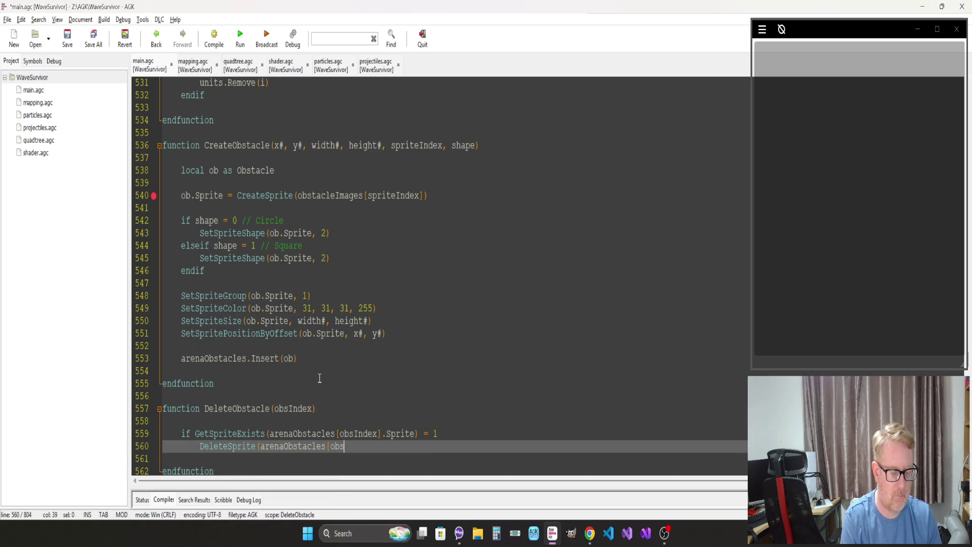
text(Index].)
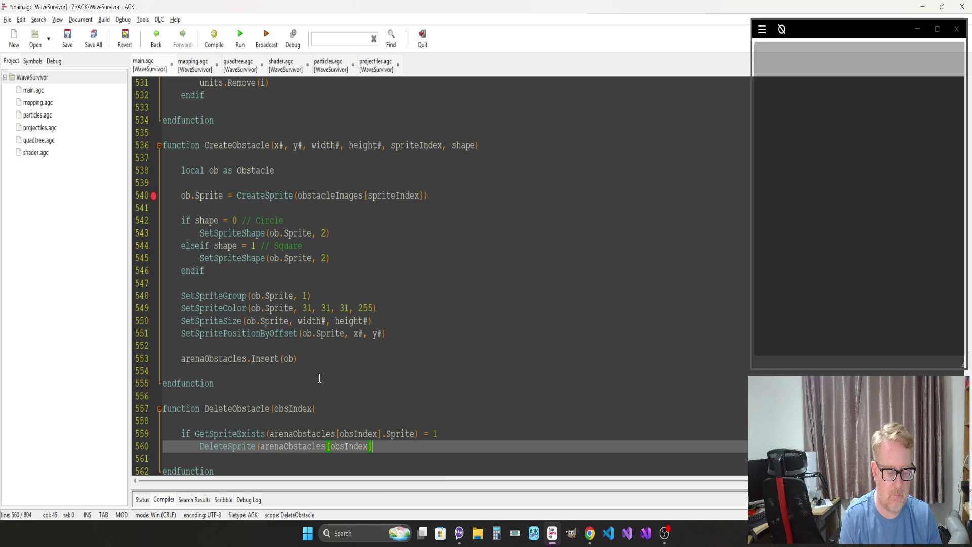
text(Sprite)
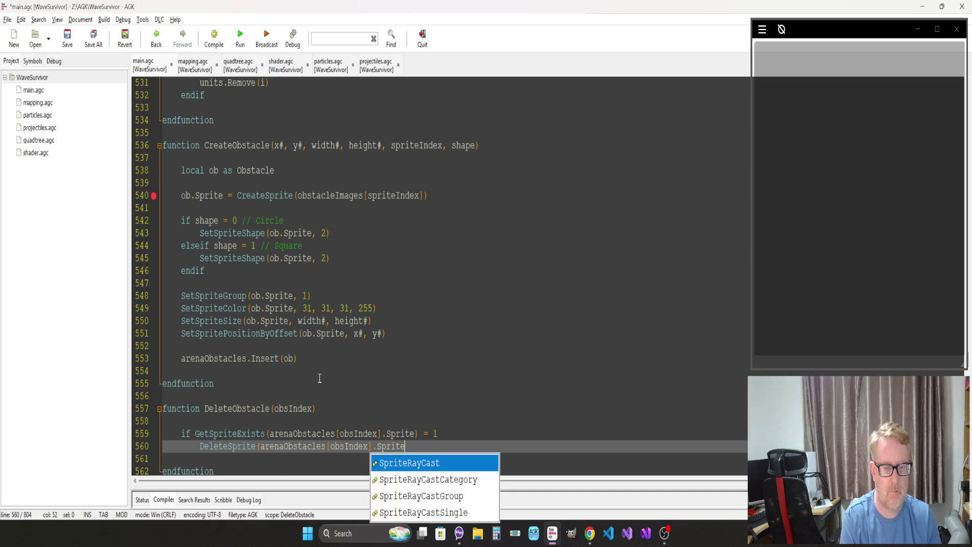
text())
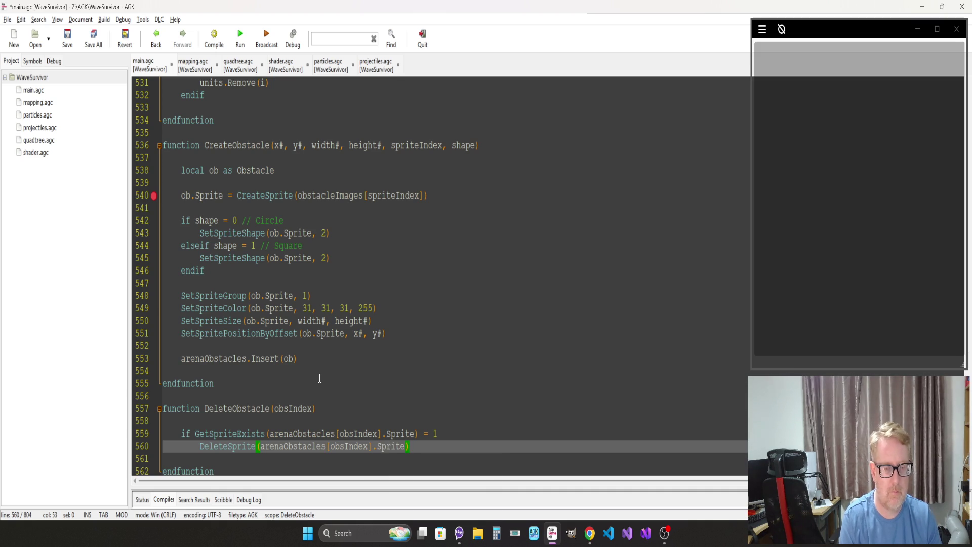
key(Return)
key(BackSpace)
text(endif)
Step: Add arenaObstacles.Remove(obsIndex) after the endif
key(Return)
text(arew)
key(BackSpace)
text(na)
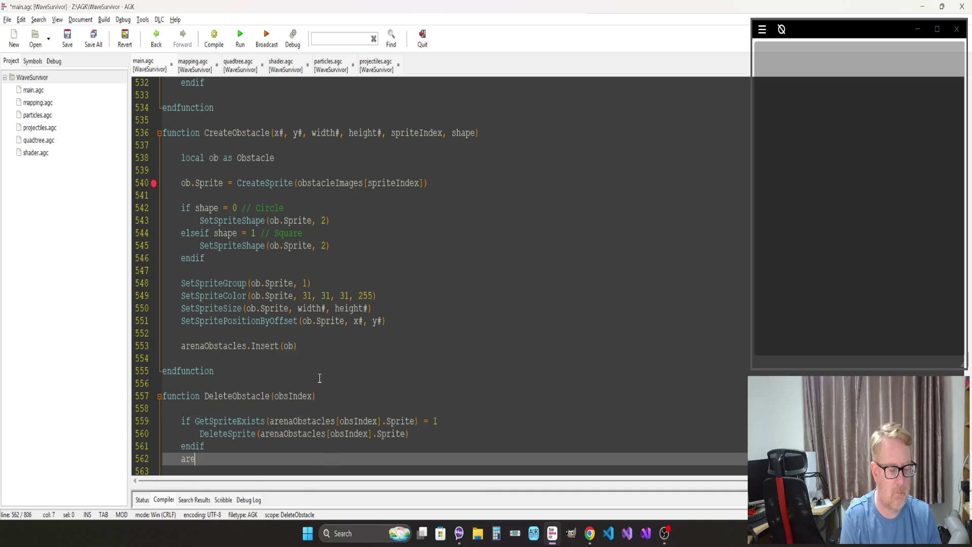
text(O)
key(Return)
text(.Remove)
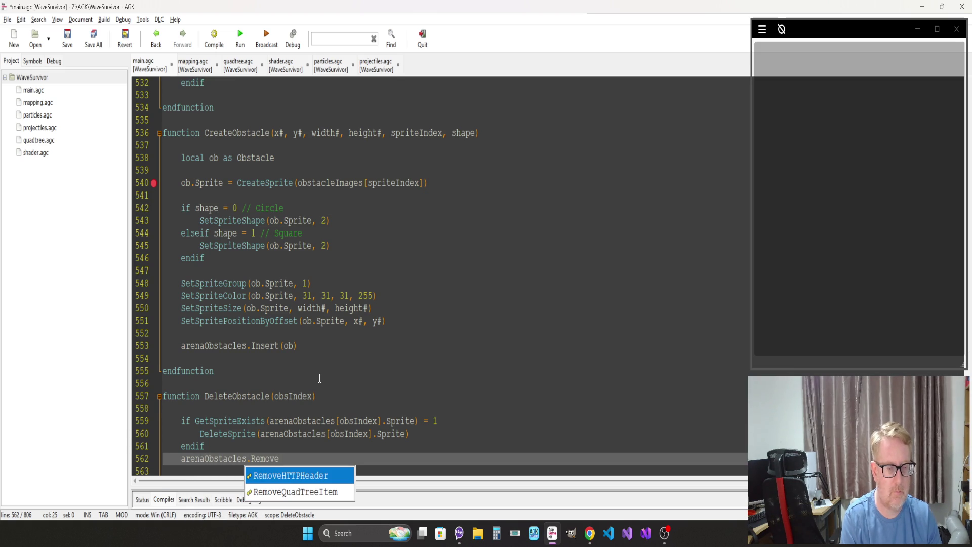
text((obs)
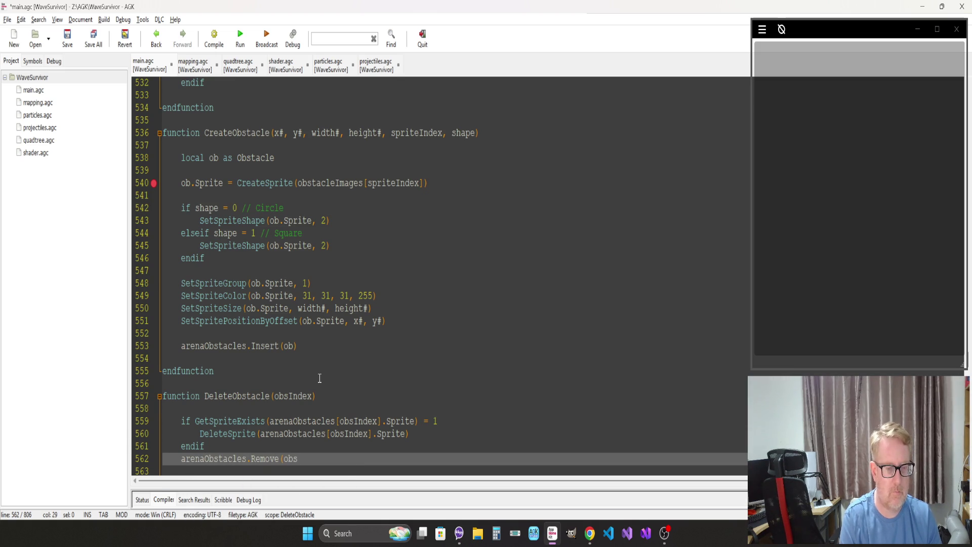
text(Index))
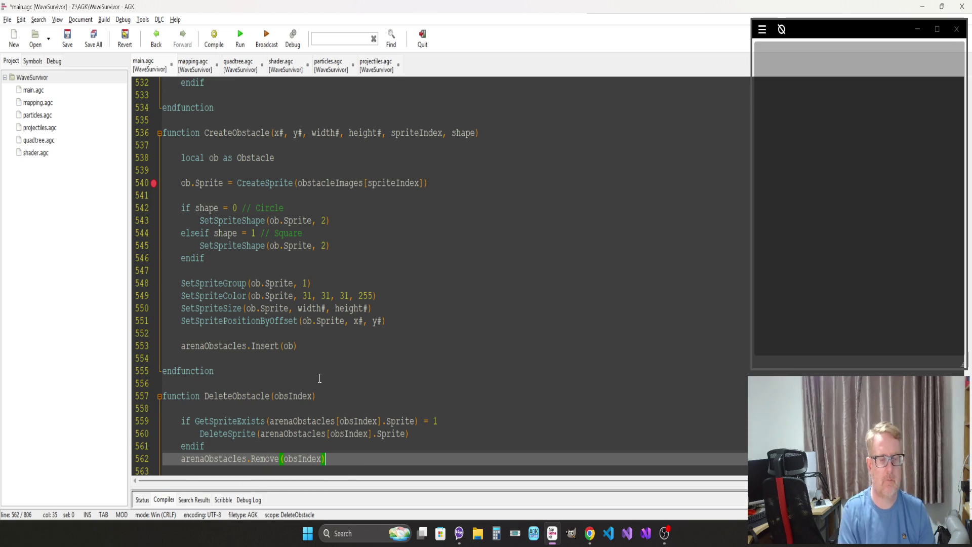
Step: Save main.agc and compile the WaveSurvivor project
key(ctrl+s)
key(Return)
key(Down)
key(End)
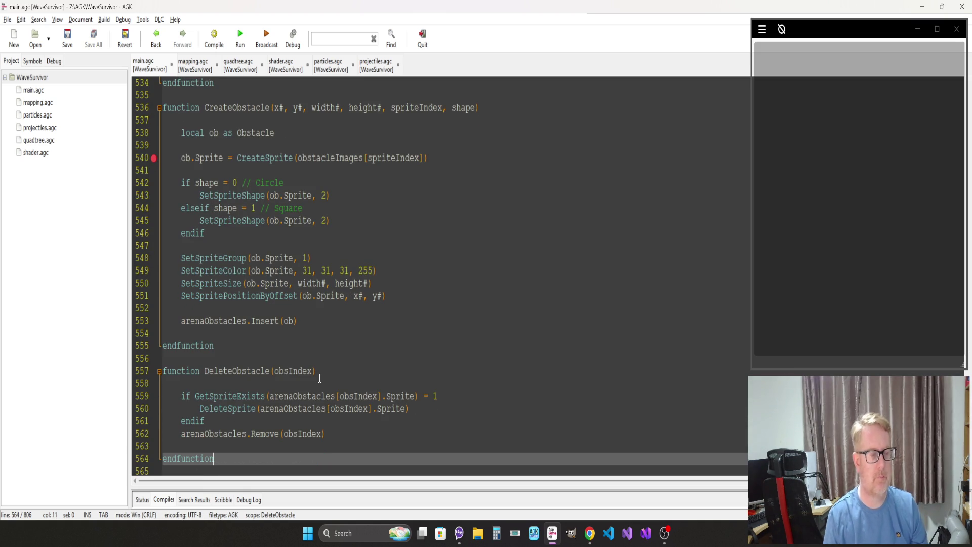
key(F7)
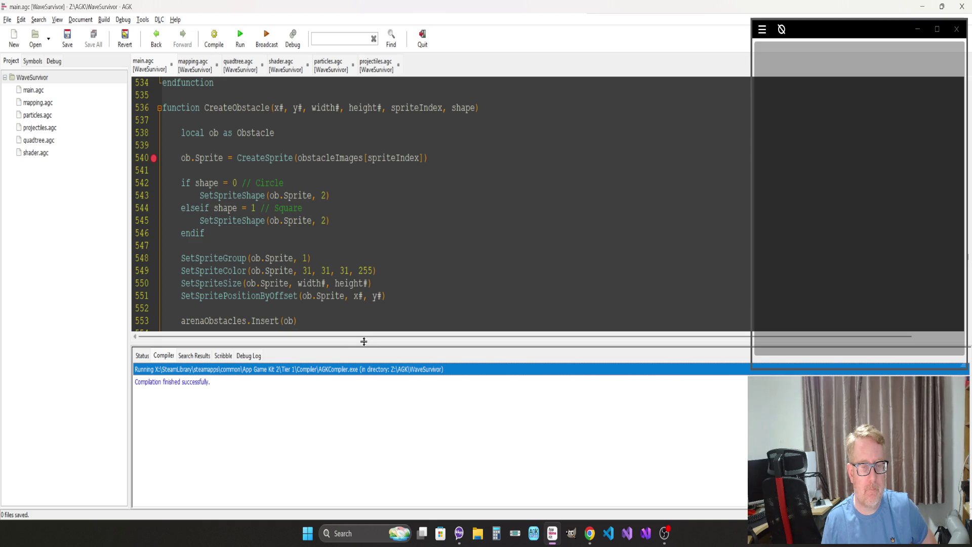
Step: Shrink the compiler output panel, place the caret on line 539, and bring up the WaveSurvivor project's context menu
drag(363, 341, 361, 381)
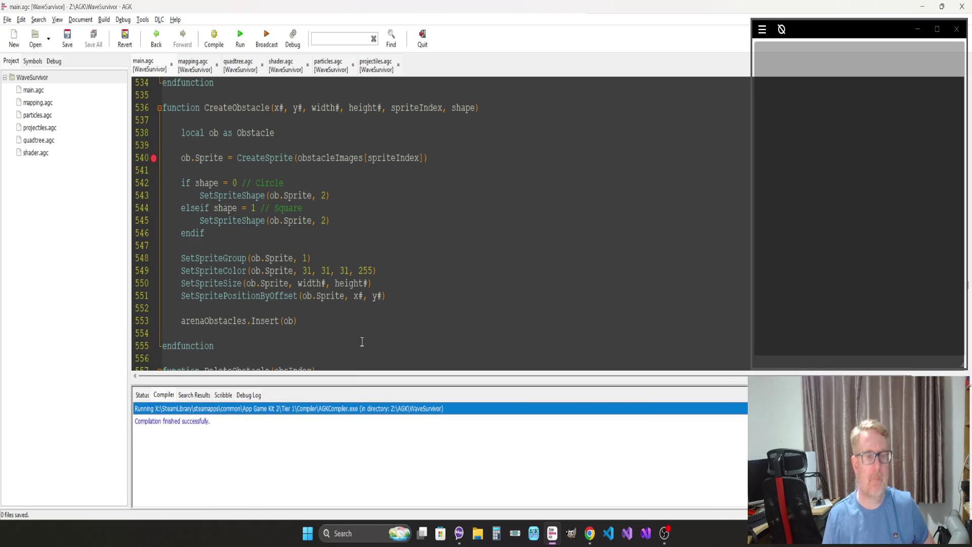
click(374, 220)
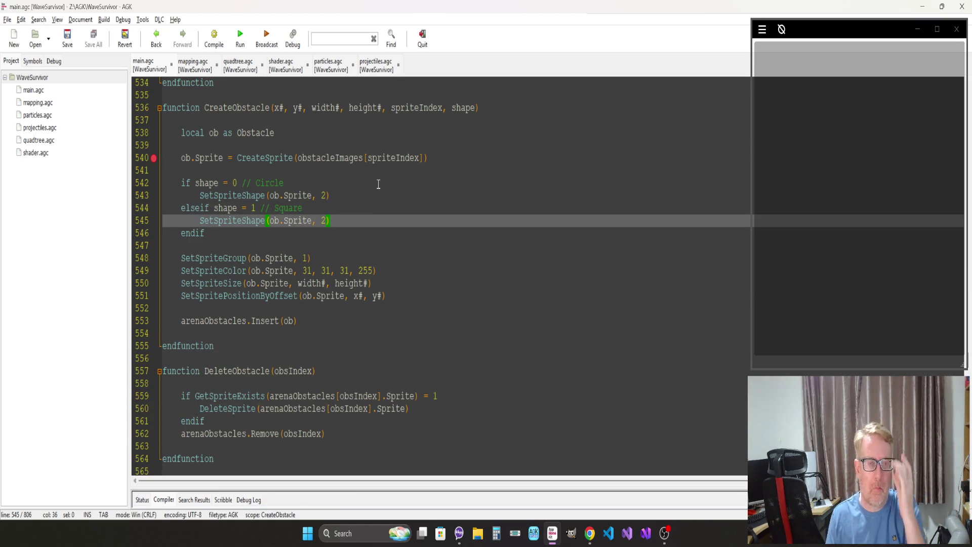
click(322, 133)
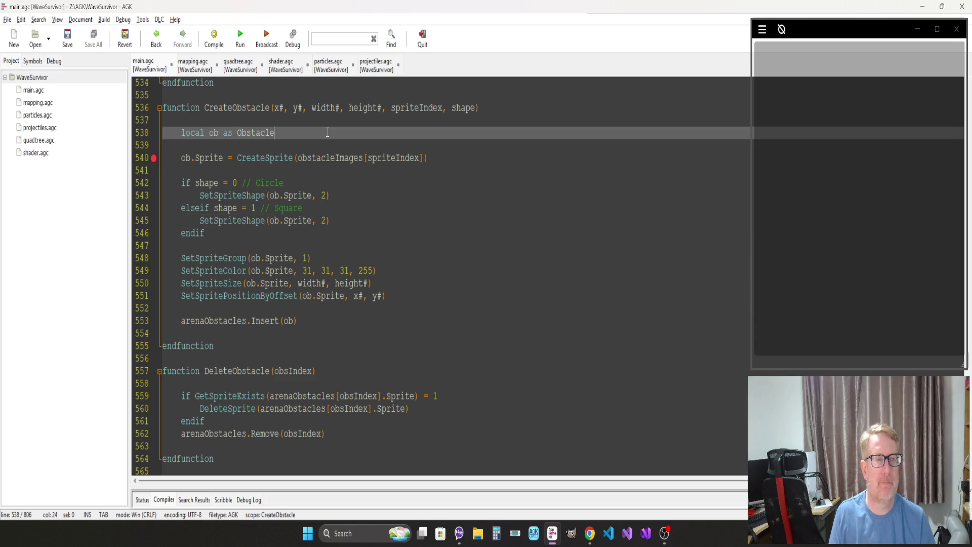
click(212, 144)
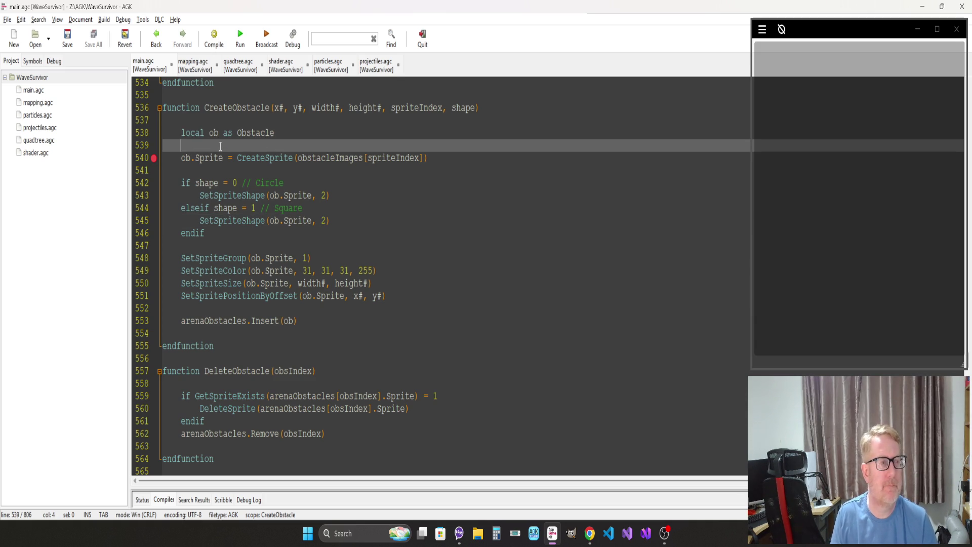
right_click(70, 78)
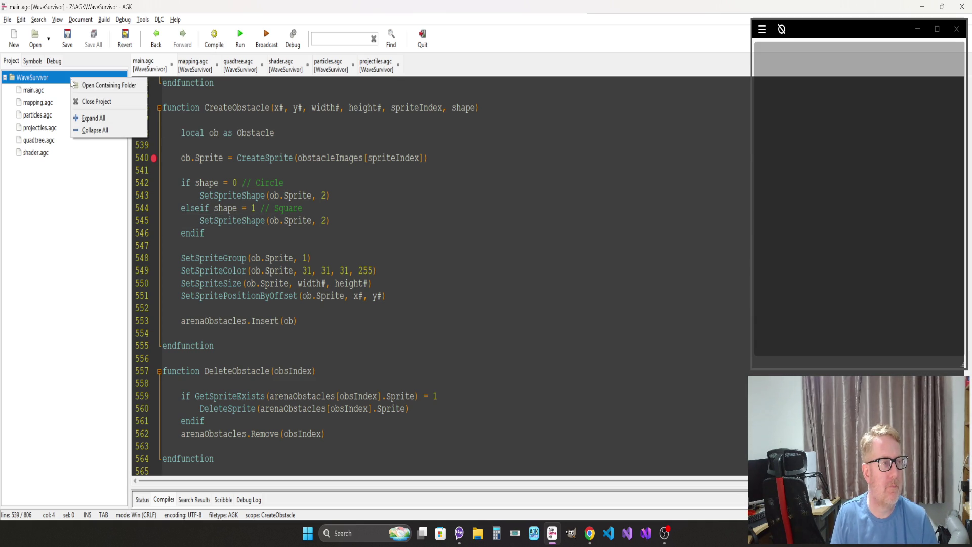
Step: Create a new file, add it to the WaveSurvivor project, save it as unit.agc and open it
click(7, 20)
click(7, 20)
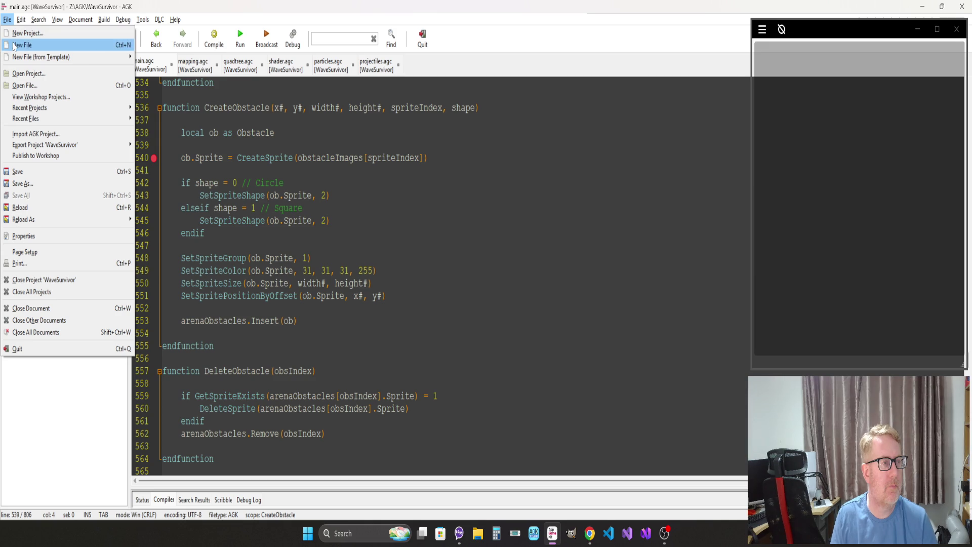
click(15, 45)
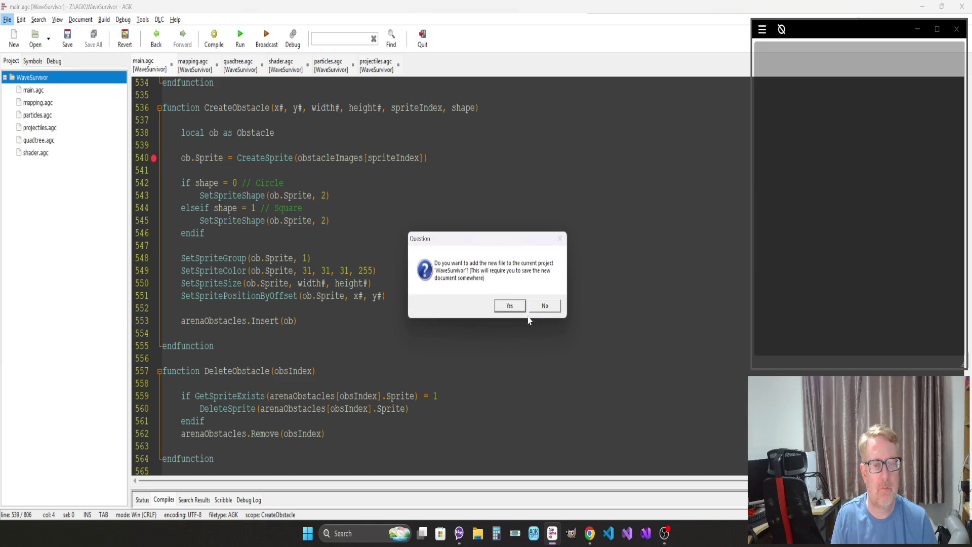
click(508, 306)
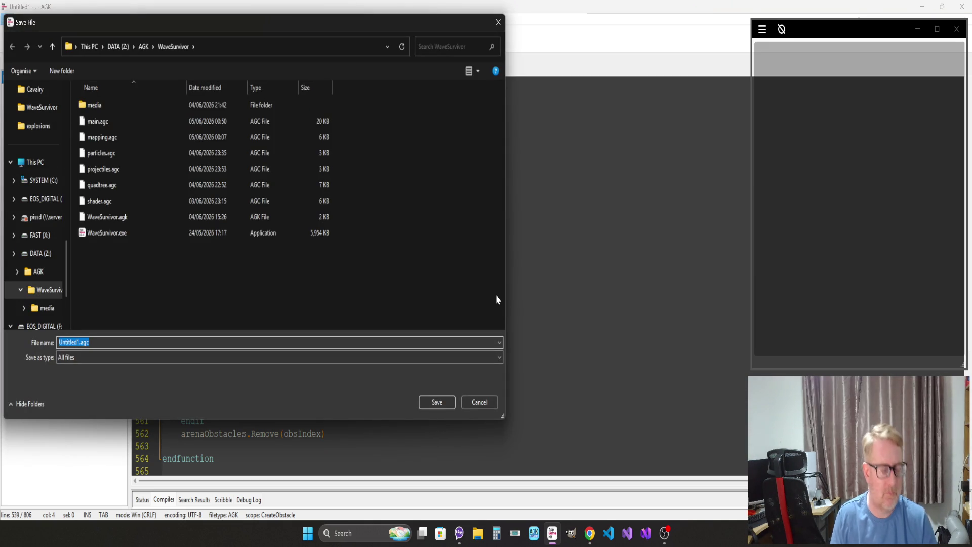
text(uni)
text(agc)
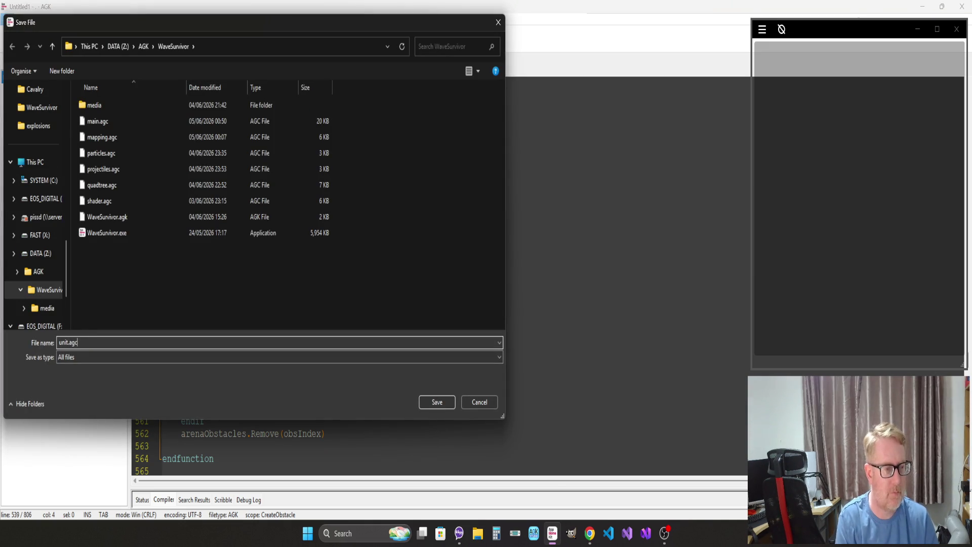
key(Return)
click(454, 317)
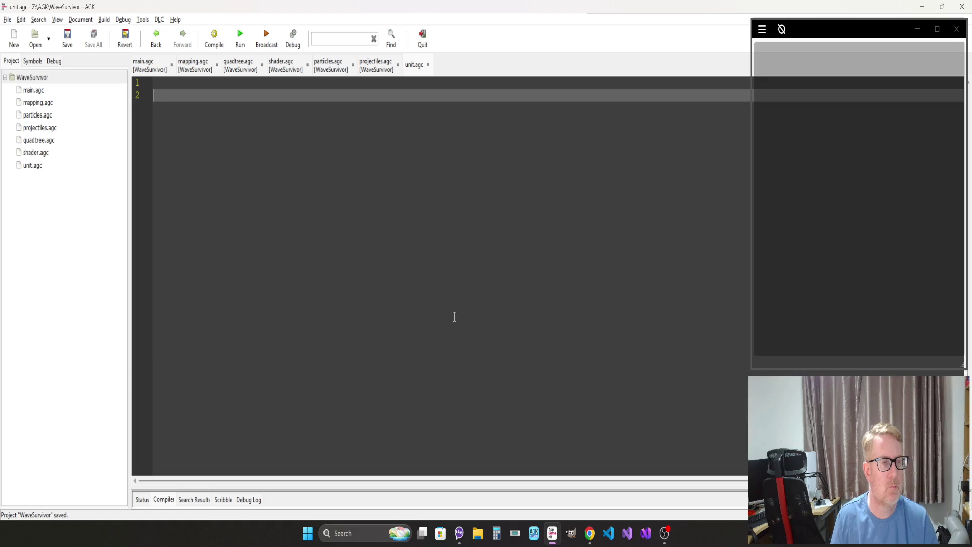
Step: In main.agc, clear the breakpoint on line 540 and locate the Unit and UnitType type blocks
click(144, 68)
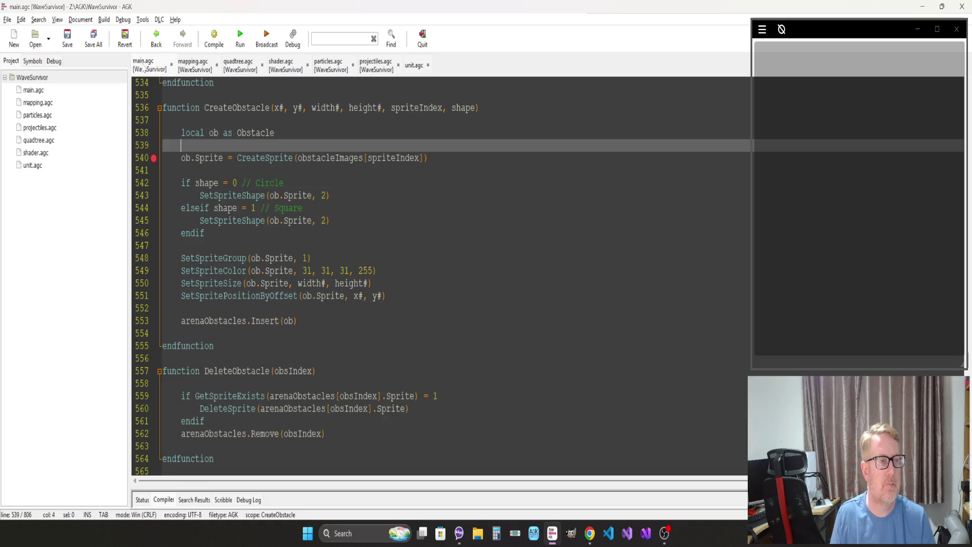
click(154, 157)
click(182, 195)
key(Page_Down)
key(Page_Down)
key(Page_Down)
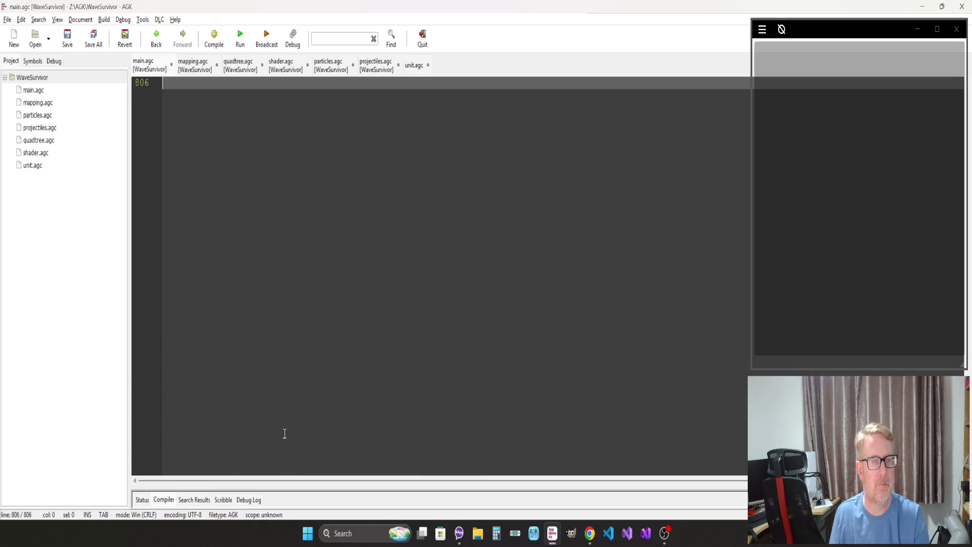
scroll(284, 433, up, 7)
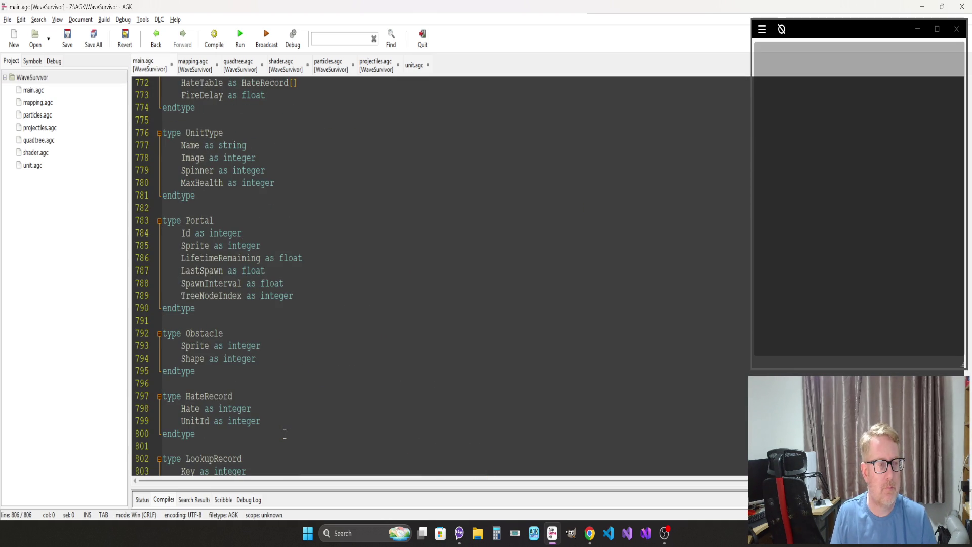
scroll(285, 433, up, 4)
click(207, 350)
scroll(213, 346, up, 7)
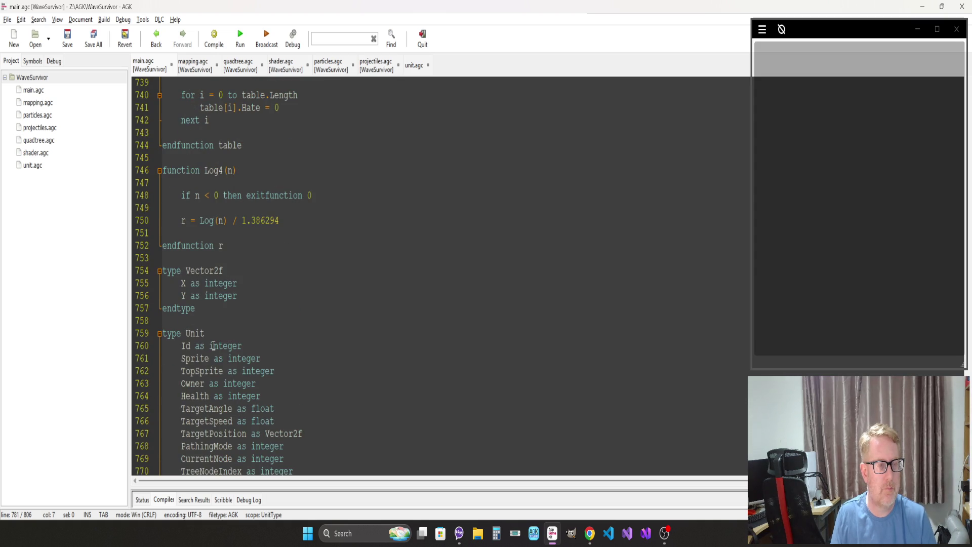
Step: Cut the Unit and UnitType type definitions from main.agc and paste them into unit.agc
shift+click(162, 333)
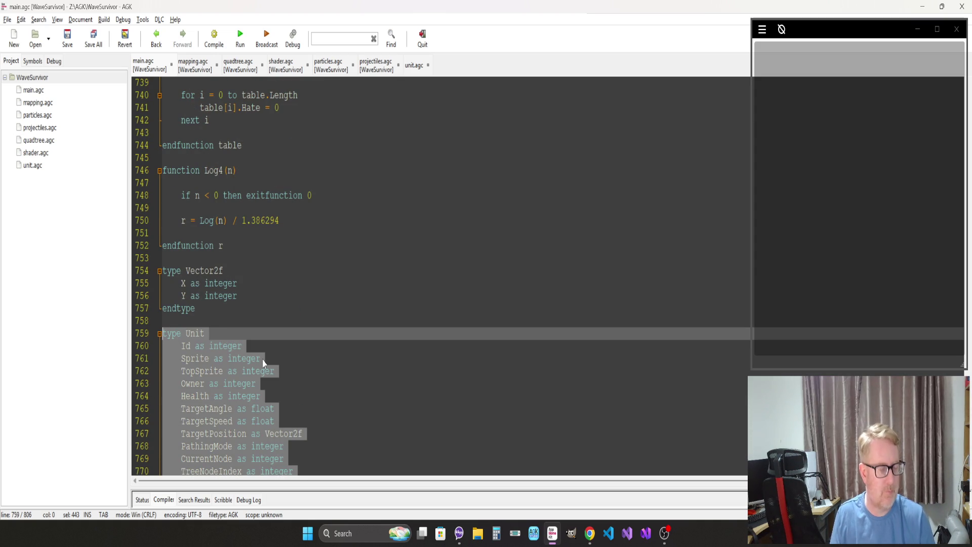
key(Delete)
key(BackSpace)
key(Delete)
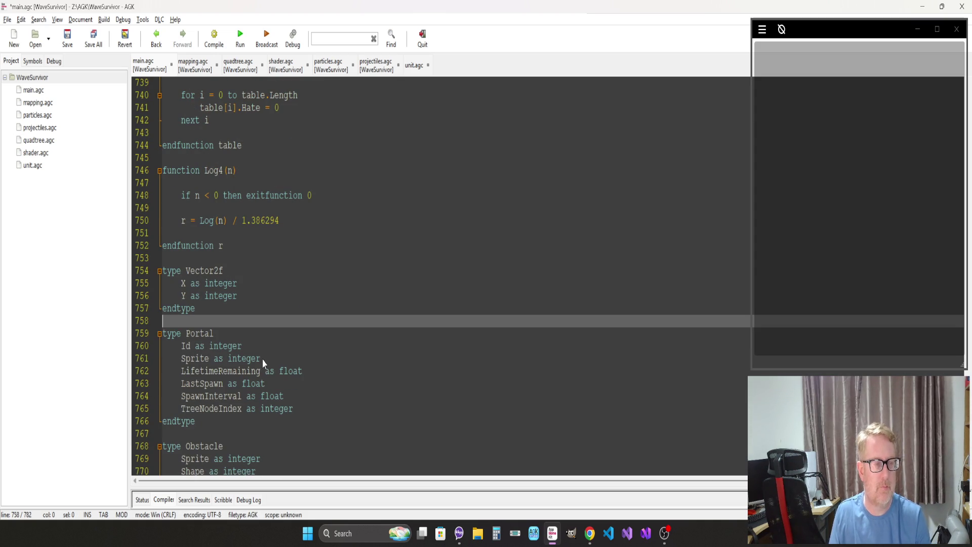
click(416, 66)
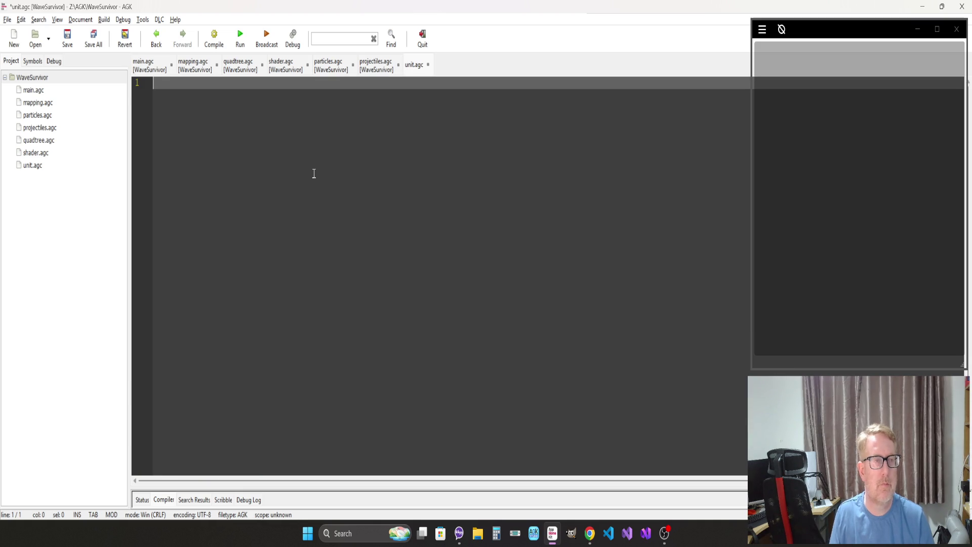
key(Return)
text(type Unit 	Id as integer 	Sprite as integer 	TopSprite as integer 	Owner as integer 	Health as integer 	TargetAngle as float 	TargetSpeed as float 	TargetPosition as Vector2f 	PathingMode as integer 	CurrentNode as integer 	TreeNodeIndex as integer 	Path as integer[] 	HateTable as HateRecord[] 	FireDelay as float endtype  type UnitType 	Name as string 	Image as integer 	Spinner as integer 	MaxHealth as integer endtype)
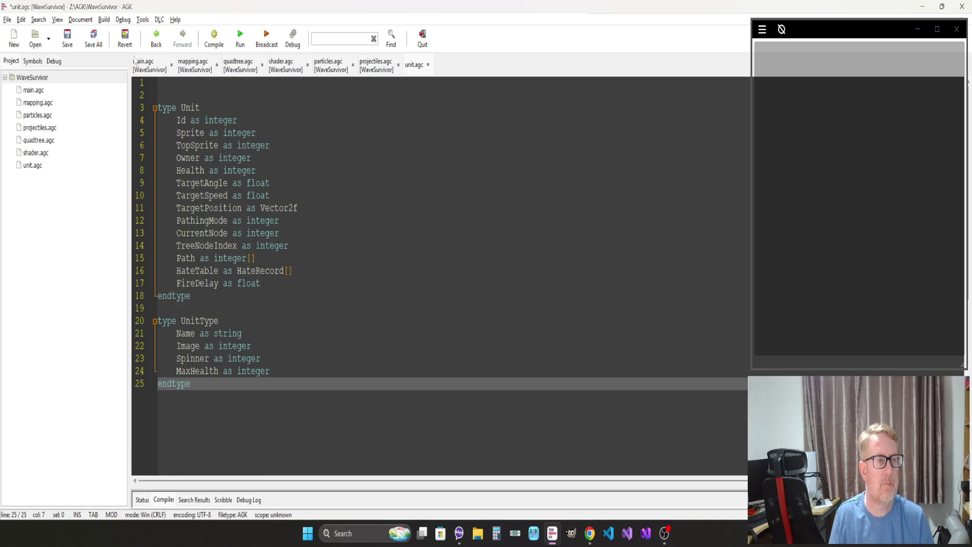
Step: Return to main.agc and page up to the obstacle functions
click(143, 65)
click(236, 269)
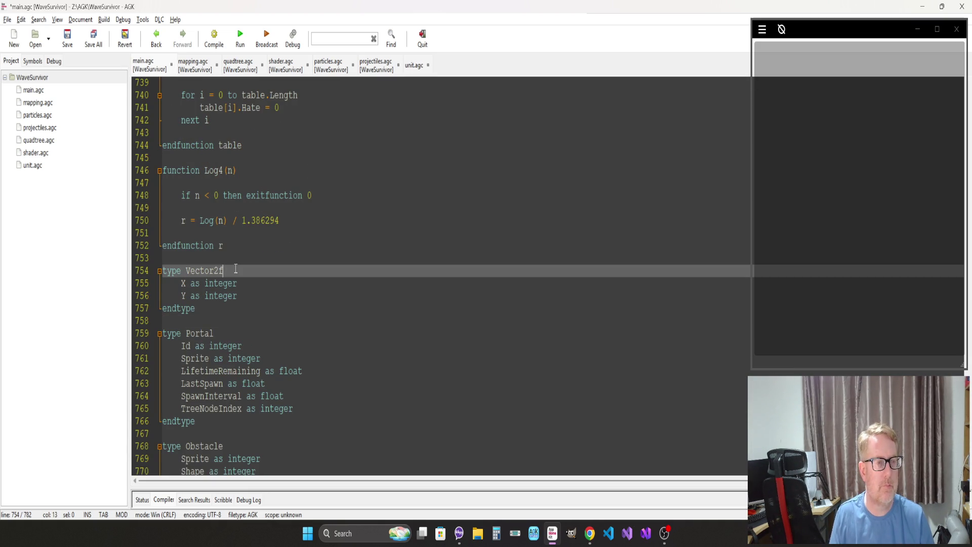
key(Page_Up)
key(Page_Up)
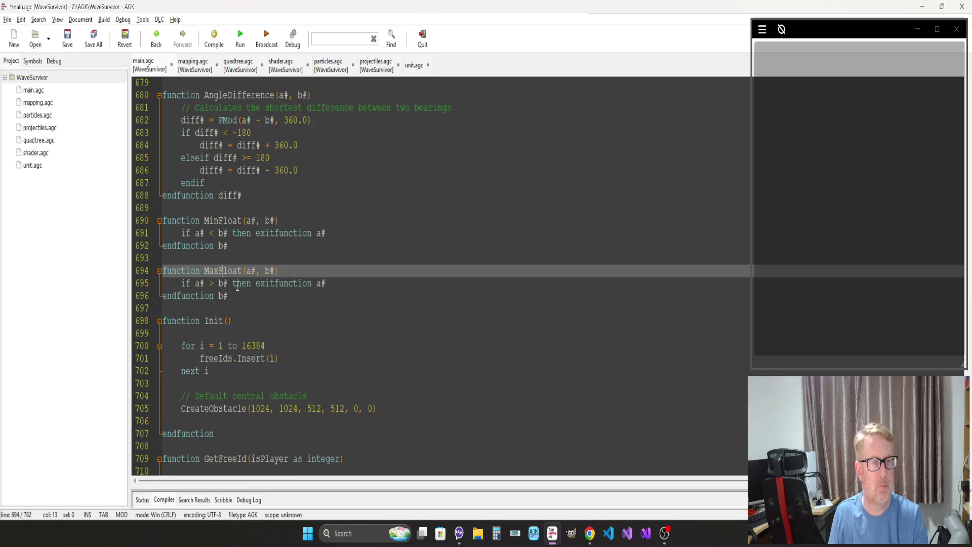
key(Page_Up)
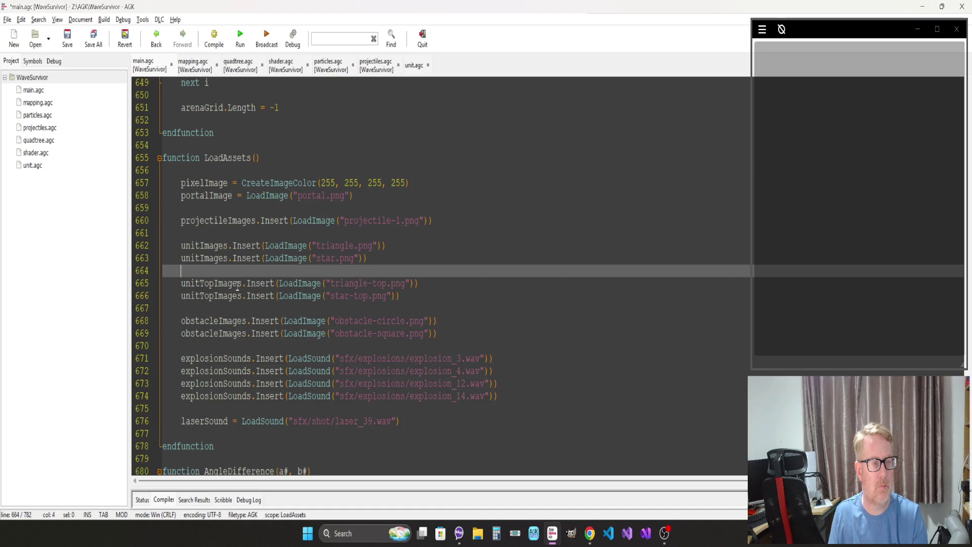
key(Page_Up)
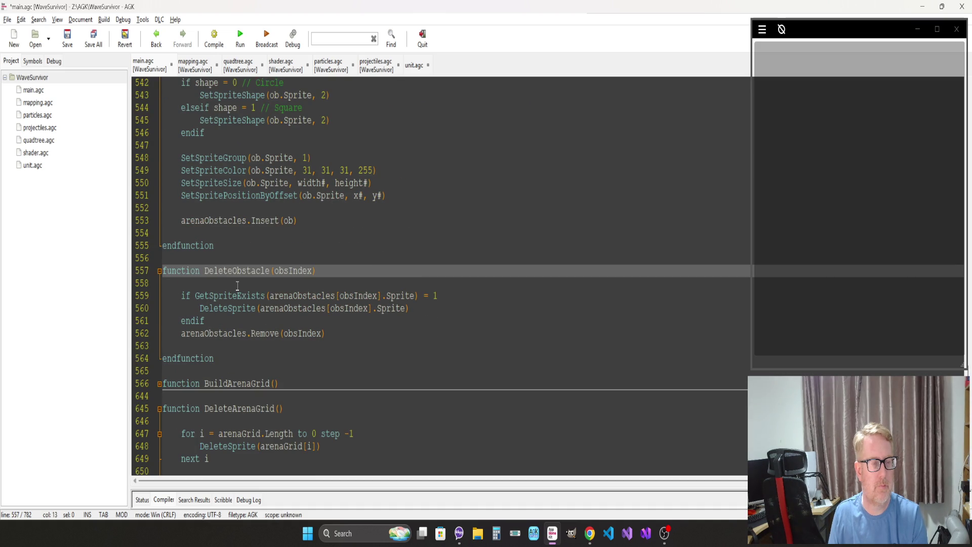
Step: Expand BuildArenaGrid and navigate to the start of CreateUnit in main.agc
click(158, 384)
scroll(172, 383, down, 4)
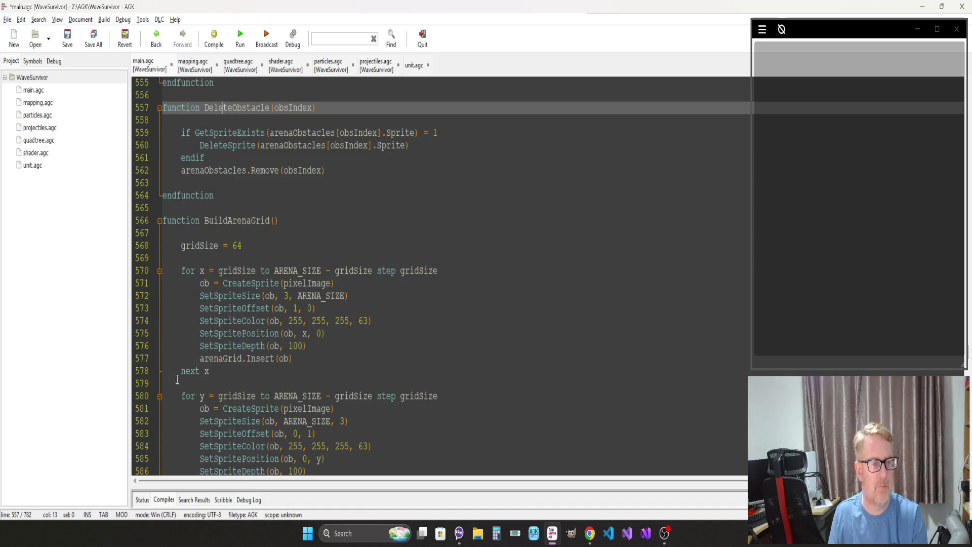
scroll(177, 379, down, 20)
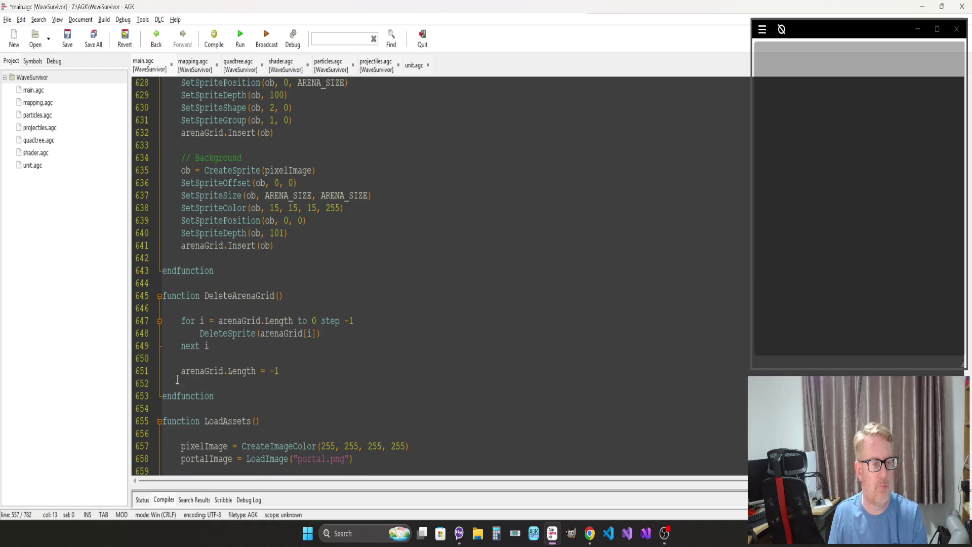
key(Page_Up)
key(Page_Up)
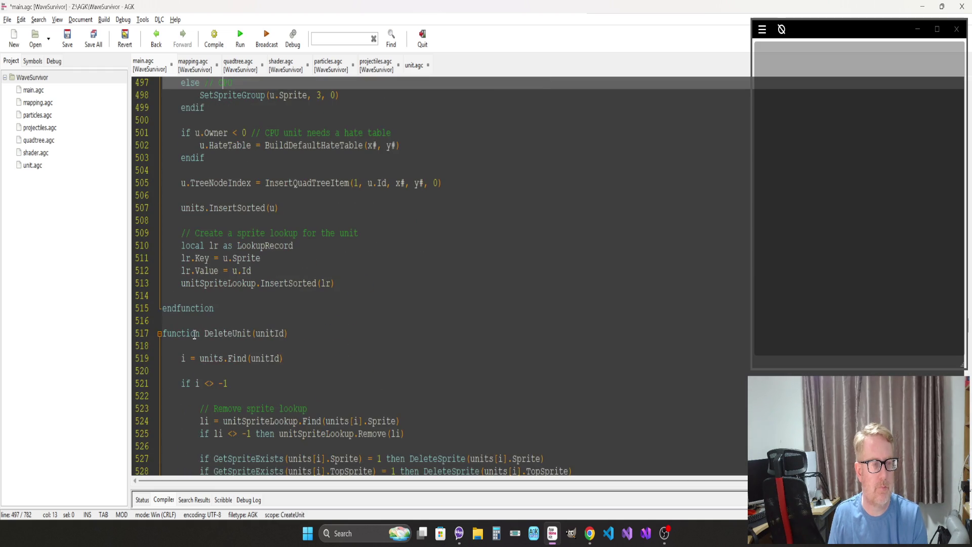
key(ctrl+z)
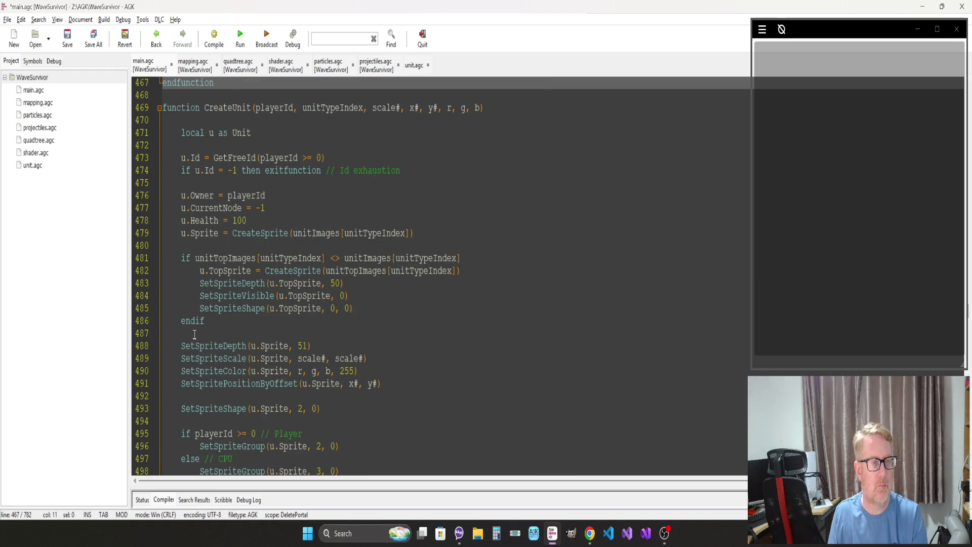
click(171, 112)
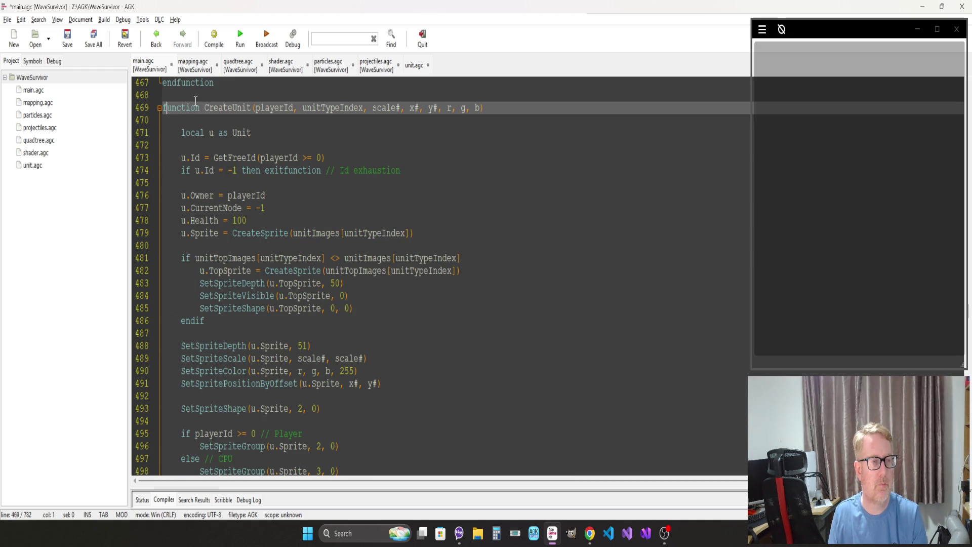
scroll(208, 158, down, 10)
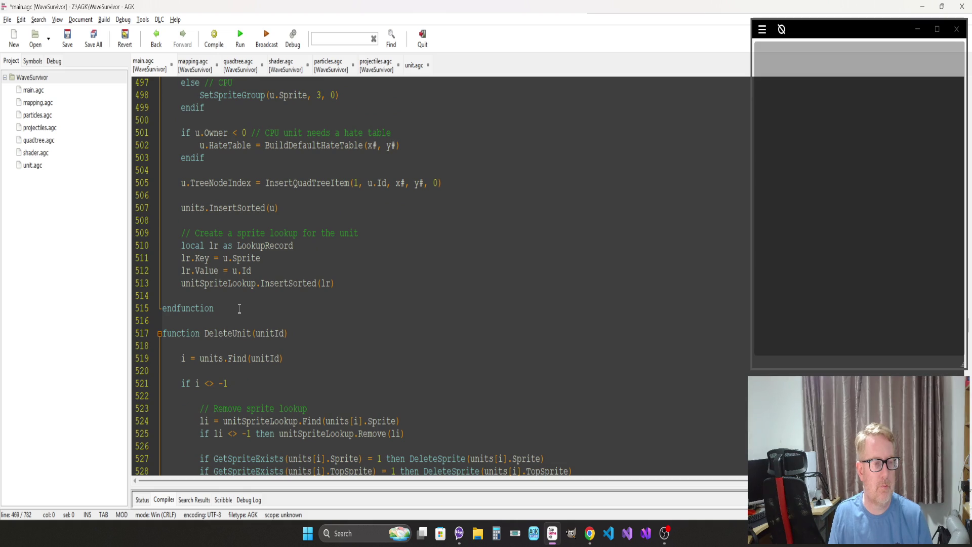
scroll(239, 308, down, 4)
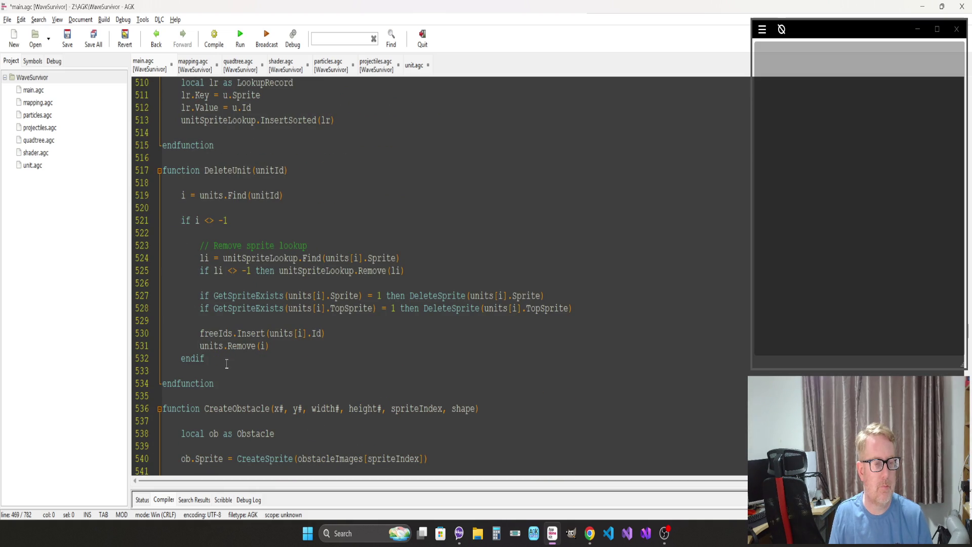
Step: Move the CreateUnit and DeleteUnit functions from main.agc into unit.agc
shift+click(225, 383)
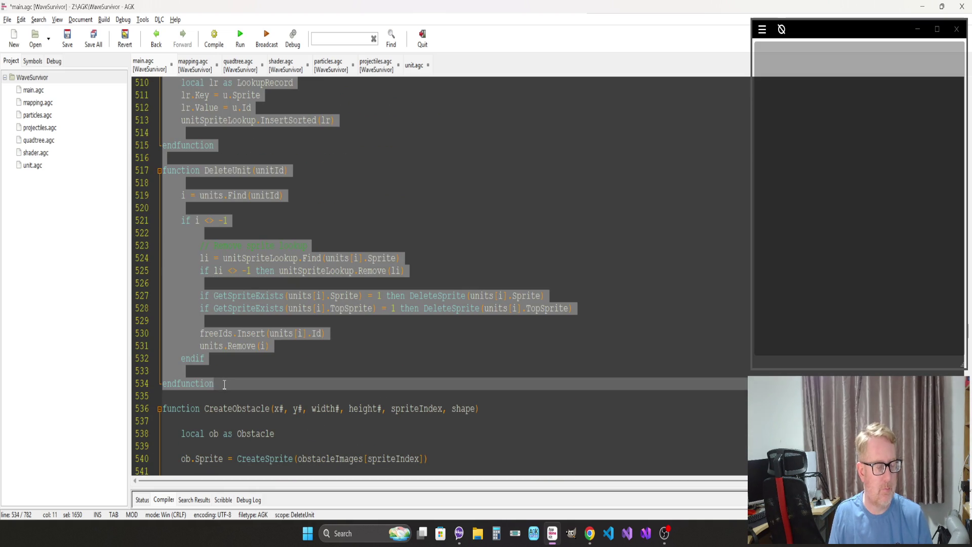
key(Delete)
key(BackSpace)
key(BackSpace)
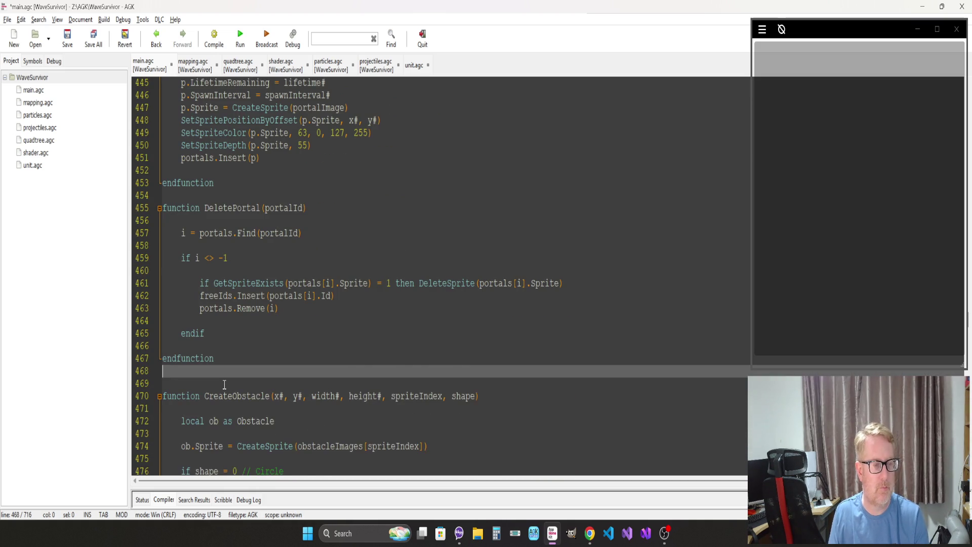
click(413, 65)
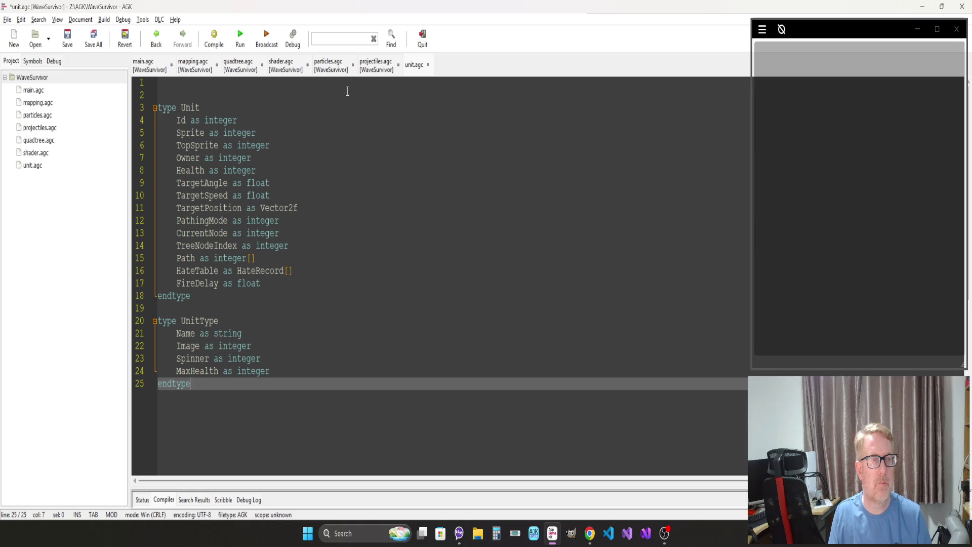
click(180, 81)
key(ctrl+v)
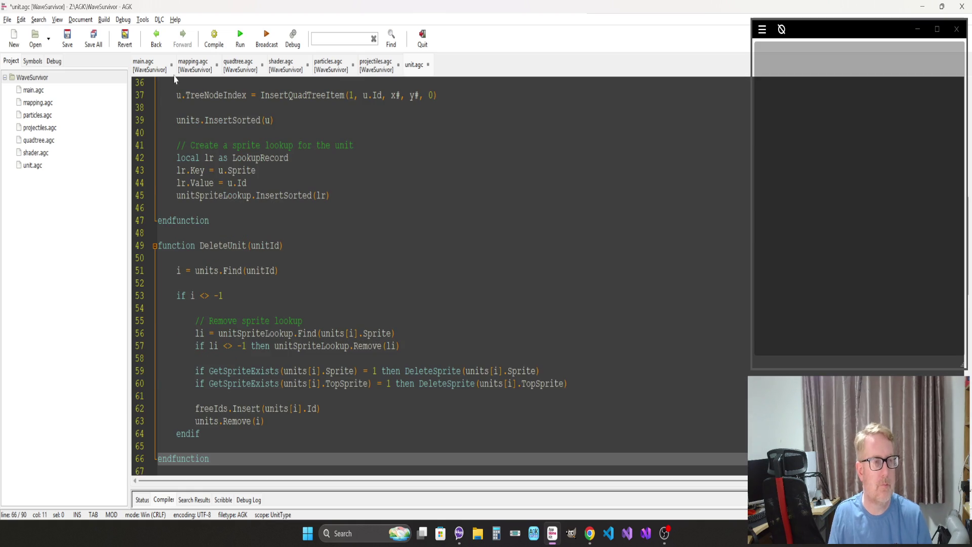
Step: Back in main.agc, select and cut the whole UpdateUnits function
click(143, 63)
scroll(226, 259, up, 4)
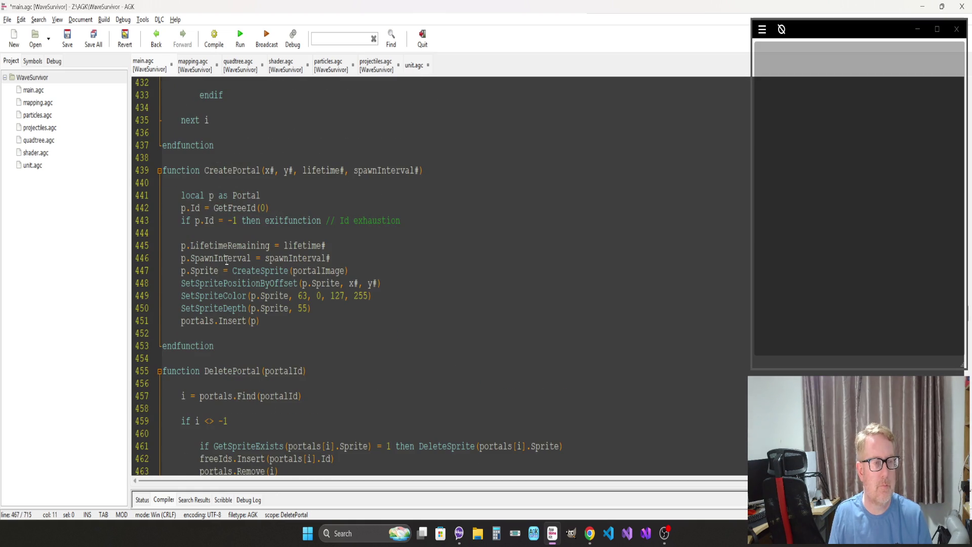
scroll(227, 260, up, 7)
scroll(227, 259, up, 7)
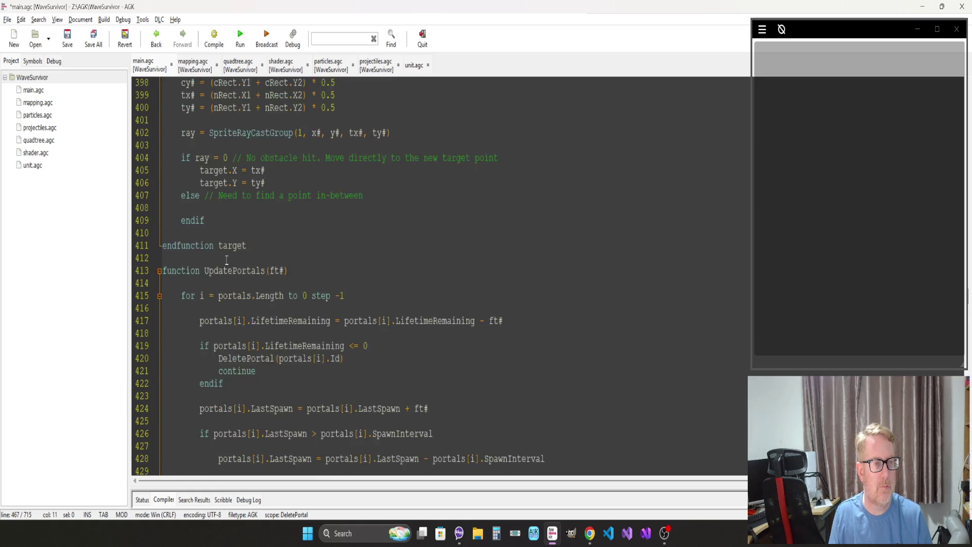
scroll(226, 260, up, 7)
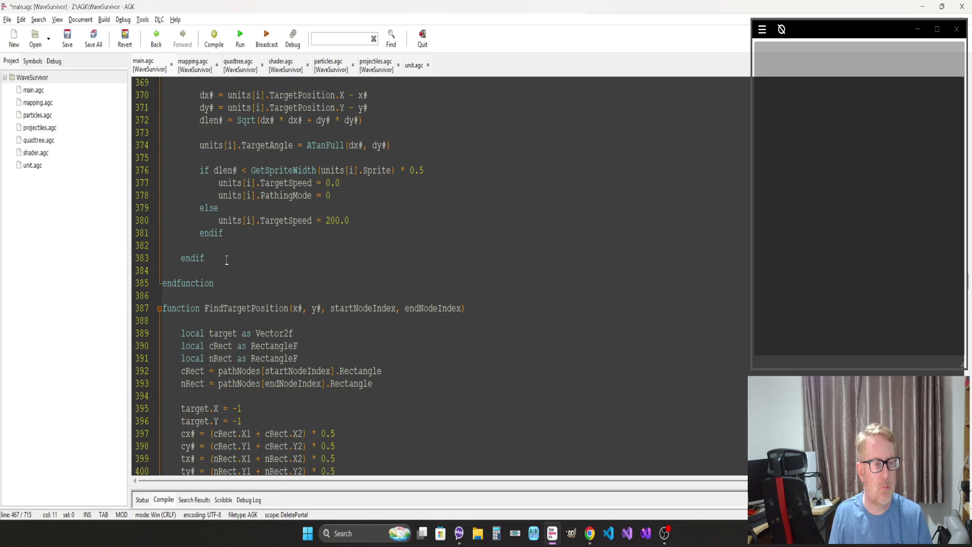
scroll(226, 259, up, 20)
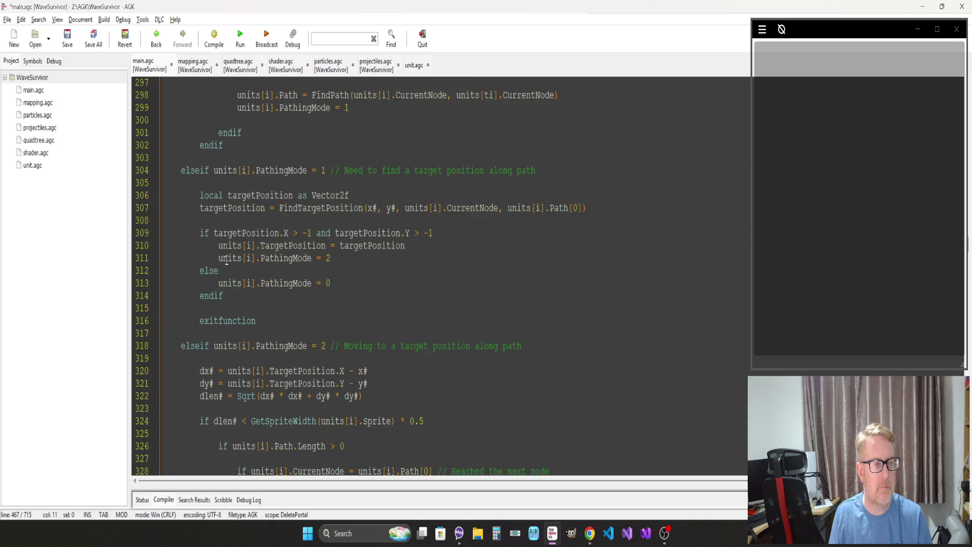
scroll(226, 260, up, 10)
click(236, 208)
scroll(236, 207, up, 16)
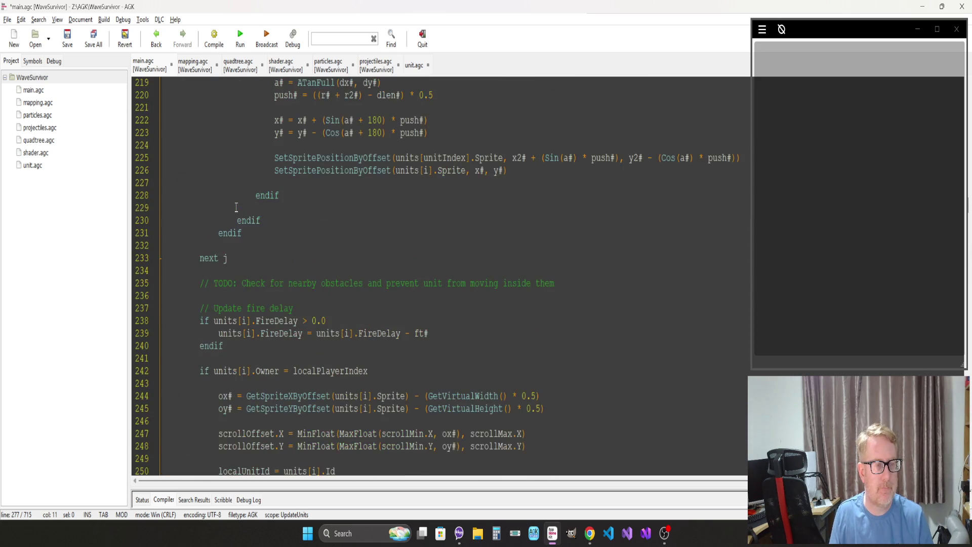
scroll(235, 207, up, 20)
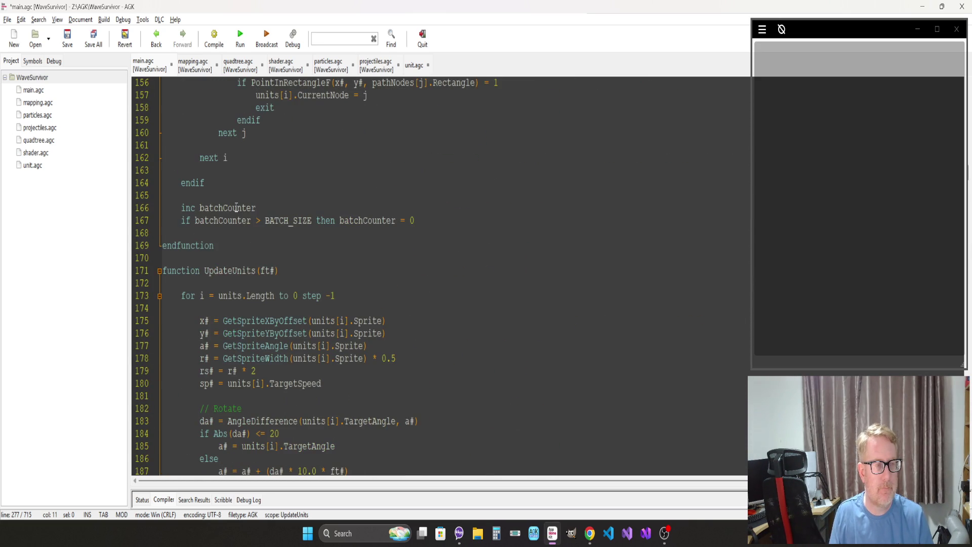
shift+click(173, 270)
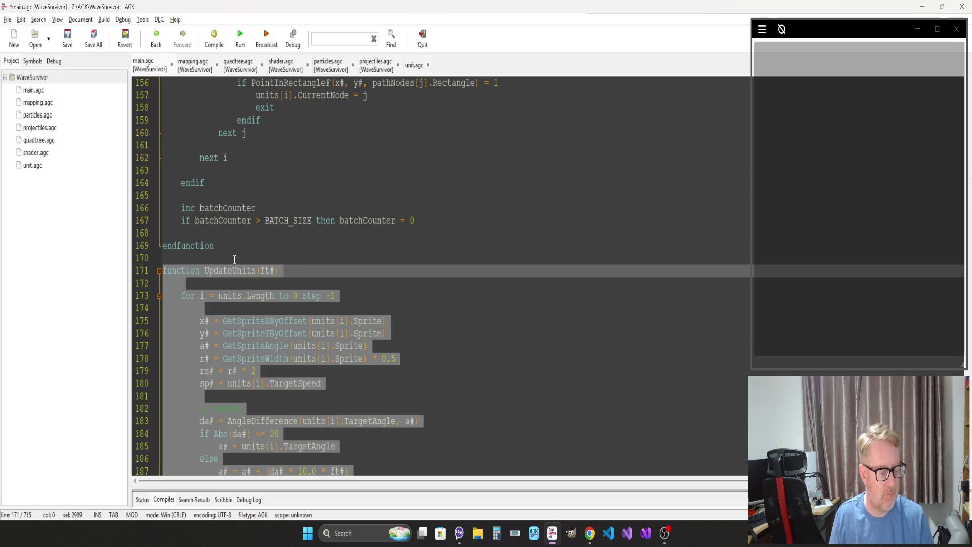
key(Delete)
key(BackSpace)
key(BackSpace)
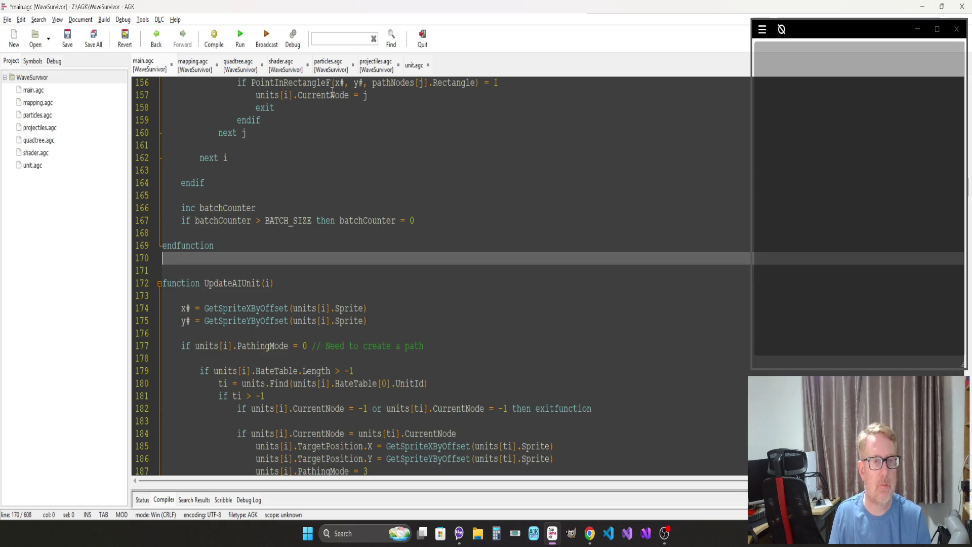
Step: Paste UpdateUnits into unit.agc after DeleteUnit, then go back to main.agc
click(416, 66)
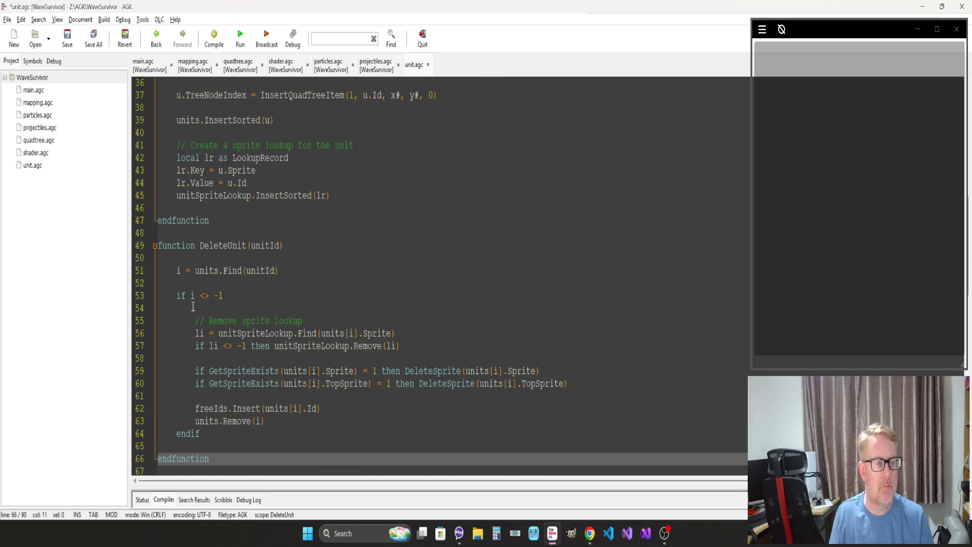
scroll(193, 306, down, 2)
key(Return)
key(Return)
key(ctrl+v)
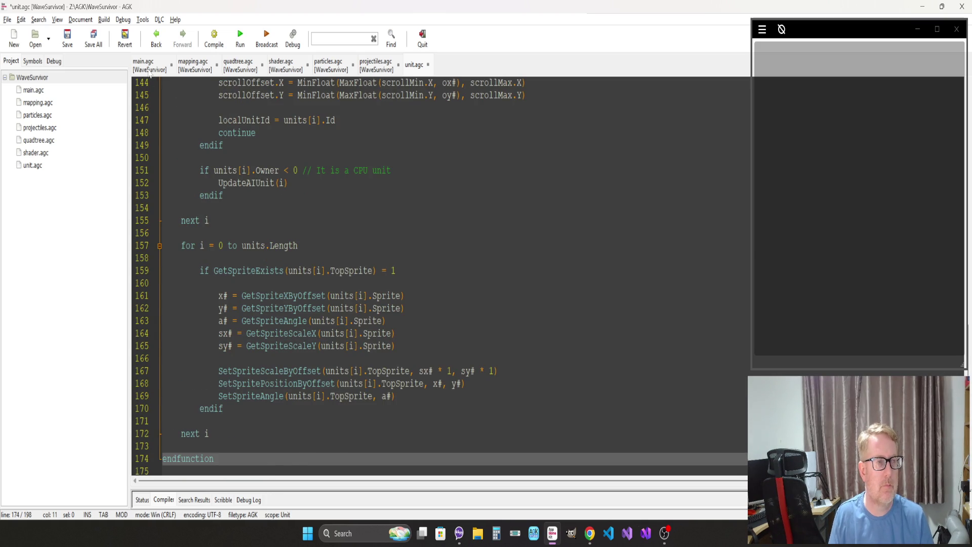
click(149, 69)
scroll(215, 201, up, 12)
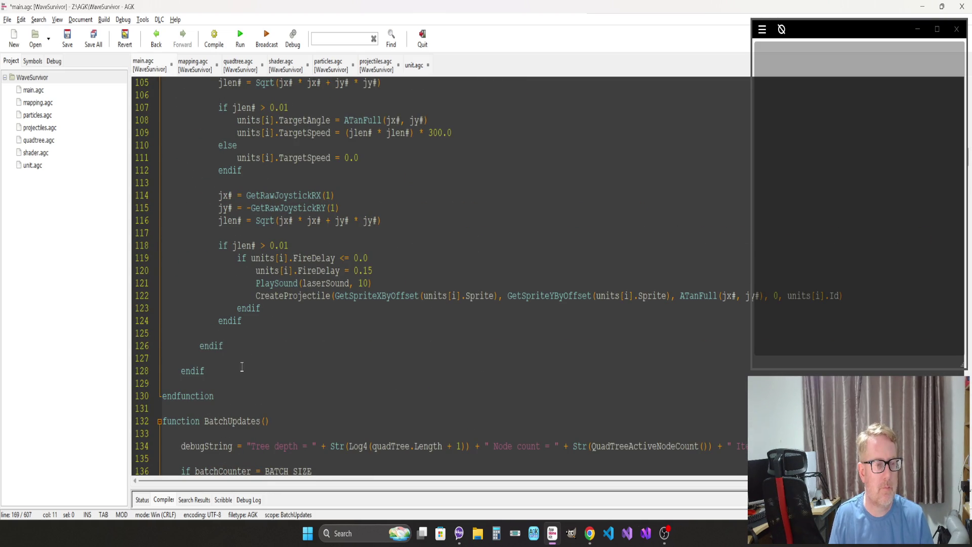
scroll(242, 366, up, 7)
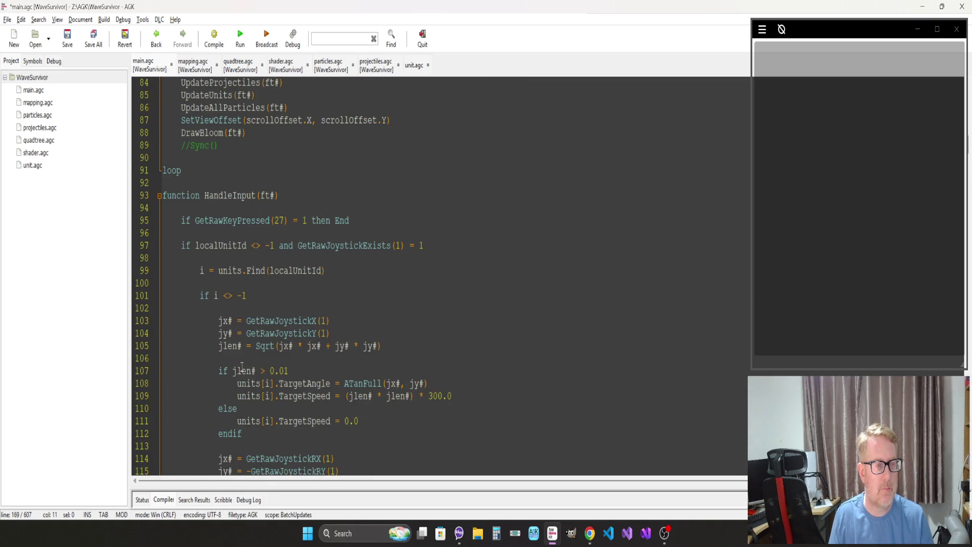
Step: Add #include "units.agc" as a new line after the last include in main.agc
scroll(242, 366, up, 20)
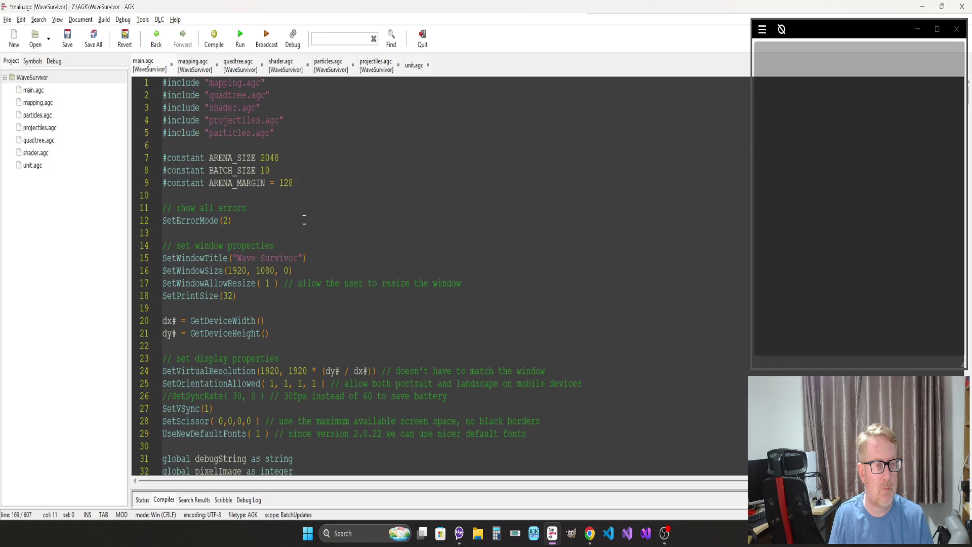
click(298, 129)
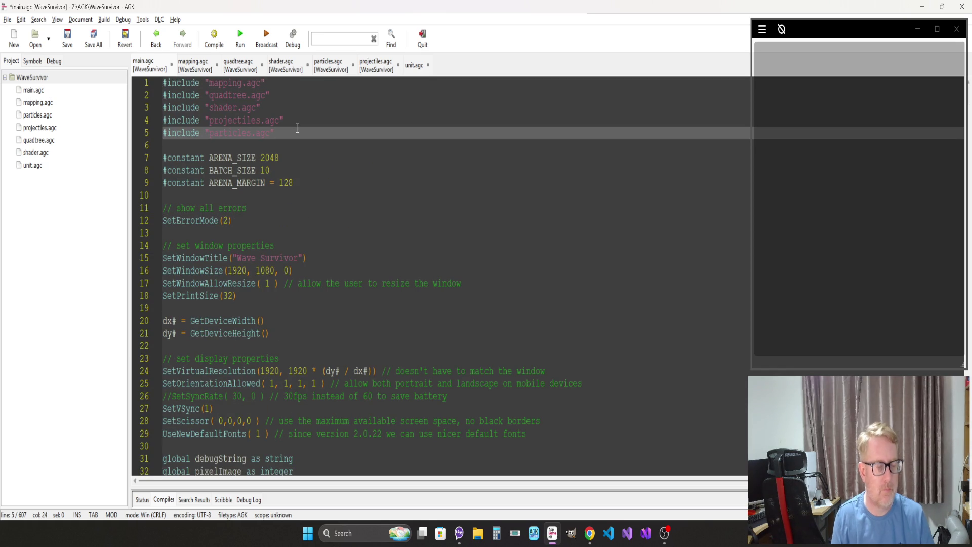
key(Return)
text(#includ)
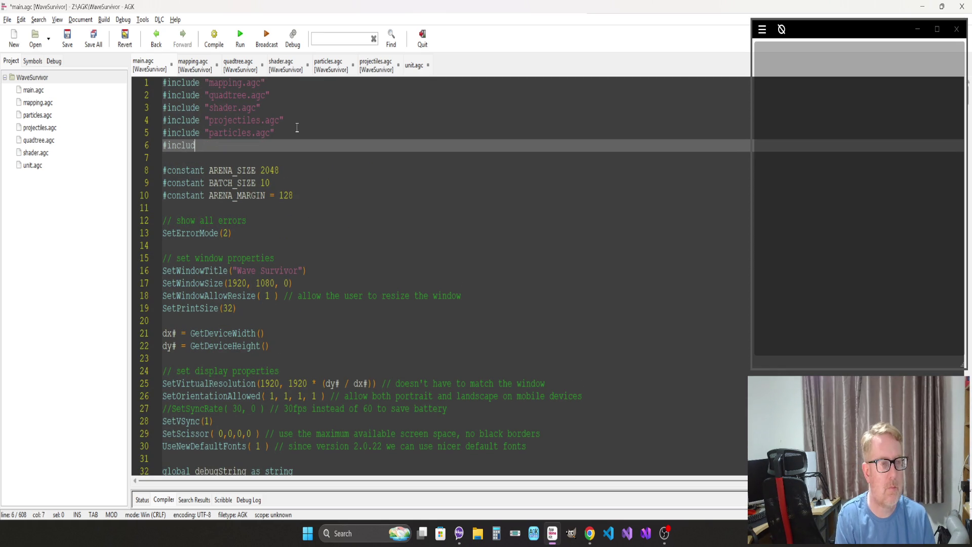
text(e "units)
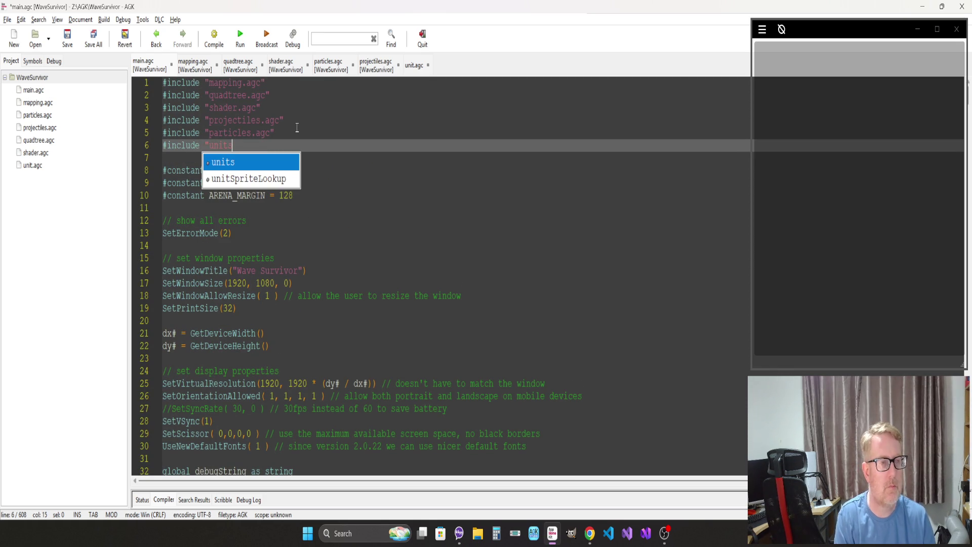
text(.agc")
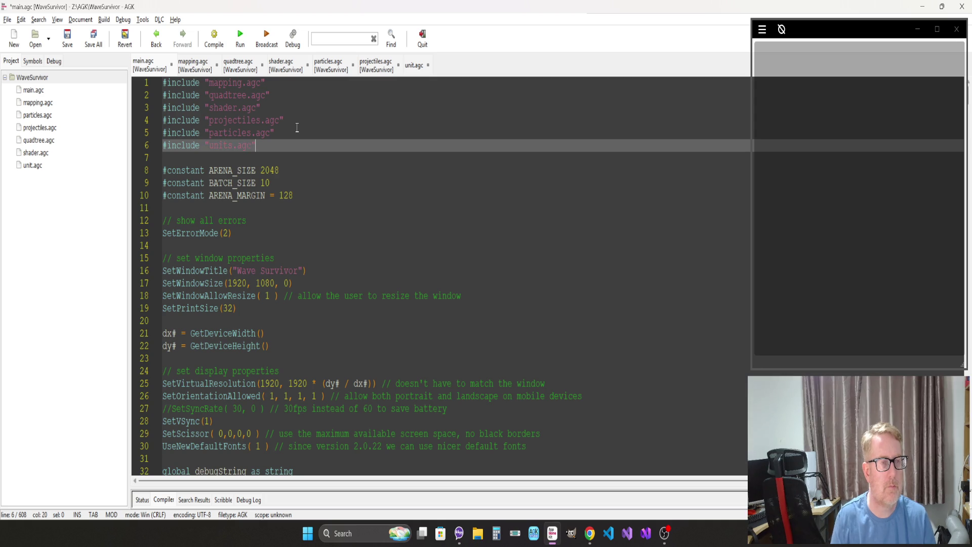
scroll(269, 236, down, 10)
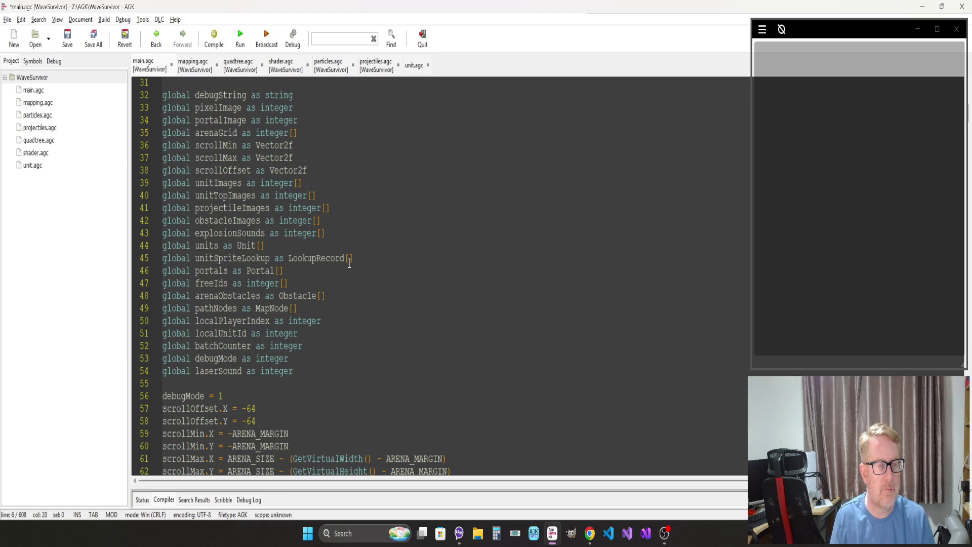
click(345, 279)
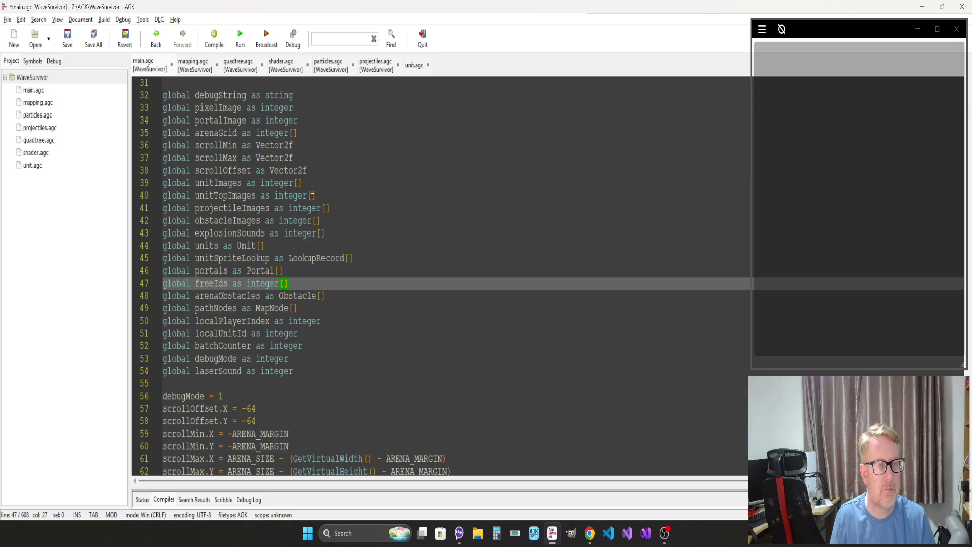
Step: Move the unitImages and unitTopImages declarations to just below unitSpriteLookup
drag(323, 194, 159, 188)
key(ctrl+c)
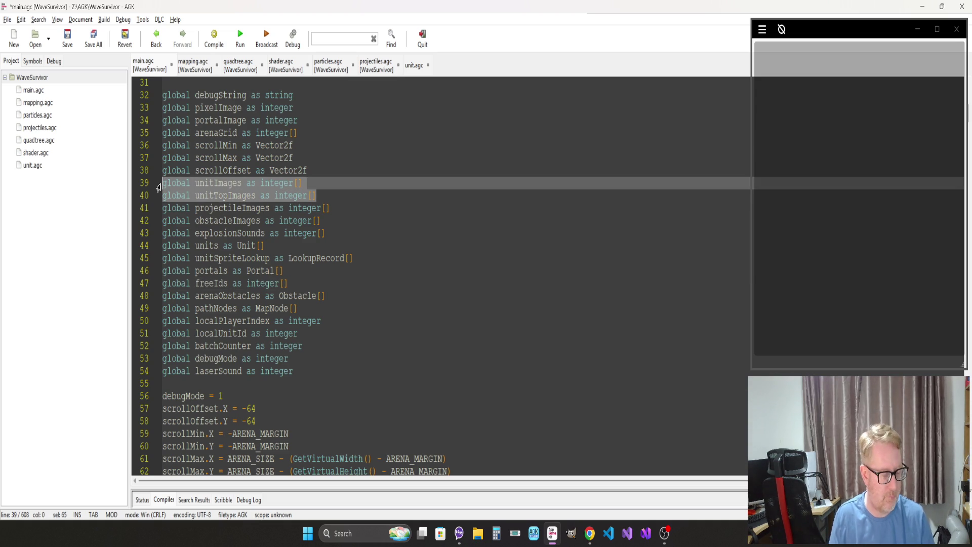
key(Delete)
key(Delete)
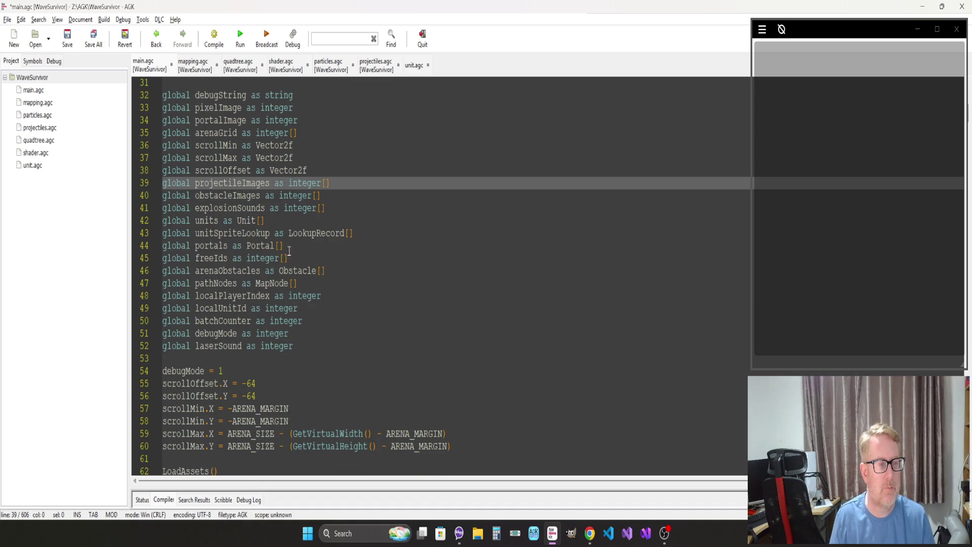
click(365, 233)
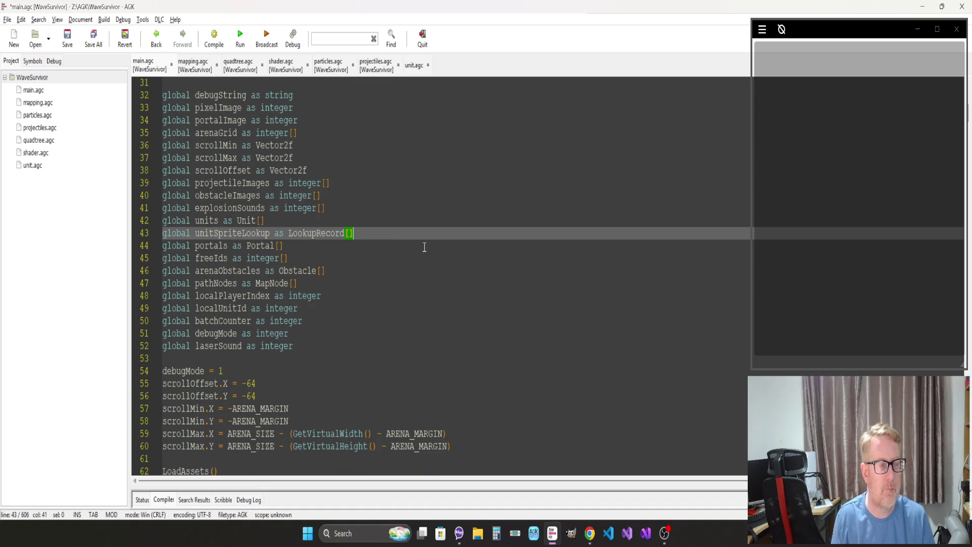
key(Return)
key(ctrl+v)
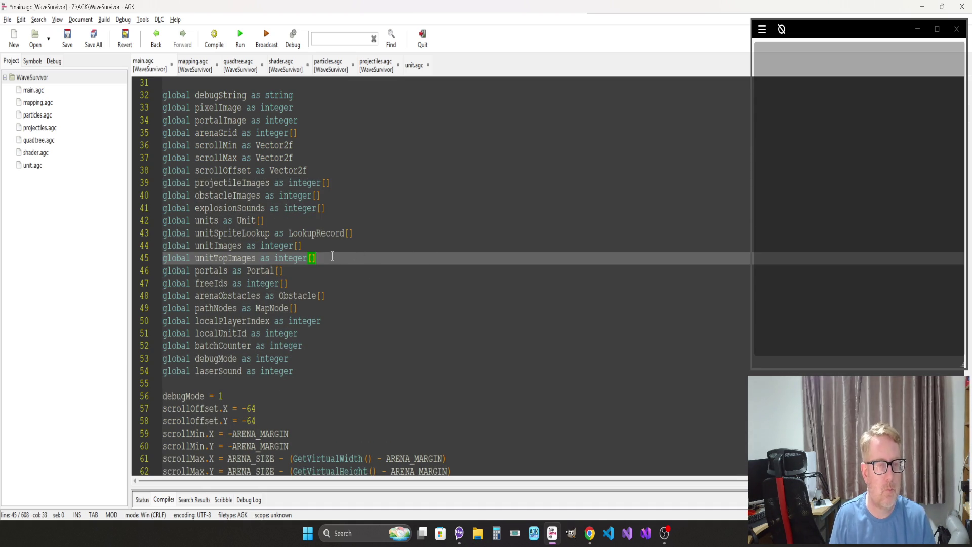
Step: Cut the units, unitSpriteLookup, unitImages and unitTopImages globals into the top of unit.agc, then compile
drag(329, 257, 96, 224)
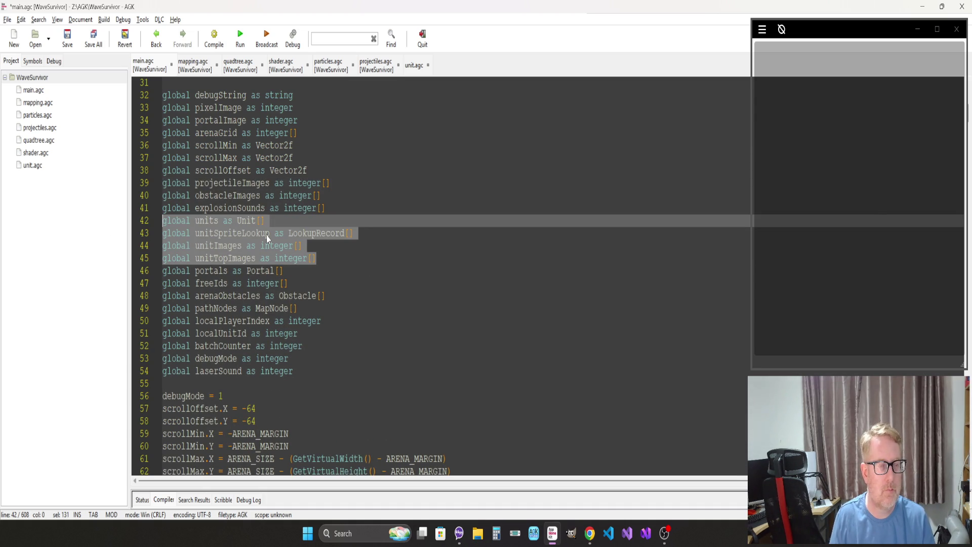
key(ctrl+x)
key(Left)
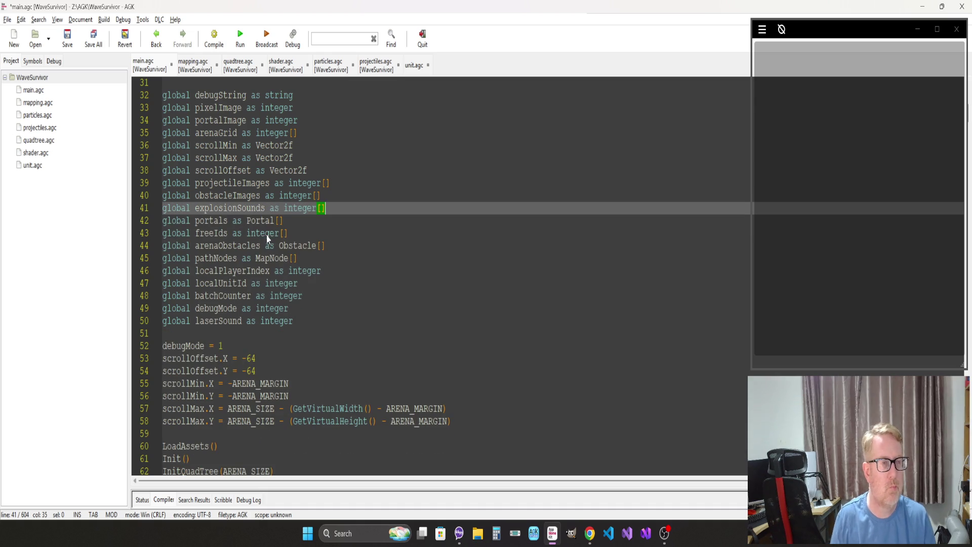
click(411, 65)
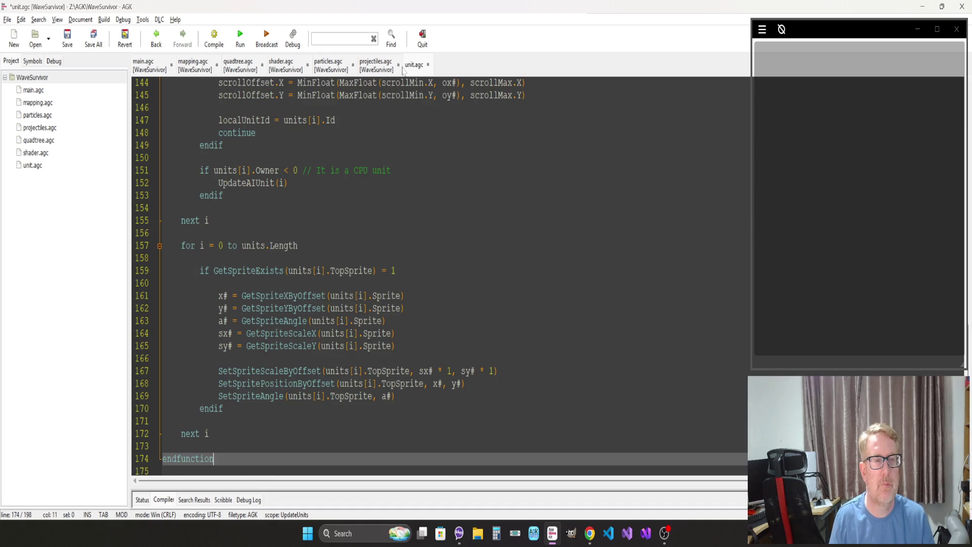
click(175, 119)
key(Page_Up)
key(Page_Up)
key(Page_Up)
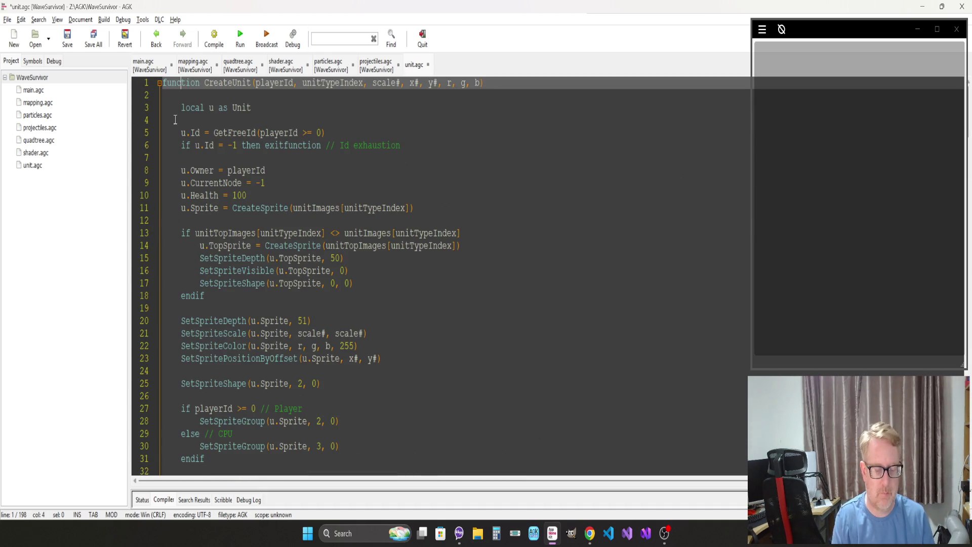
key(Return)
key(Up)
key(ctrl+v)
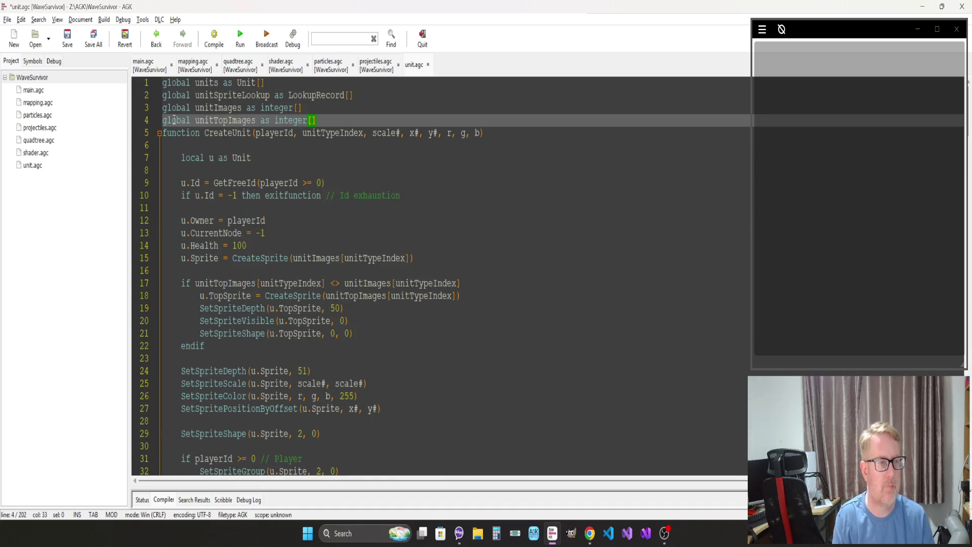
key(F5)
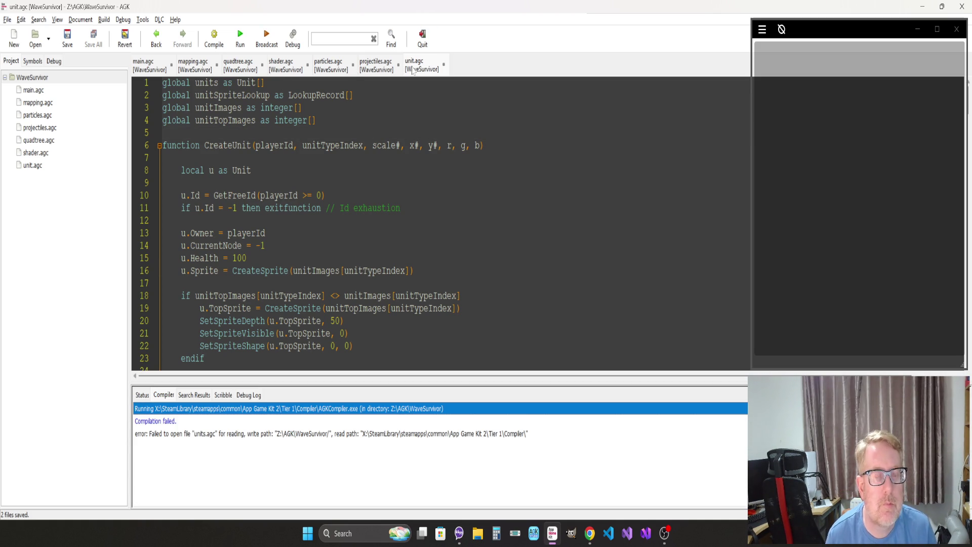
Step: Correct the include at the top of main.agc to "unit.agc", then save and recompile
click(154, 66)
click(197, 150)
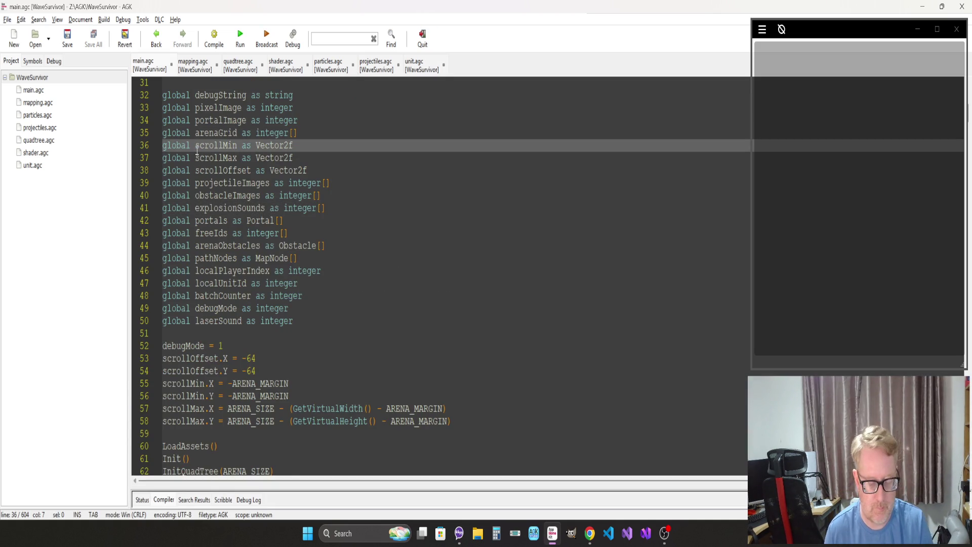
key(Page_Up)
click(233, 146)
key(BackSpace)
key(ctrl+s)
key(F7)
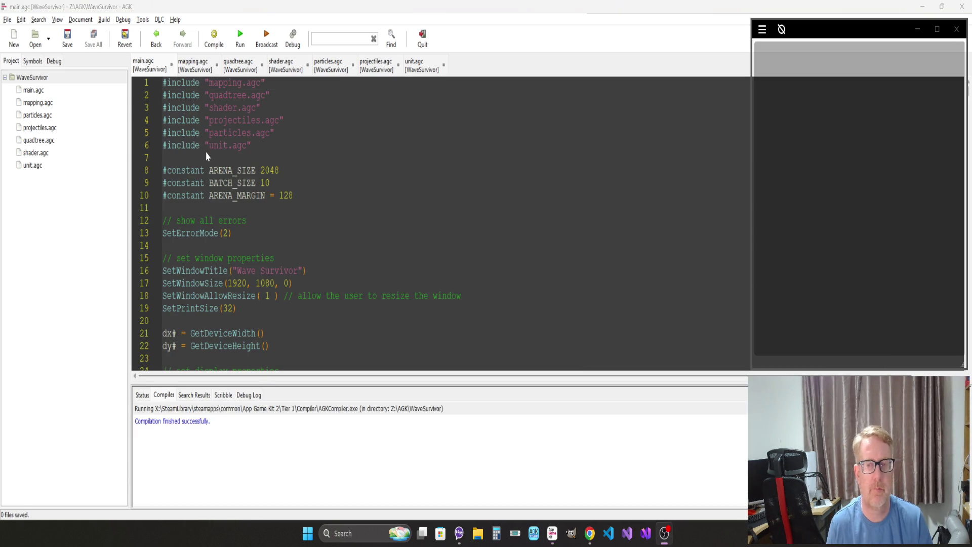
Step: Compile and run the Wave Survivor game with F5
click(219, 182)
click(327, 186)
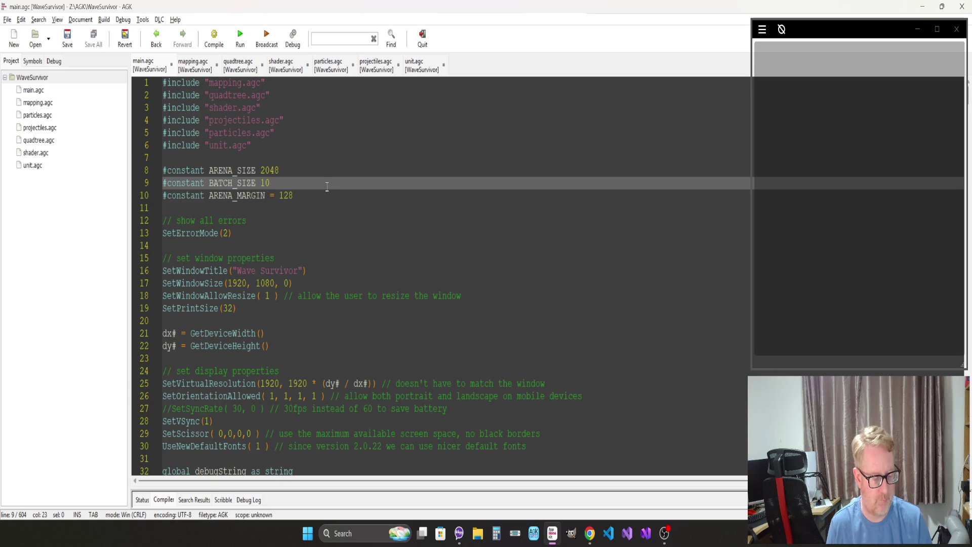
key(F5)
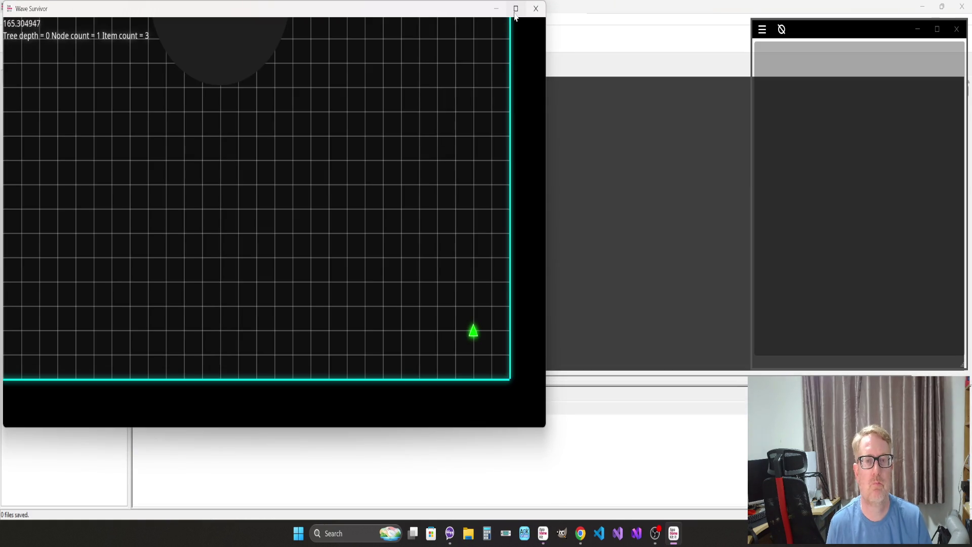
Step: Maximize the game window and steer the ship left across the arena and back
click(516, 9)
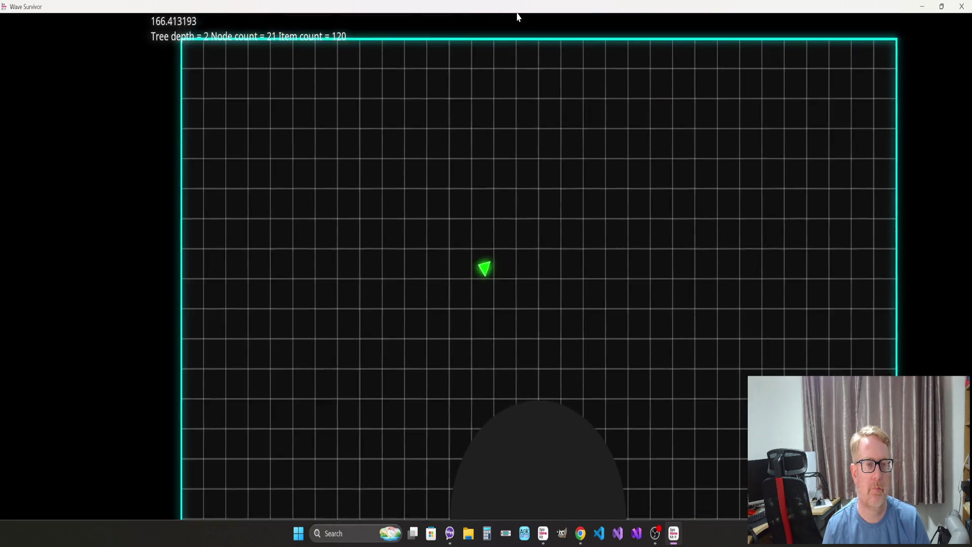
key(Left)
key(Left)
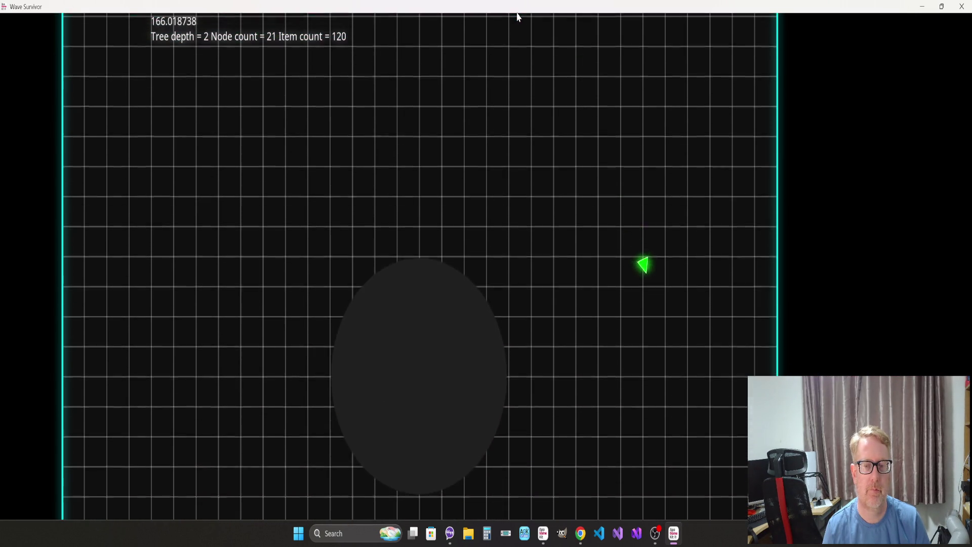
key(Left)
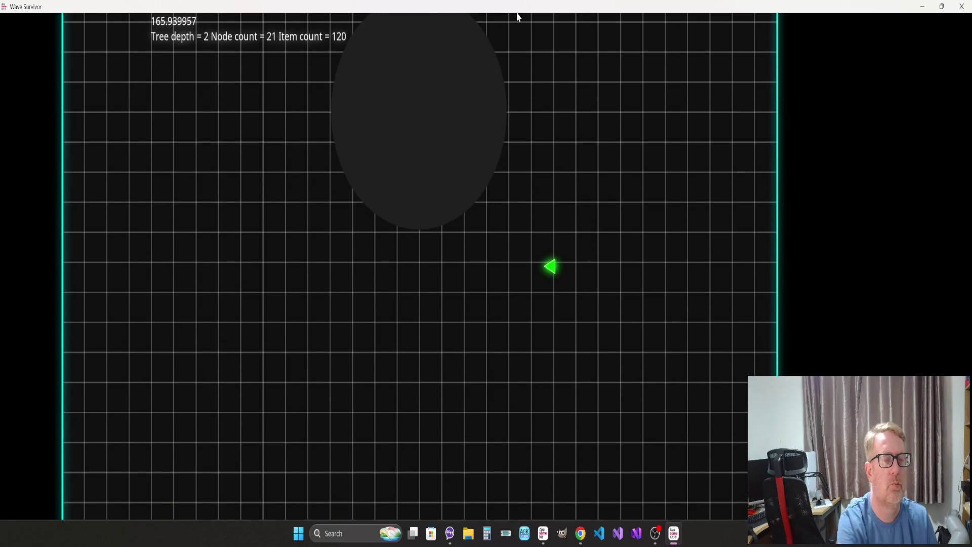
Step: Close the game with Escape and return to main.agc in the AGK editor
key(Escape)
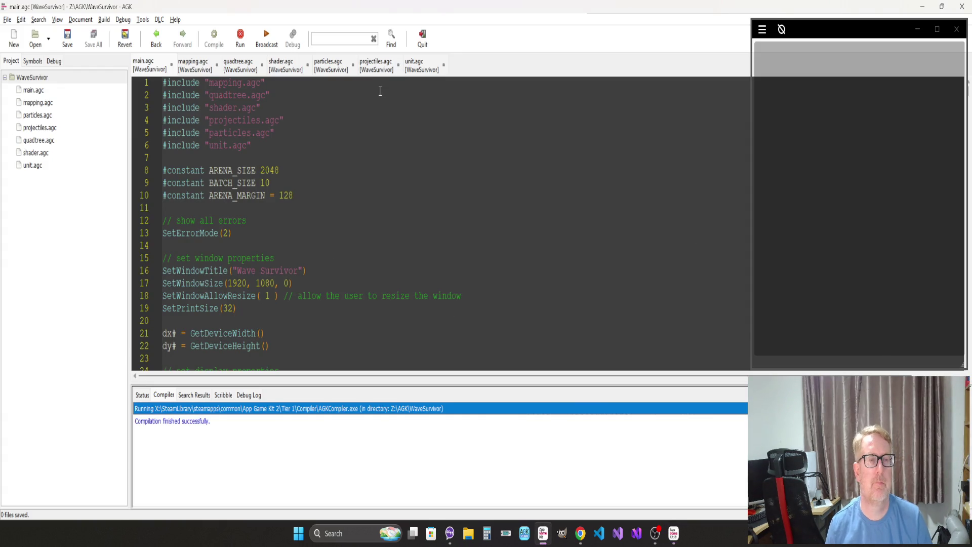
key(alt+Tab)
key(alt+Tab)
key(alt+Tab)
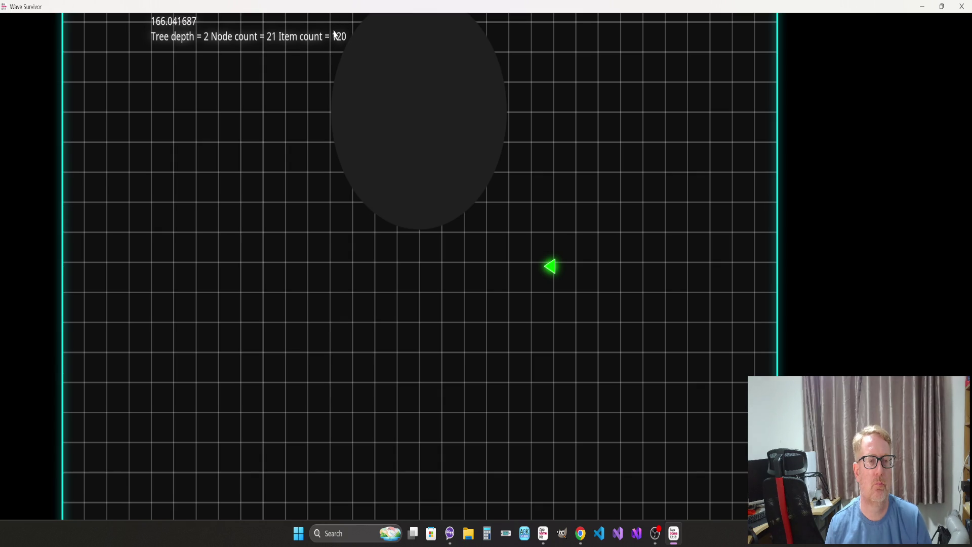
key(Escape)
key(alt+Tab)
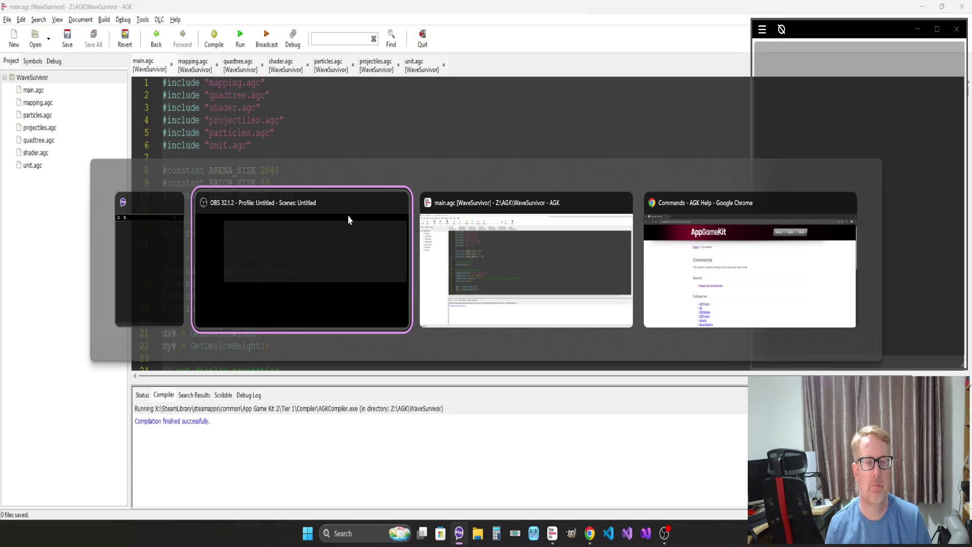
key(Tab)
click(284, 270)
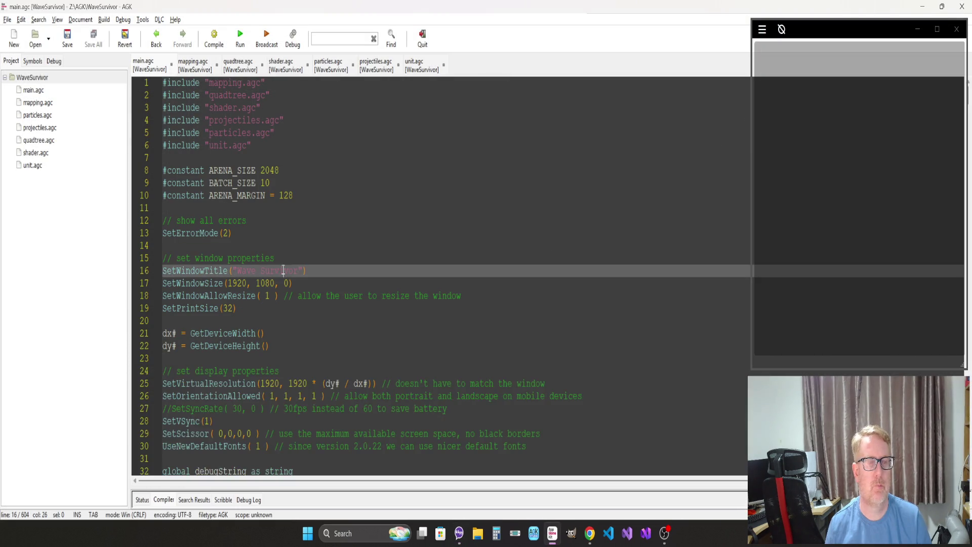
Step: Open projectiles.agc and jump from the DeleteUnit call to its definition in unit.agc
scroll(283, 270, down, 10)
click(285, 310)
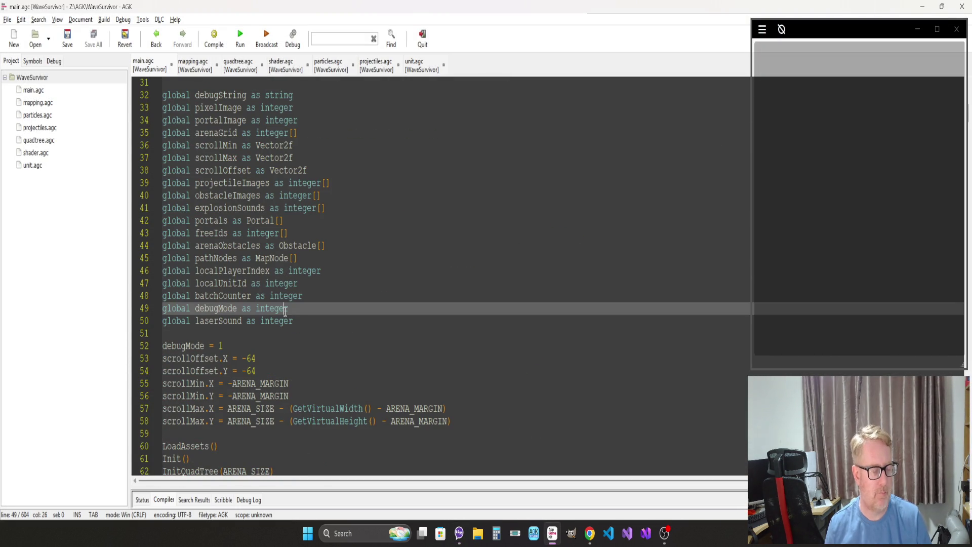
scroll(285, 311, down, 14)
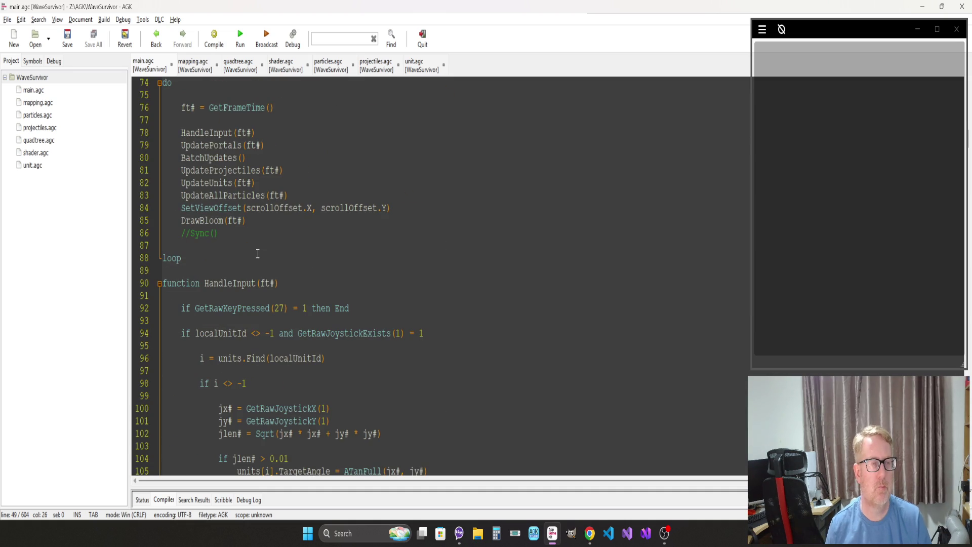
click(253, 241)
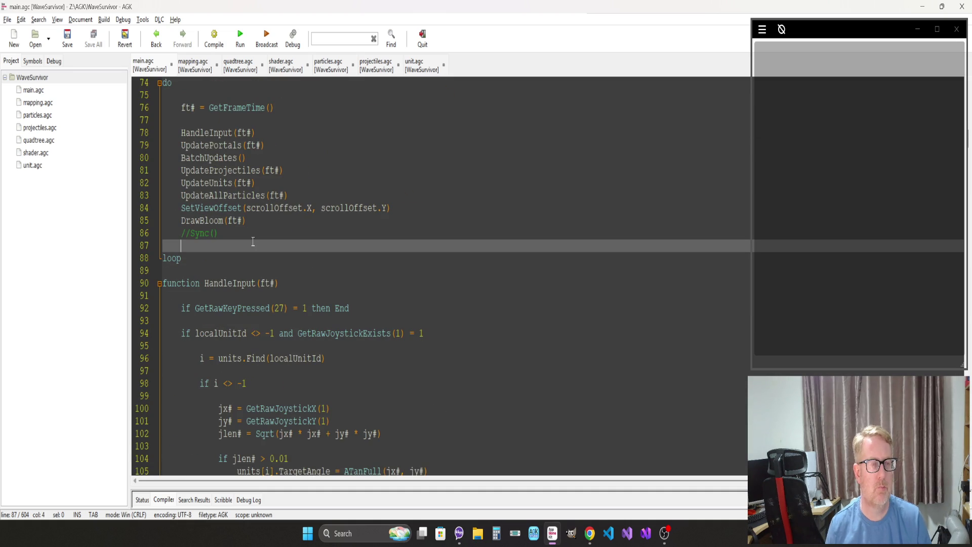
click(373, 70)
scroll(294, 368, down, 15)
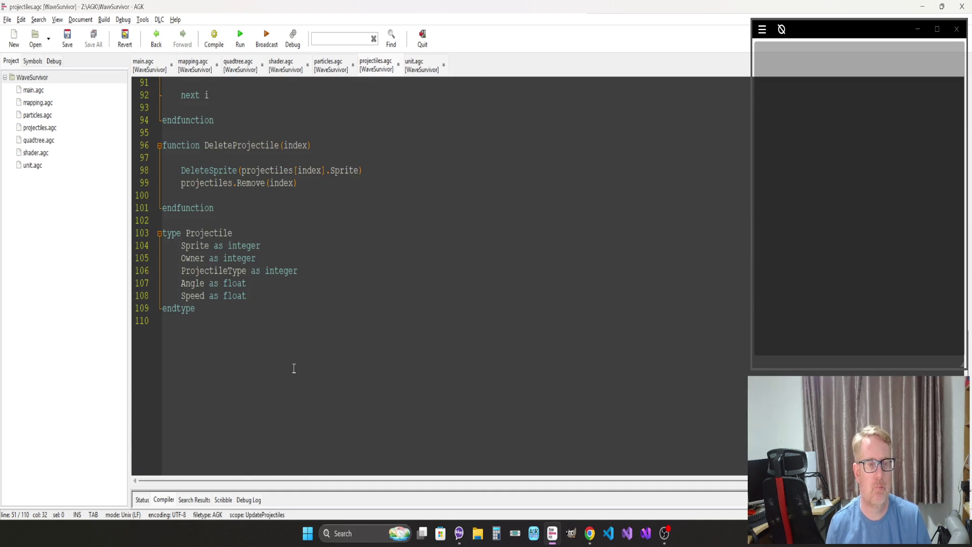
scroll(294, 368, up, 13)
click(304, 394)
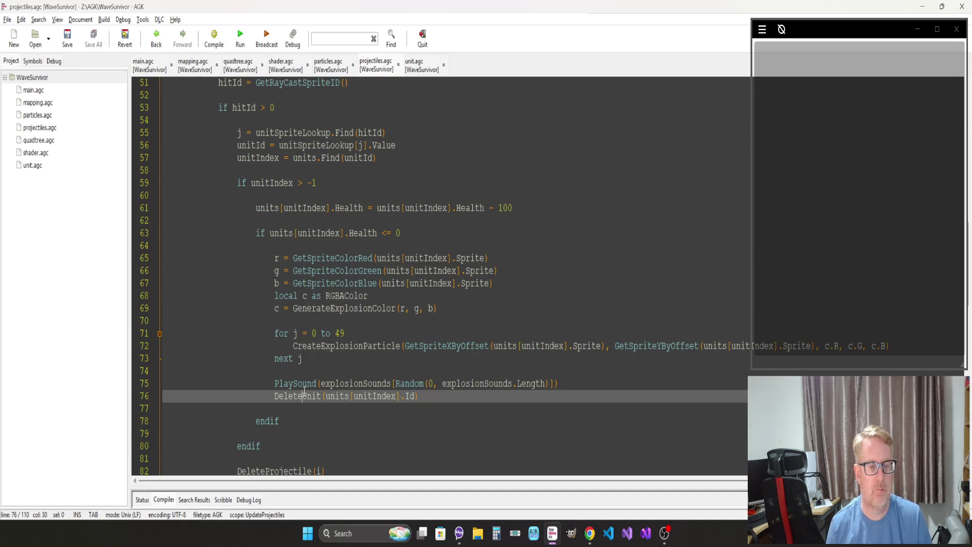
key(ctrl+t)
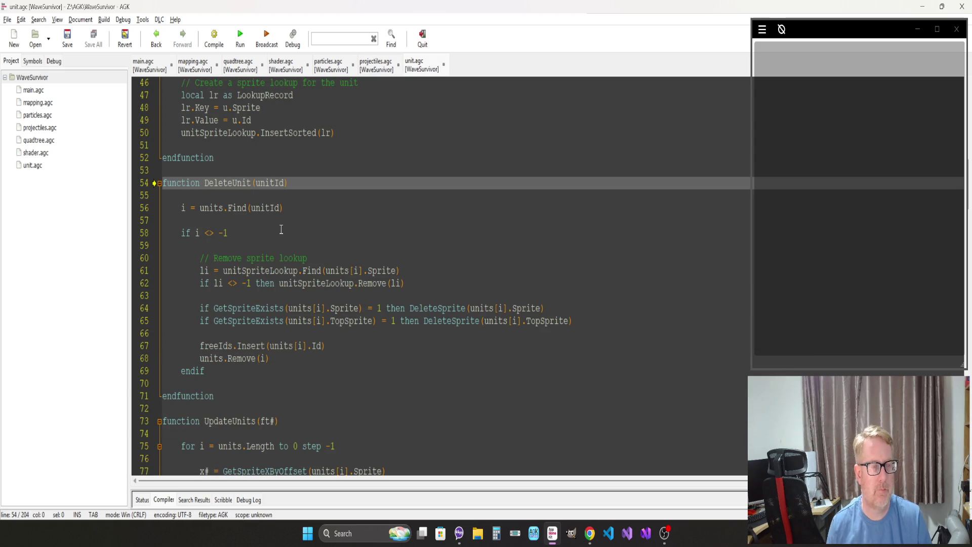
Step: Insert a blank line after units.Remove(i) and review the InsertQuadTreeItem function
click(276, 358)
key(Return)
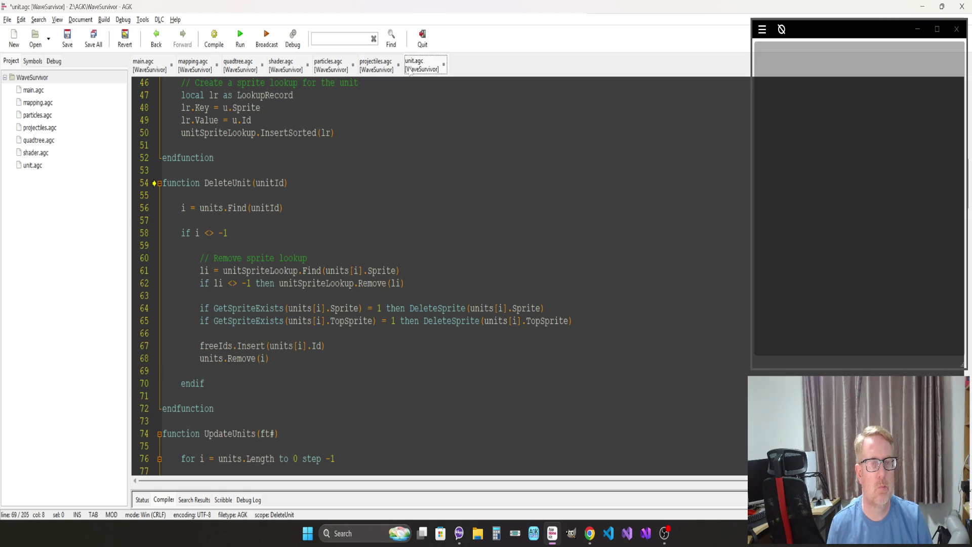
scroll(352, 270, up, 11)
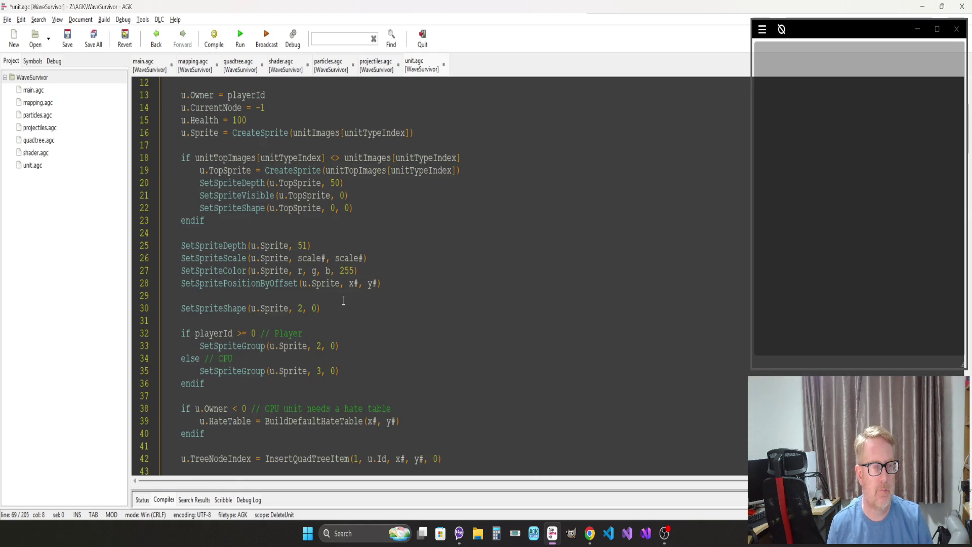
scroll(343, 300, up, 4)
scroll(344, 301, down, 7)
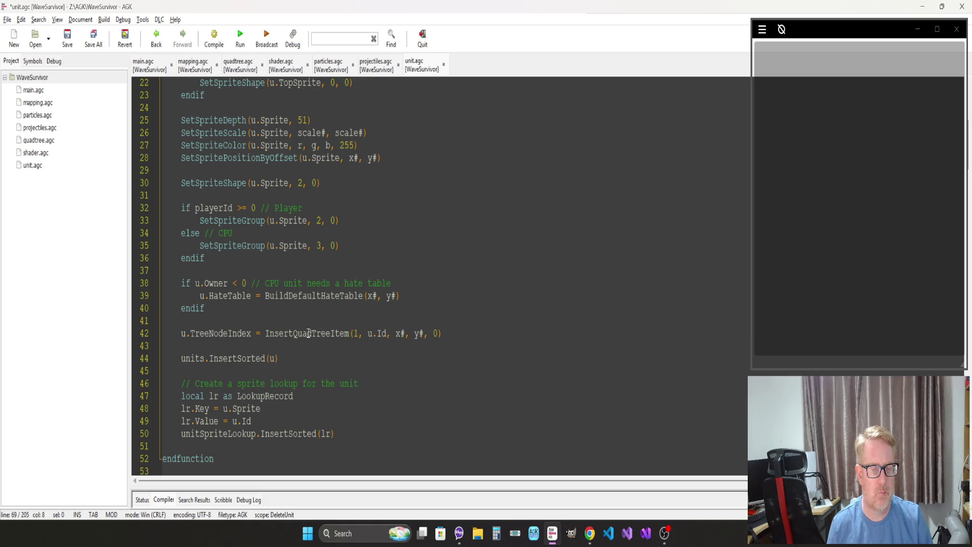
double_click(309, 332)
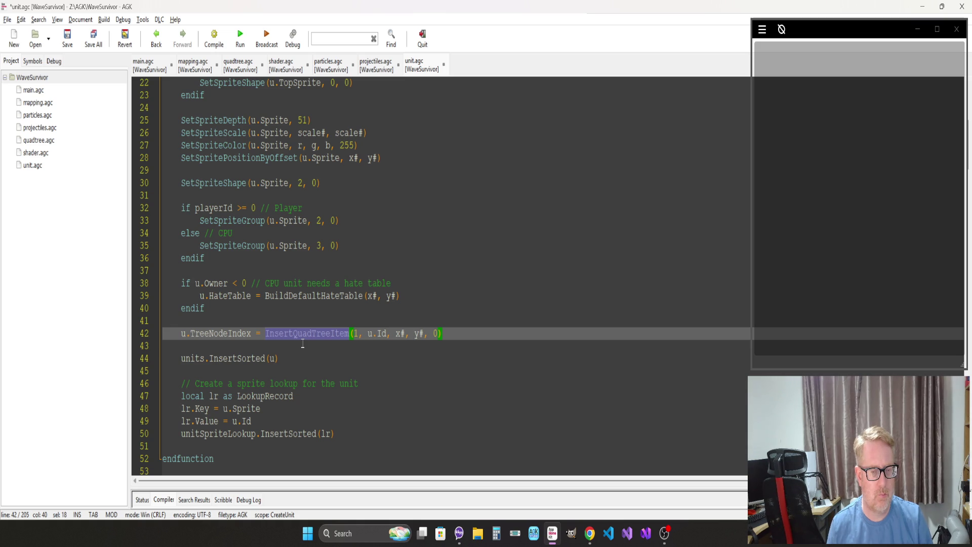
scroll(303, 343, down, 10)
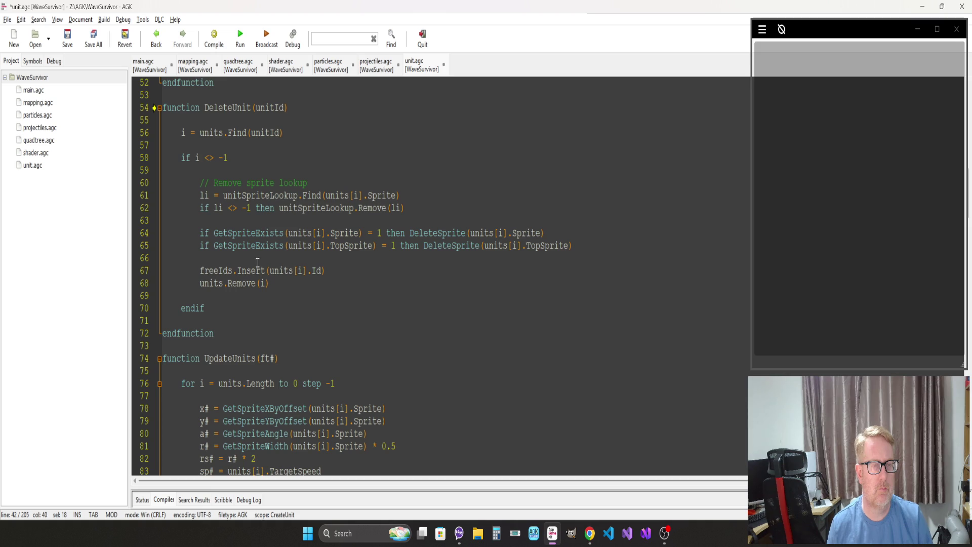
Step: Add a "// Remove from quad tree" comment after the sprite-lookup removal, then begin typing "Purg" below it
click(416, 208)
key(Return)
key(Return)
text(//)
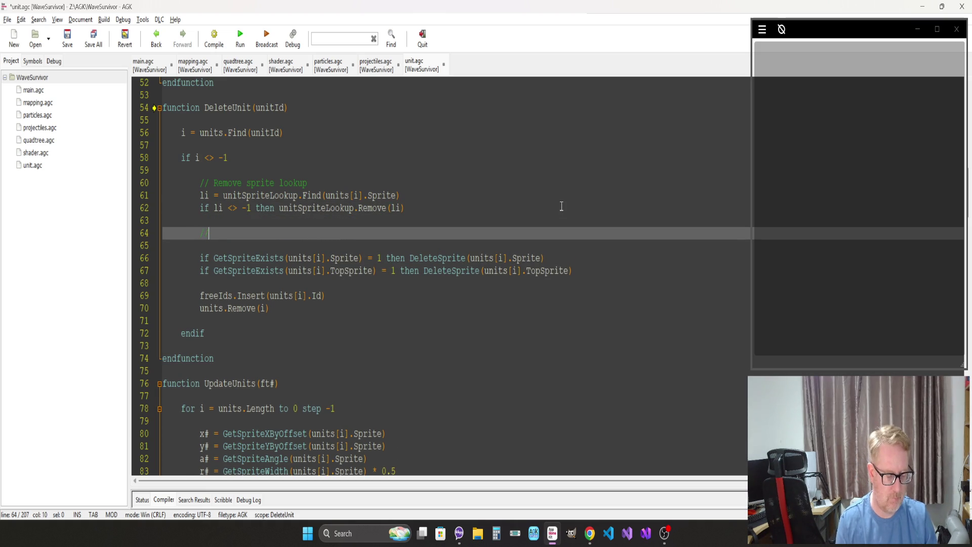
text( Remove from quad tree)
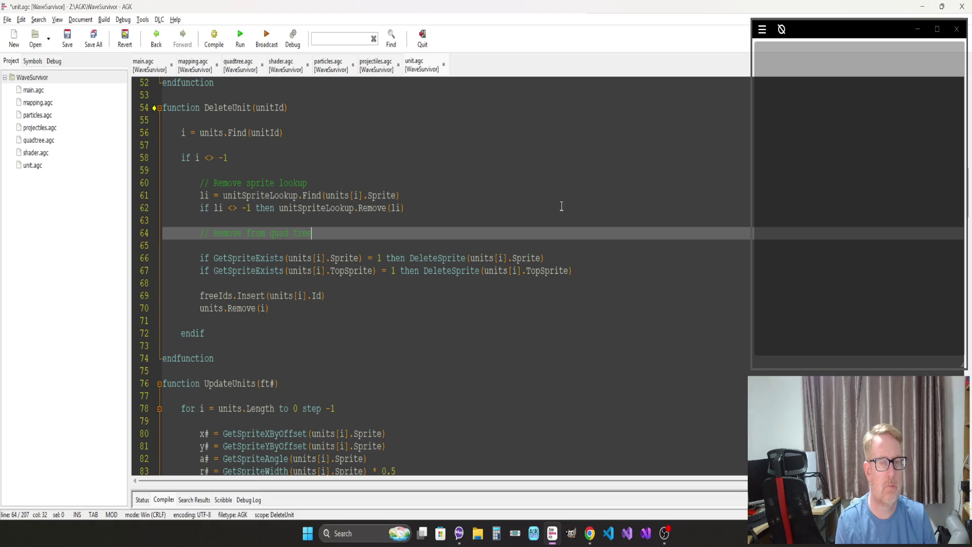
key(Return)
text(Remove)
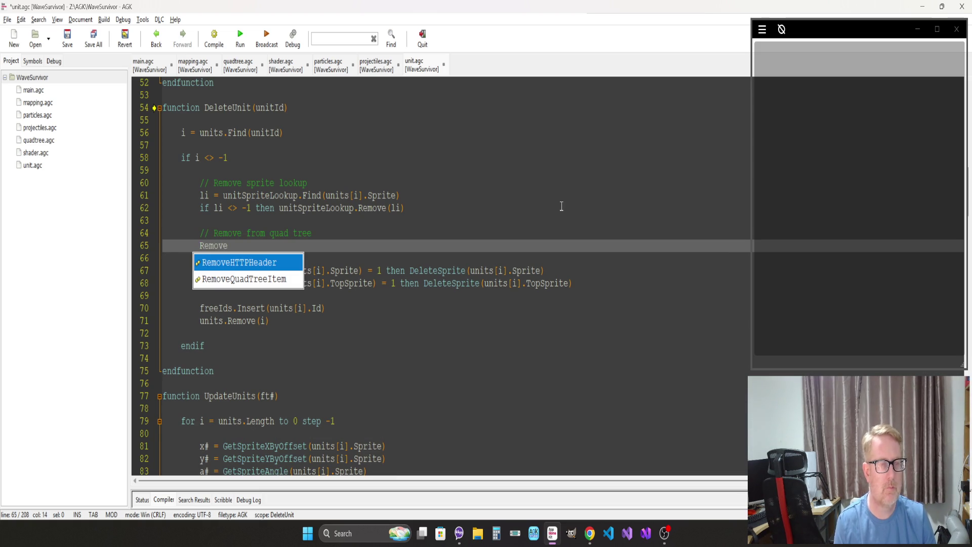
key(BackSpace)
key(BackSpace)
key(BackSpace)
text(P)
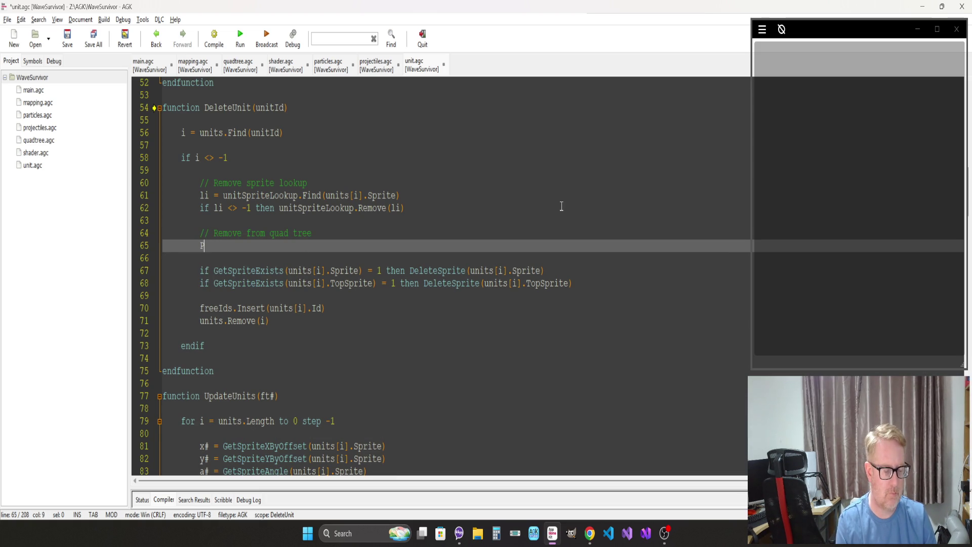